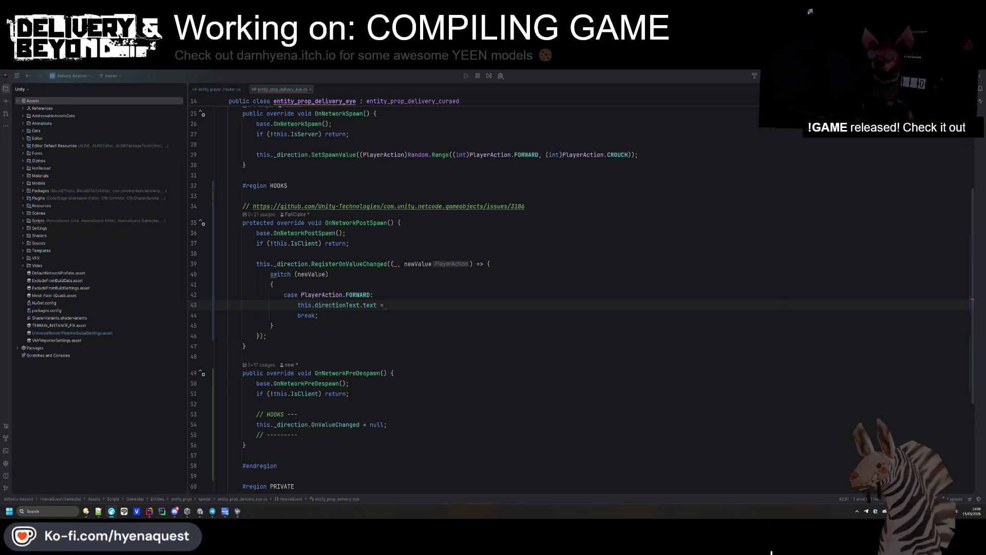
- Move the caret to the end of the switch block in the current script
{"action": "left_click", "coordinate": [430, 346]}
{"action": "left_click", "coordinate": [430, 309]}
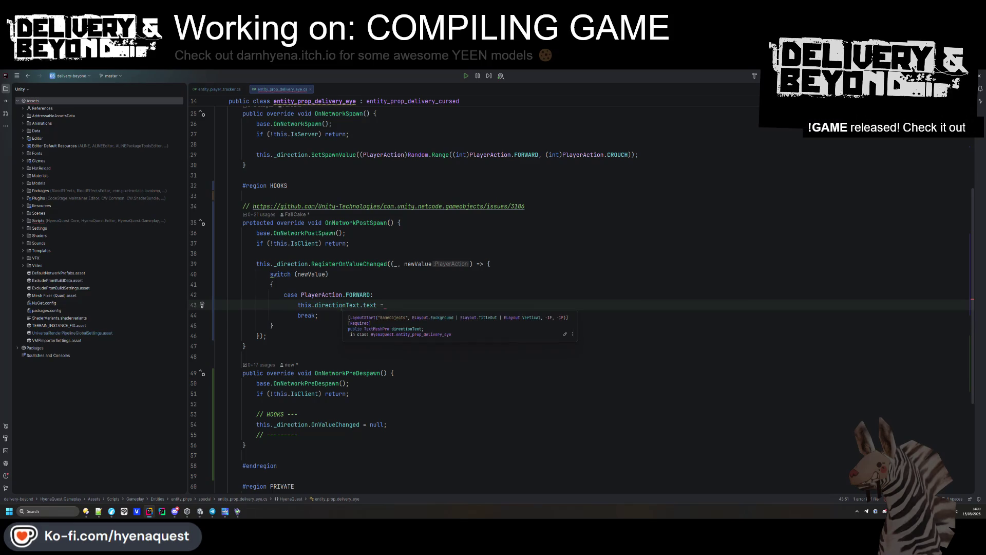
{"action": "left_click", "coordinate": [427, 271]}
{"action": "left_click", "coordinate": [405, 326]}
{"action": "left_click", "coordinate": [455, 175]}
- Find and open NotificationController.cs with a 'notificationcontr' search, then expand its 3D region
{"action": "key", "text": "ctrl+shift+f"}
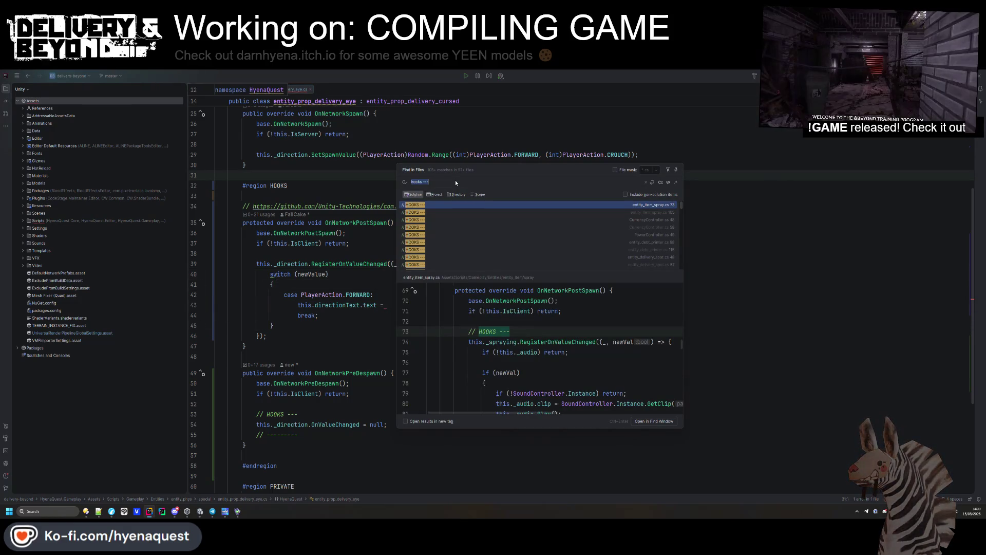
{"action": "type", "text": "notificationcontr"}
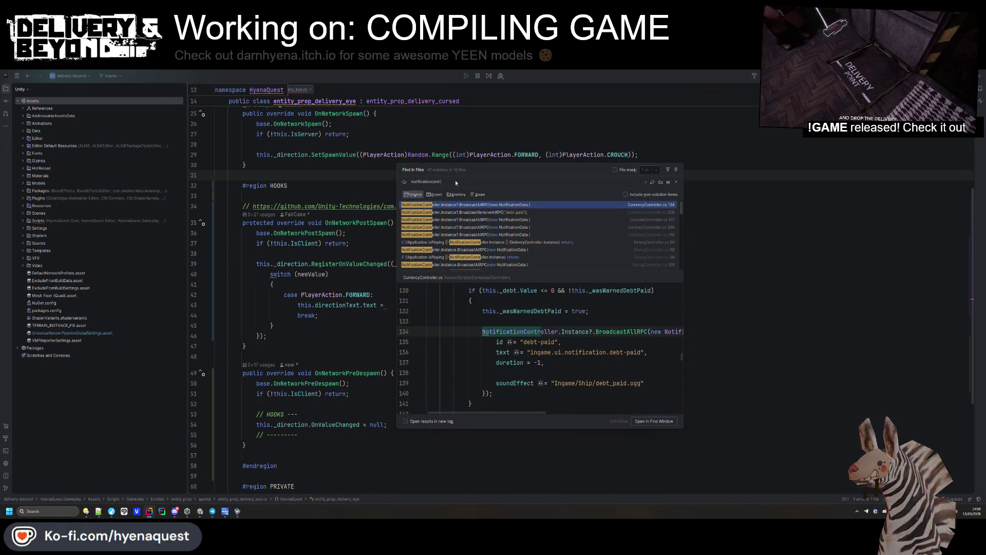
{"action": "key", "text": "Return"}
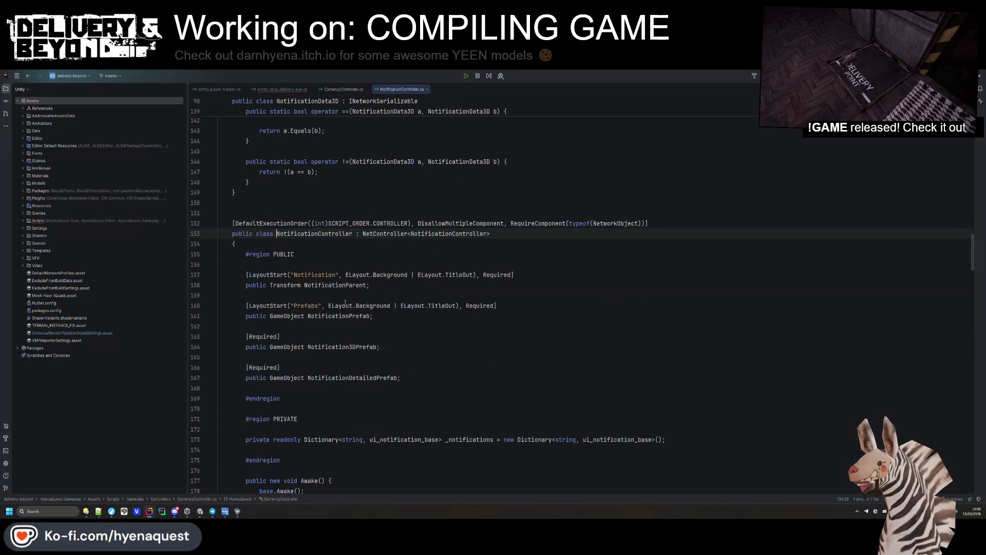
{"action": "left_click", "coordinate": [249, 416]}
- Select the action-name lookup lines in CreateNotification's input-binding regex code
{"action": "scroll", "coordinate": [420, 277], "scroll_direction": "down", "scroll_amount": 10}
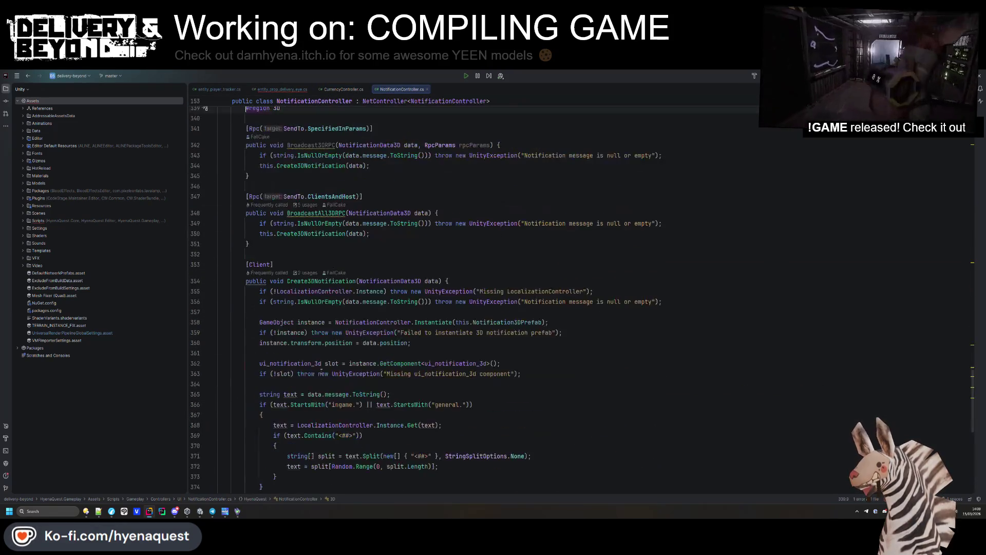
{"action": "scroll", "coordinate": [419, 277], "scroll_direction": "up", "scroll_amount": 20}
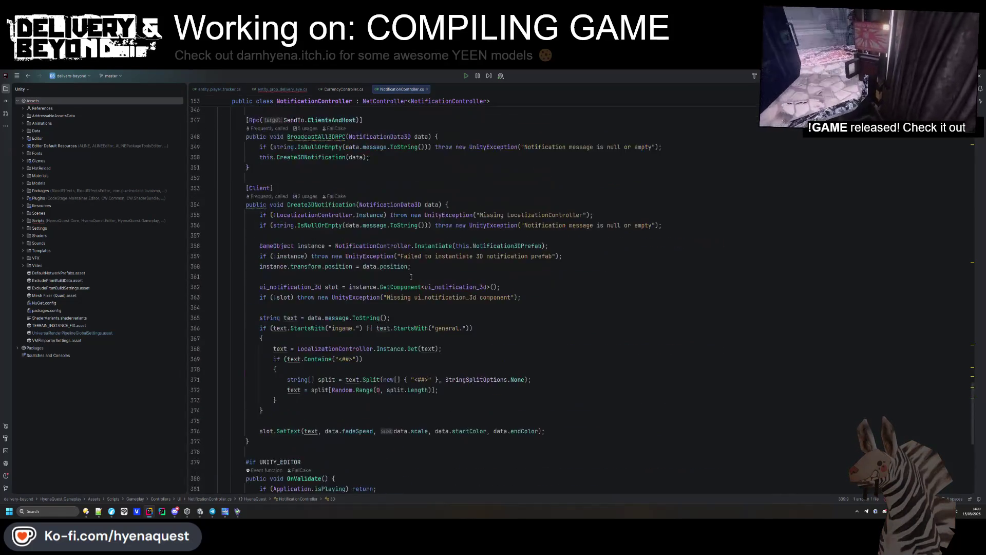
{"action": "scroll", "coordinate": [334, 305], "scroll_direction": "down", "scroll_amount": 9}
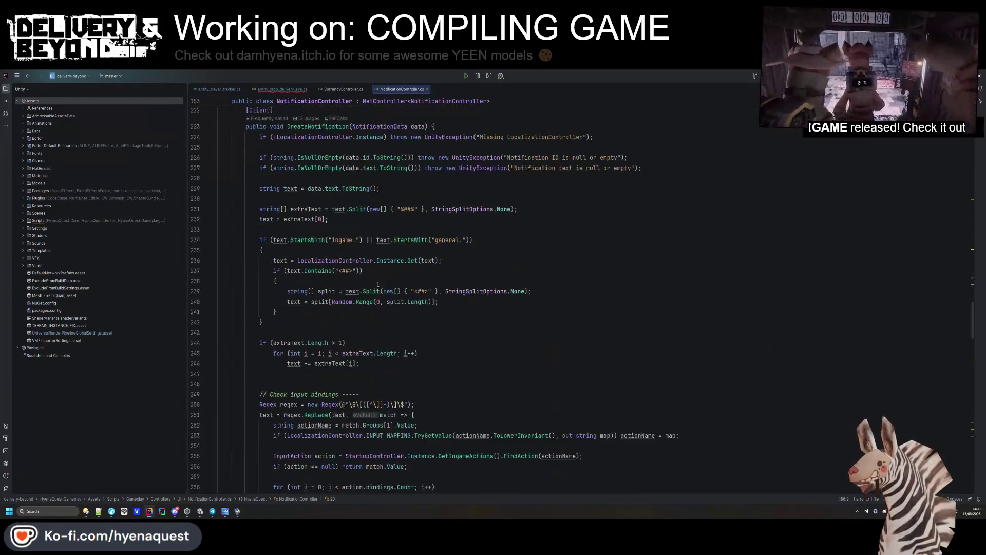
{"action": "mouse_move", "coordinate": [483, 343]}
{"action": "left_mouse_down"}
{"action": "mouse_move", "coordinate": [273, 303]}
{"action": "mouse_move", "coordinate": [373, 432]}
{"action": "left_mouse_up"}
{"action": "key", "text": "ctrl+c"}
{"action": "left_click", "coordinate": [494, 293]}
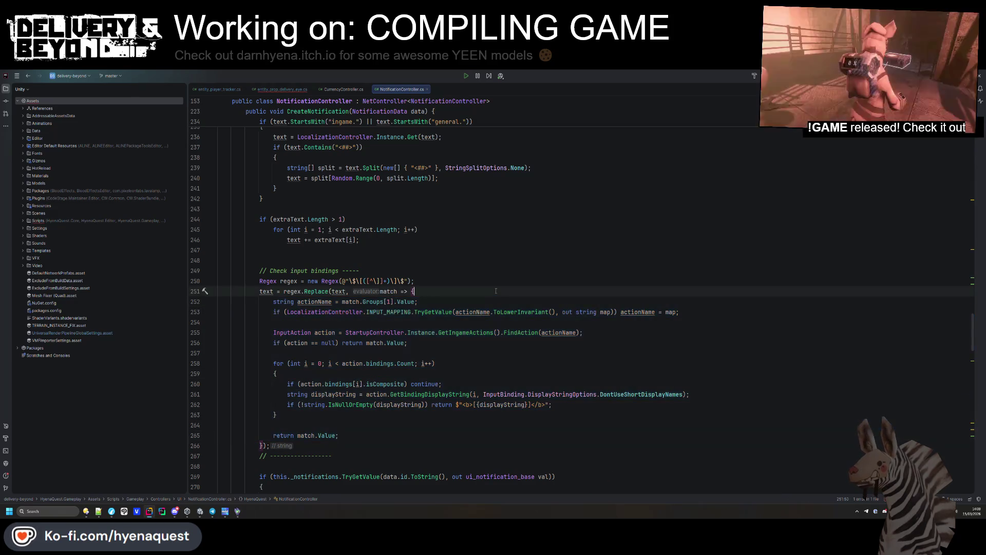
{"action": "key", "text": "shift"}
{"action": "key", "text": "shift"}
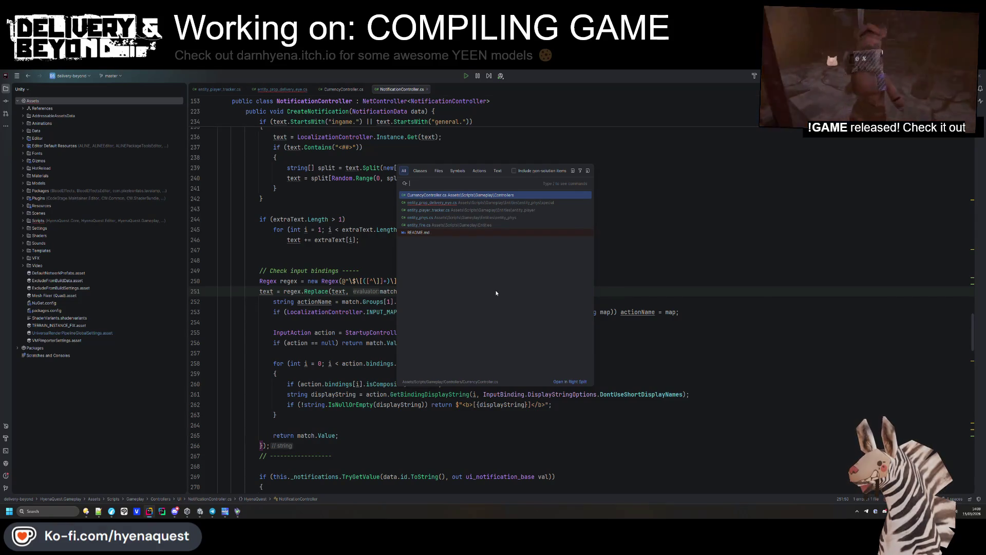
- Open LocalizationController and make a blank line below the Cleanup method
{"action": "type", "text": "calizationCon"}
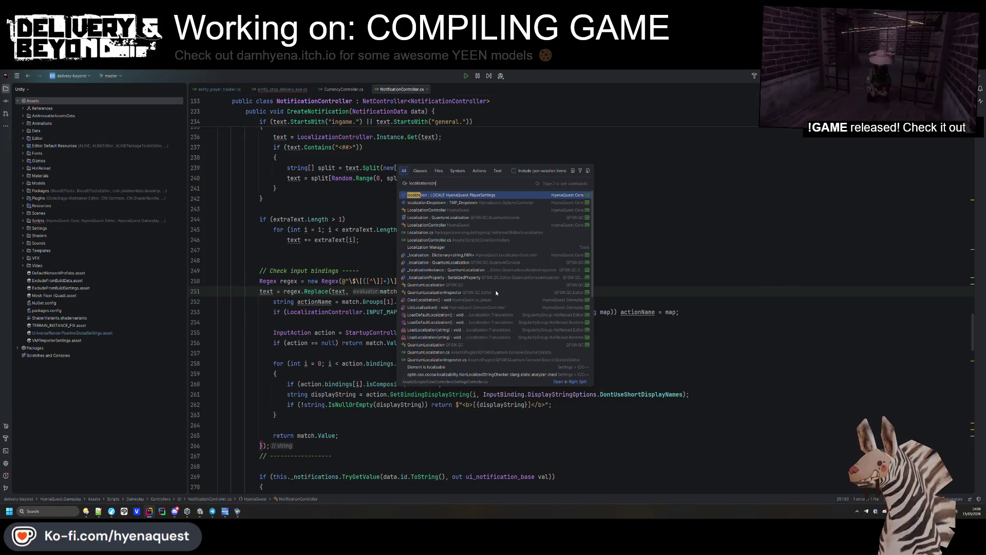
{"action": "type", "text": "troller"}
{"action": "key", "text": "Return"}
{"action": "scroll", "coordinate": [408, 247], "scroll_direction": "down", "scroll_amount": 15}
{"action": "left_click", "coordinate": [276, 331]}
{"action": "key", "text": "Down"}
{"action": "key", "text": "Down"}
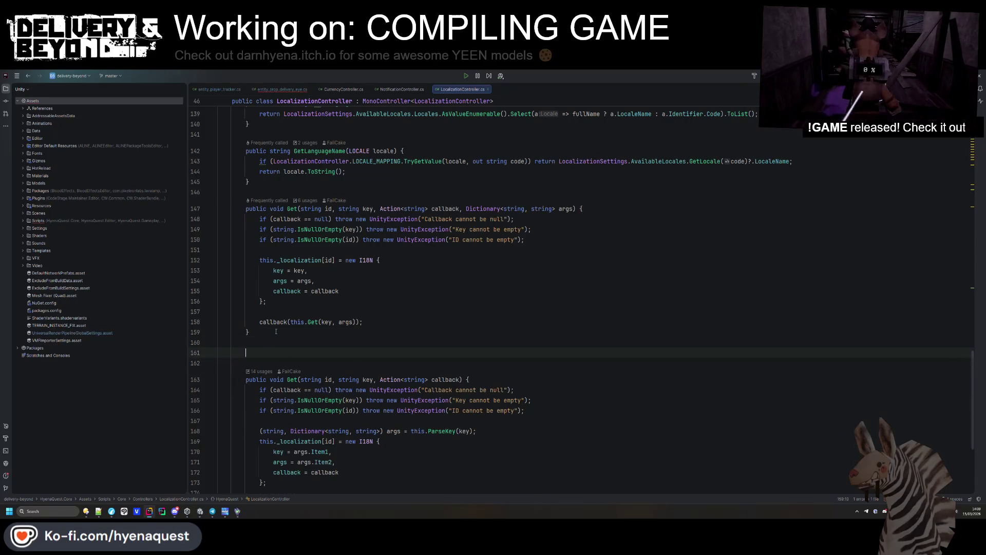
{"action": "key", "text": "alt+shift+Down"}
{"action": "key", "text": "alt+shift+Down"}
{"action": "key", "text": "alt+shift+Down"}
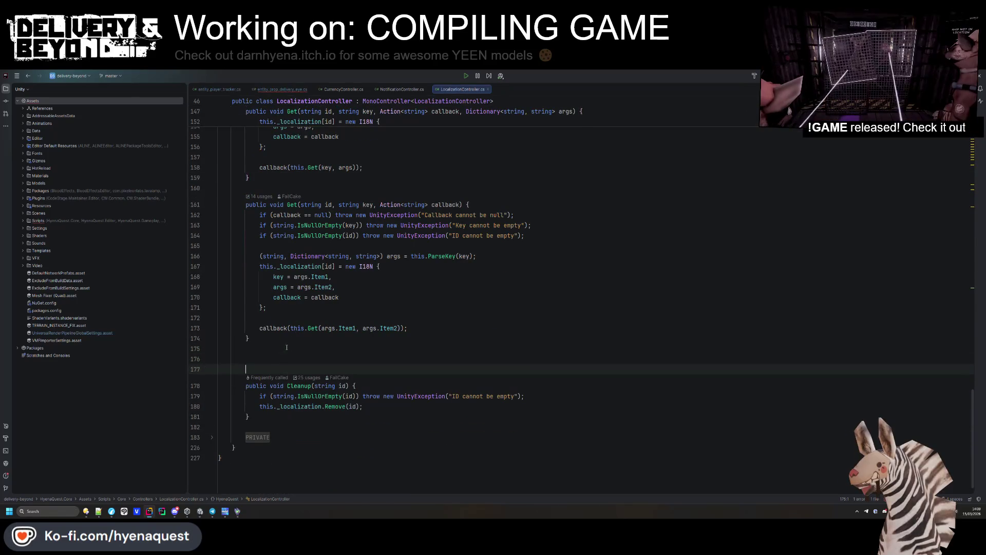
{"action": "key", "text": "alt+shift+Down"}
{"action": "key", "text": "alt+shift+Down"}
{"action": "key", "text": "alt+shift+Down"}
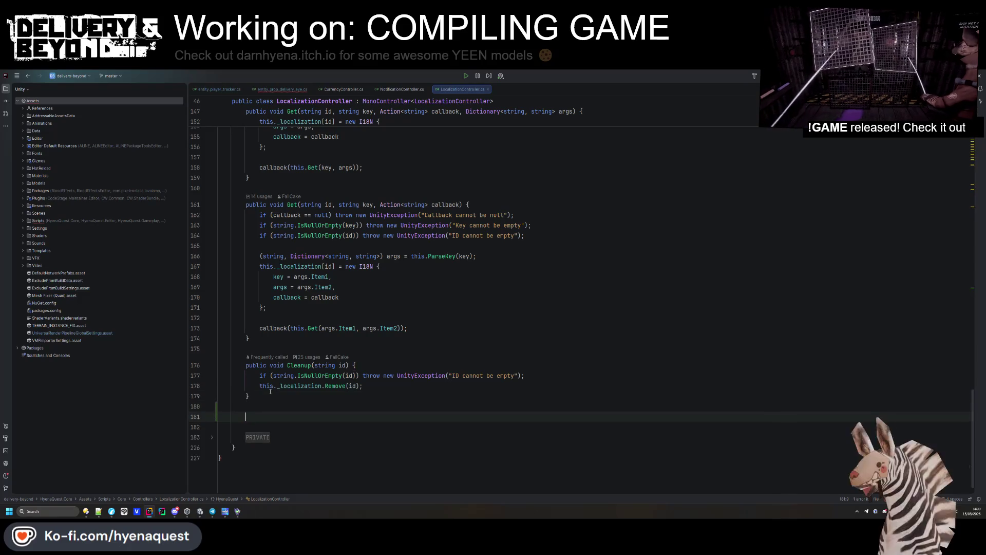
- Add public string GetKeybindingText(string actionID) with the pasted binding lookup as its body
{"action": "type", "text": "public strinct"}
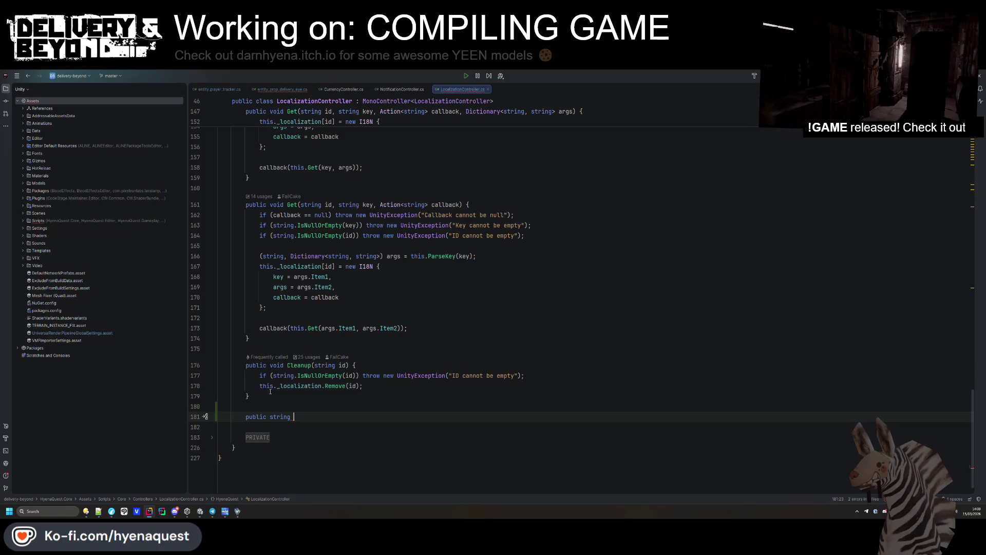
{"action": "key", "text": "Escape"}
{"action": "type", "text": "GetKeybindingT"}
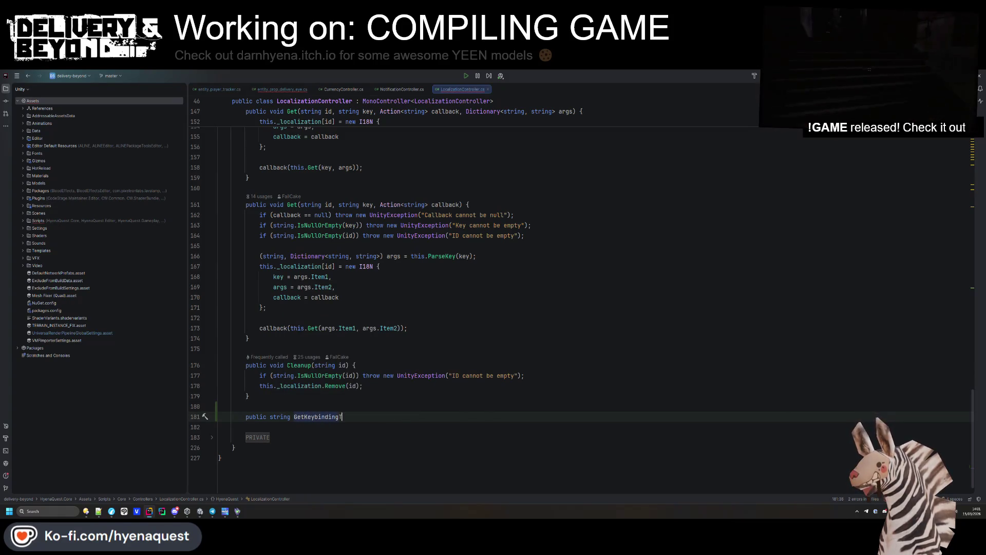
{"action": "type", "text": "ext(string actio"}
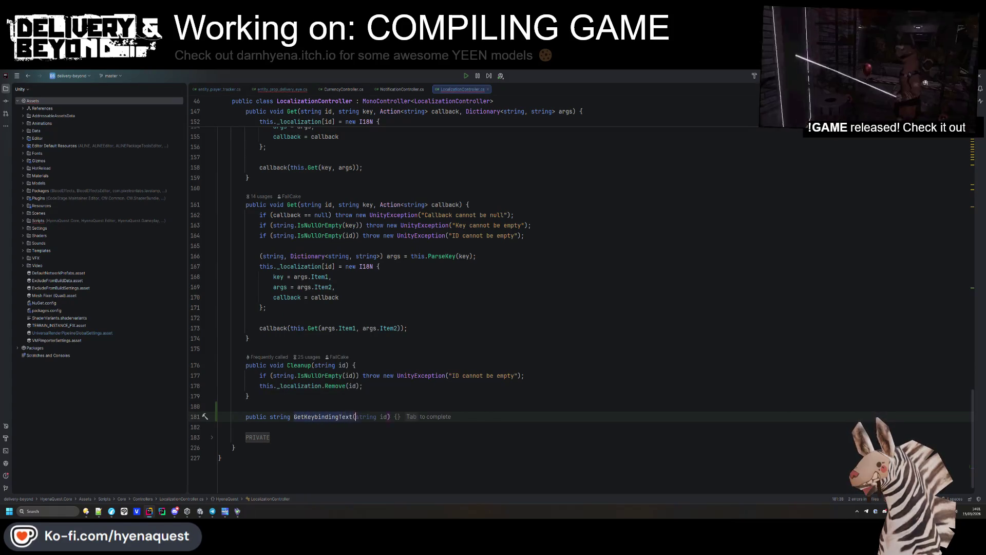
{"action": "type", "text": "nID){"}
{"action": "key", "text": "ctrl+v"}
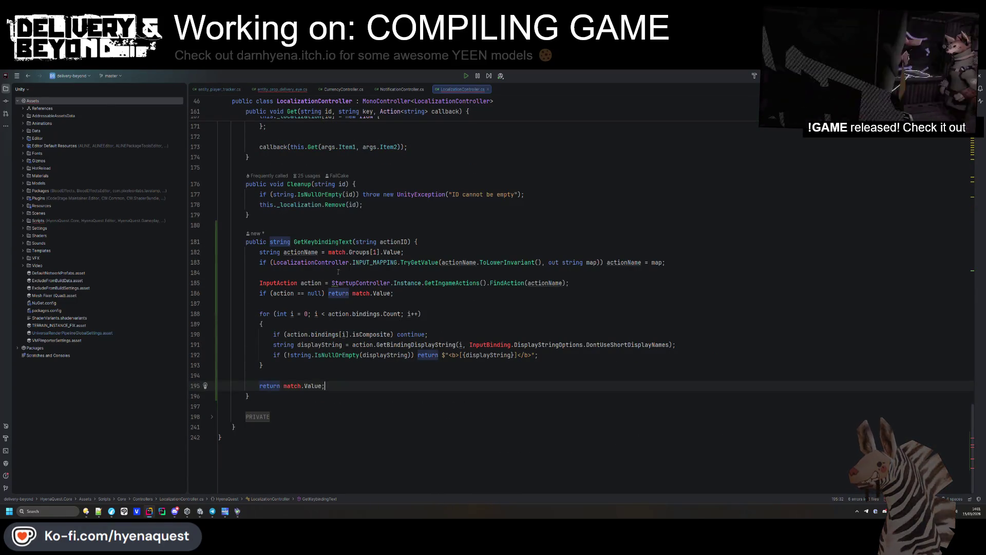
- Rename actionName to actionID and delete the old actionName declaration line
{"action": "double_click", "coordinate": [460, 262]}
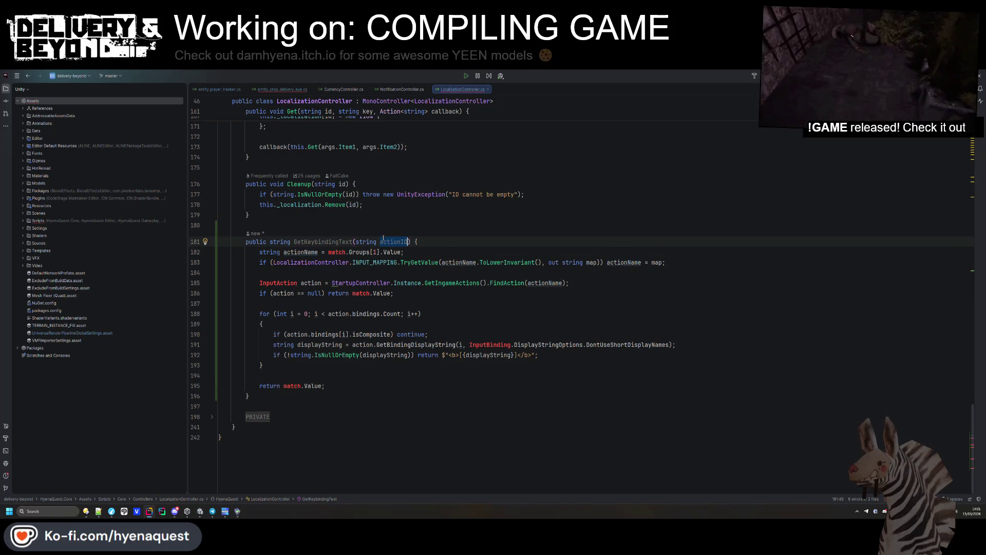
{"action": "type", "text": "ID"}
{"action": "key", "text": "alt+j"}
{"action": "key", "text": "alt+j"}
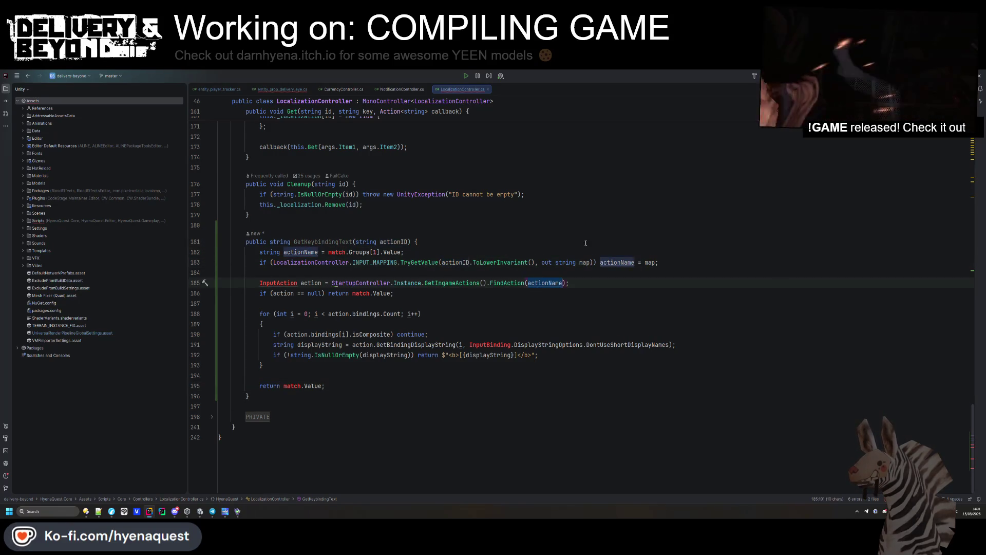
{"action": "type", "text": "actionID"}
{"action": "left_click_drag", "start_coordinate": [409, 252], "coordinate": [456, 240]}
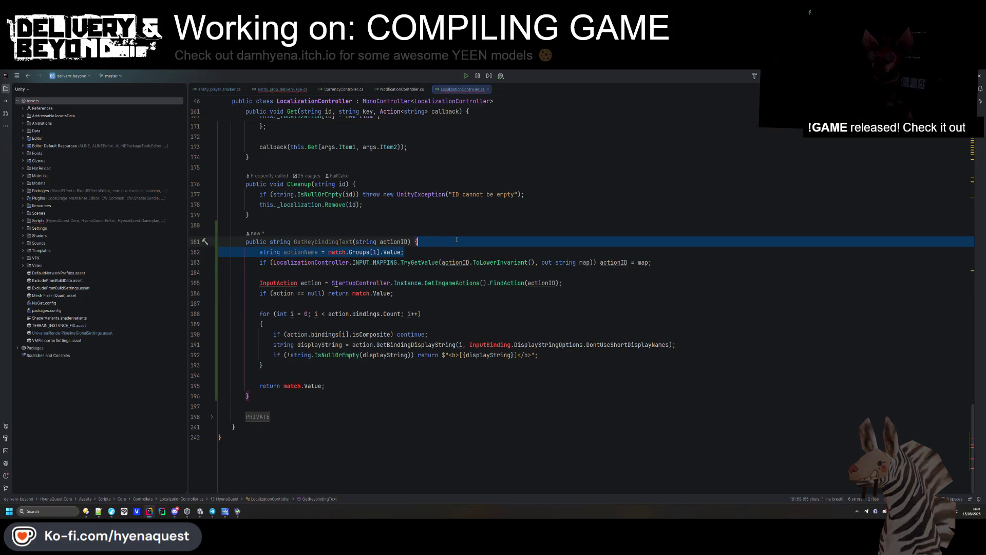
{"action": "key", "text": "BackSpace"}
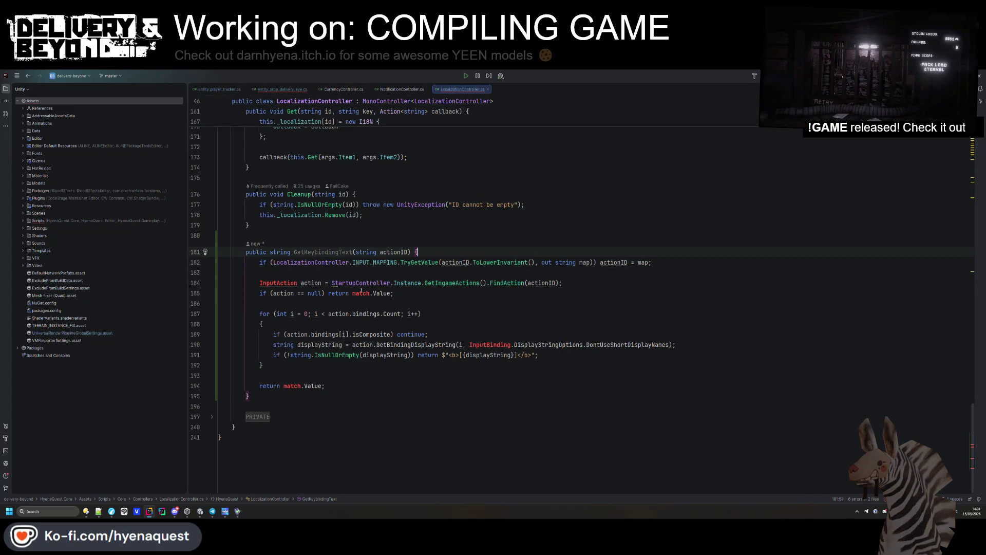
{"action": "left_click", "coordinate": [283, 90]}
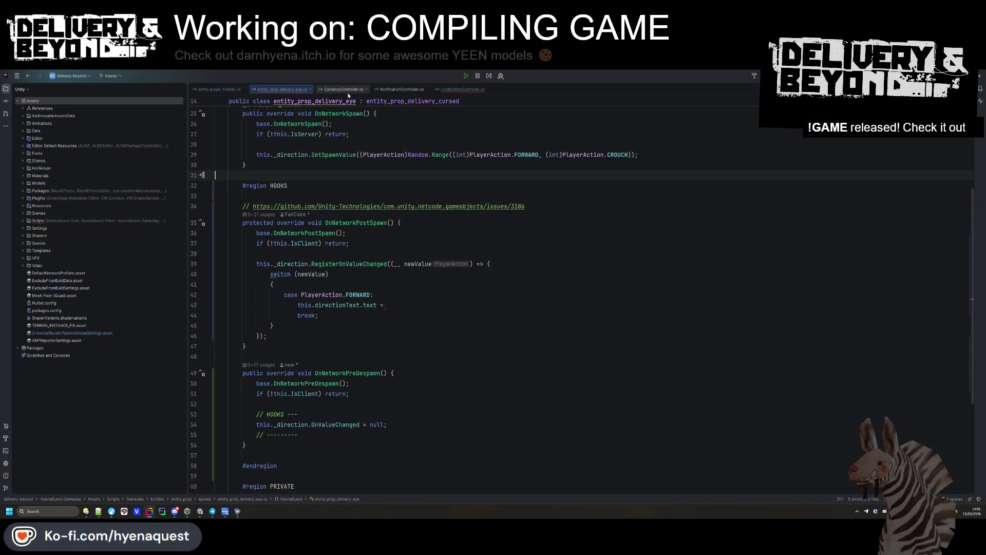
- Return actionID instead of match.Value and import the namespace for InputBinding
{"action": "left_click", "coordinate": [467, 90]}
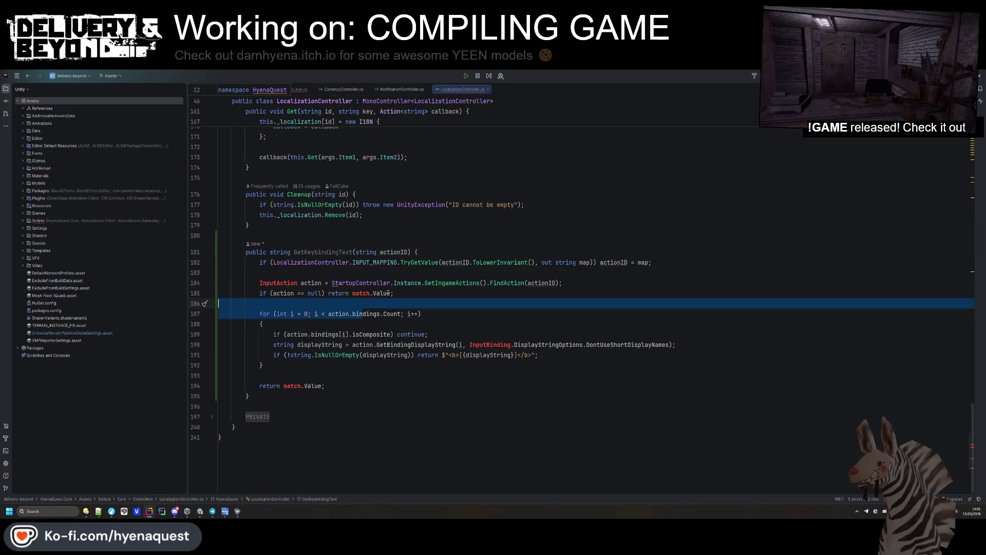
{"action": "triple_click", "coordinate": [355, 293]}
{"action": "type", "text": "actionID"}
{"action": "left_click", "coordinate": [283, 386]}
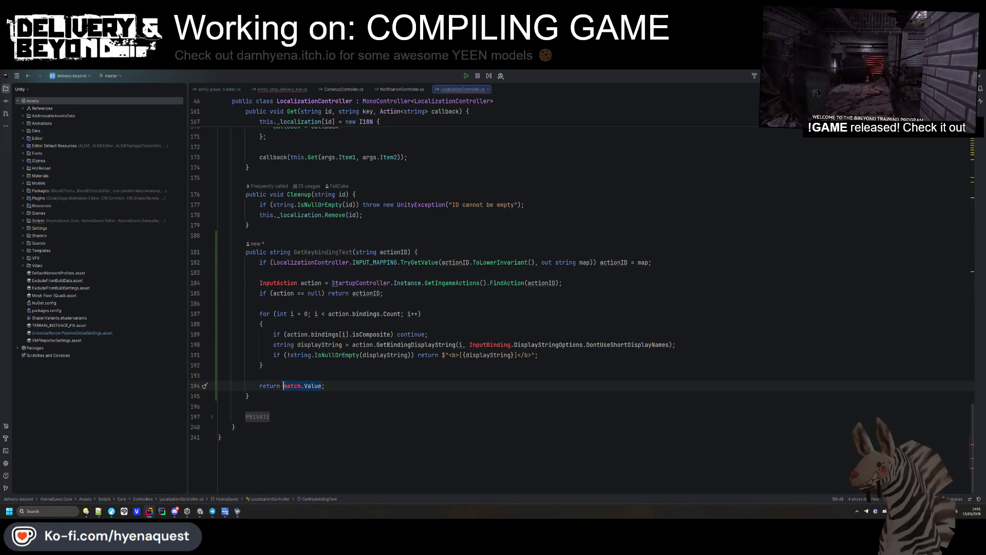
{"action": "type", "text": "actionID"}
{"action": "left_click", "coordinate": [493, 345]}
{"action": "key", "text": "alt+Return"}
{"action": "scroll", "coordinate": [339, 360], "scroll_direction": "up", "scroll_amount": 4}
- Add a guard throwing UnityException 'Missing StartupController instance' when StartupController.Instance is missing
{"action": "double_click", "coordinate": [323, 375]}
{"action": "left_click", "coordinate": [340, 389]}
{"action": "left_click", "coordinate": [414, 406]}
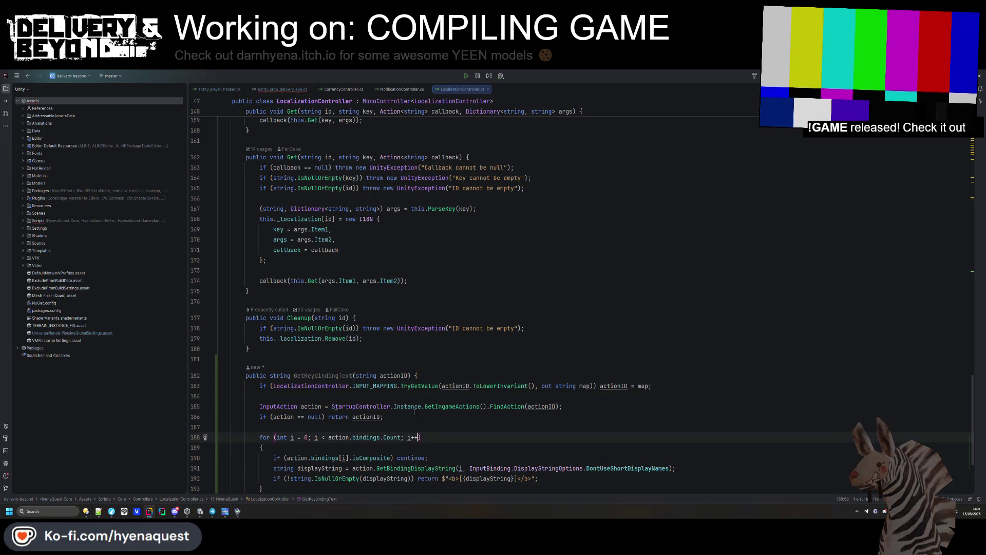
{"action": "left_click", "coordinate": [469, 375]}
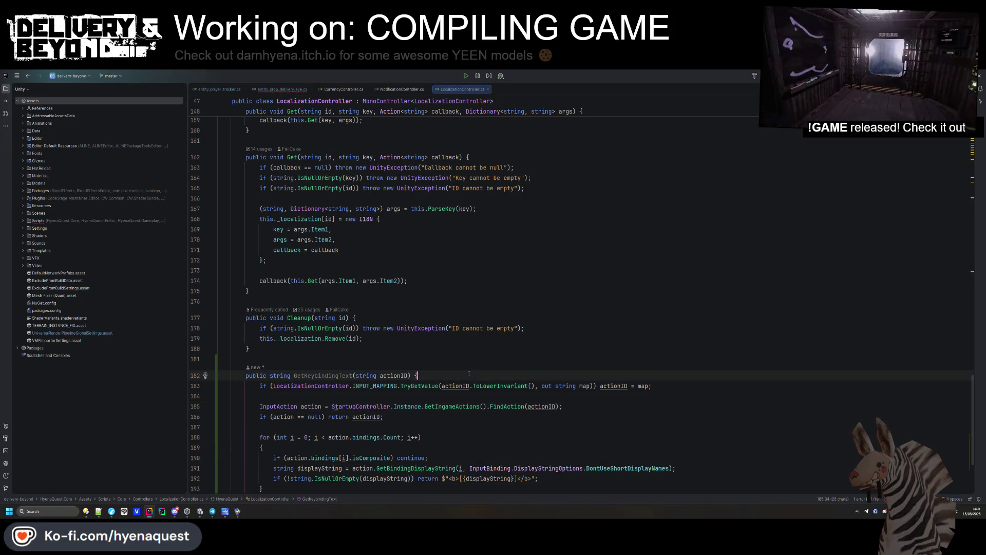
{"action": "key", "text": "Return"}
{"action": "type", "text": "if(!StartupController.Instance) t"}
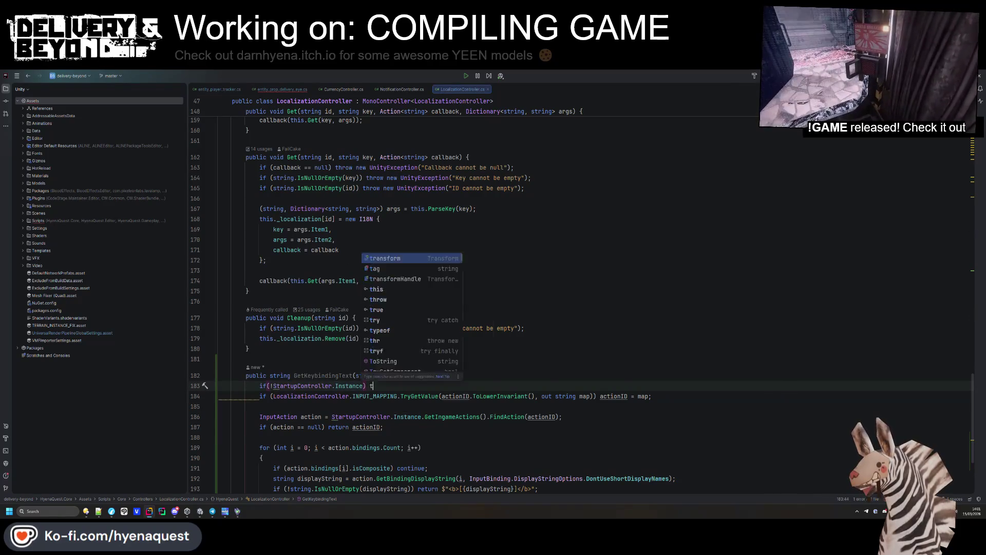
{"action": "type", "text": "hrow new UnityException(\"In"}
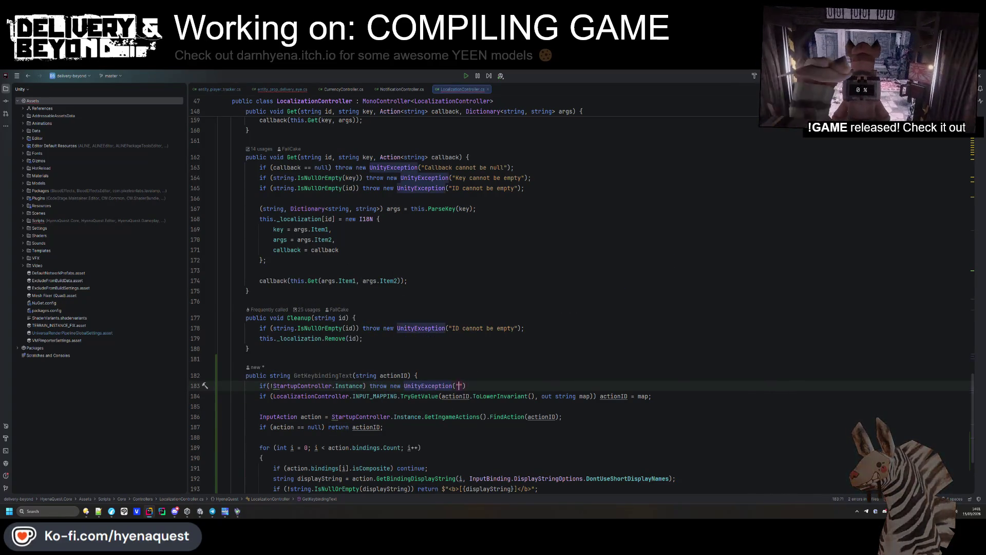
{"action": "type", "text": "valid"}
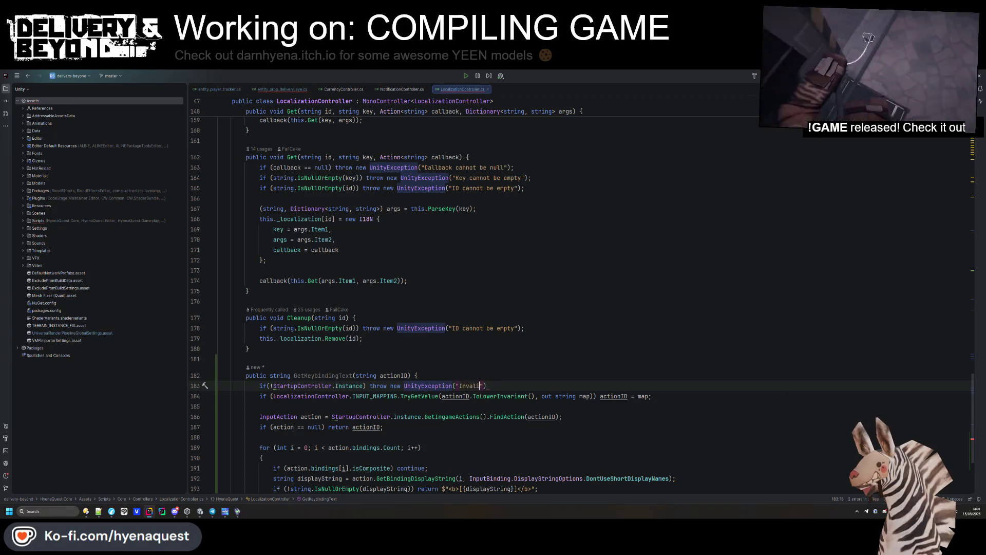
{"action": "key", "text": "BackSpace"}
{"action": "key", "text": "BackSpace"}
{"action": "type", "text": "Missing"}
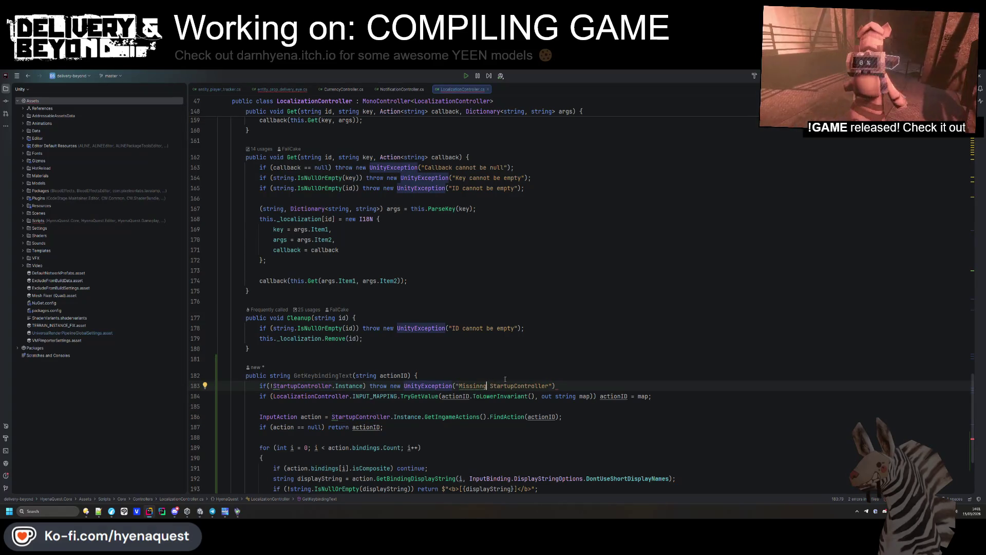
{"action": "type", "text": " instance"}
{"action": "key", "text": "ctrl+shift+Return"}
{"action": "key", "text": "BackSpace"}
- Review the isComposite check in the bindings loop, then return to the delivery eye script
{"action": "scroll", "coordinate": [463, 349], "scroll_direction": "down", "scroll_amount": 5}
{"action": "double_click", "coordinate": [370, 344]}
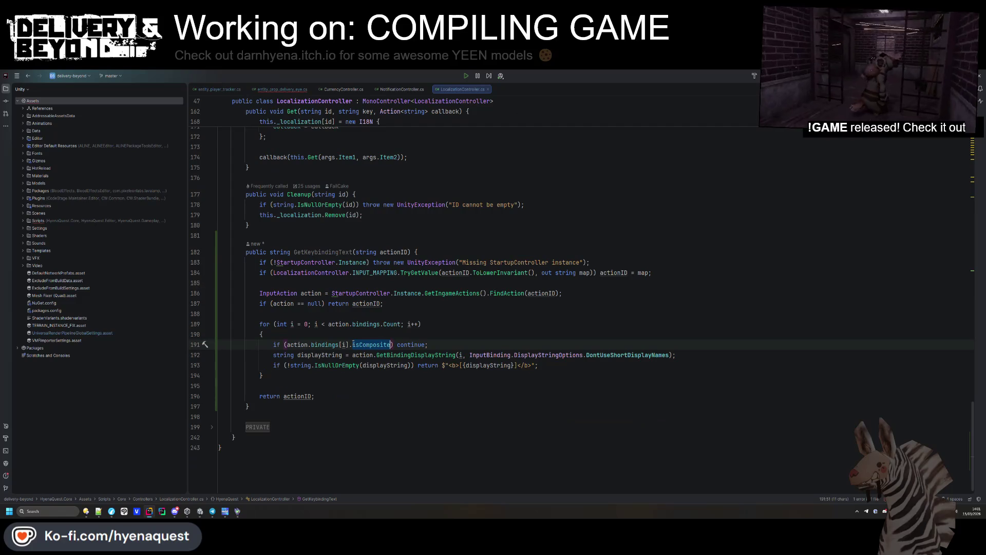
{"action": "left_click", "coordinate": [370, 344]}
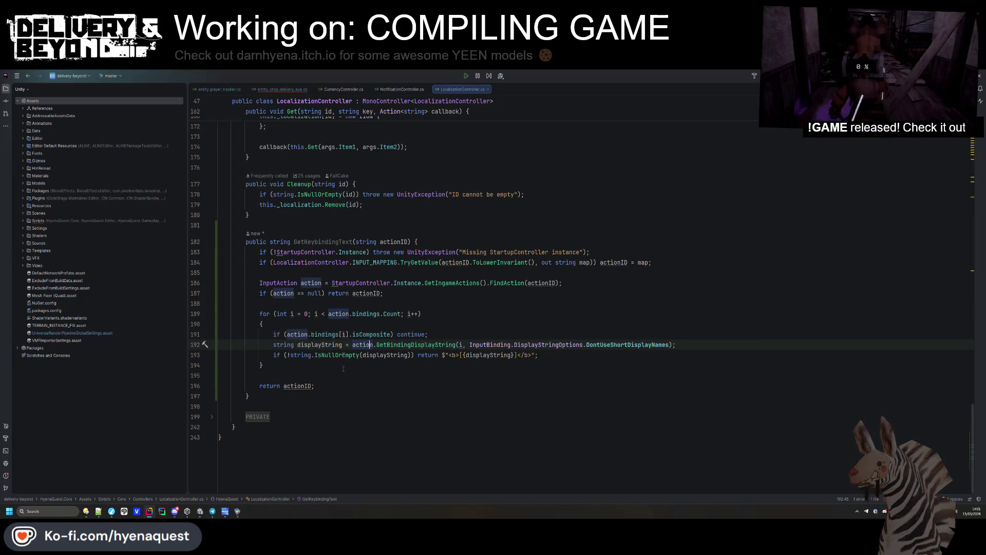
{"action": "double_click", "coordinate": [336, 241]}
{"action": "key", "text": "ctrl+Tab"}
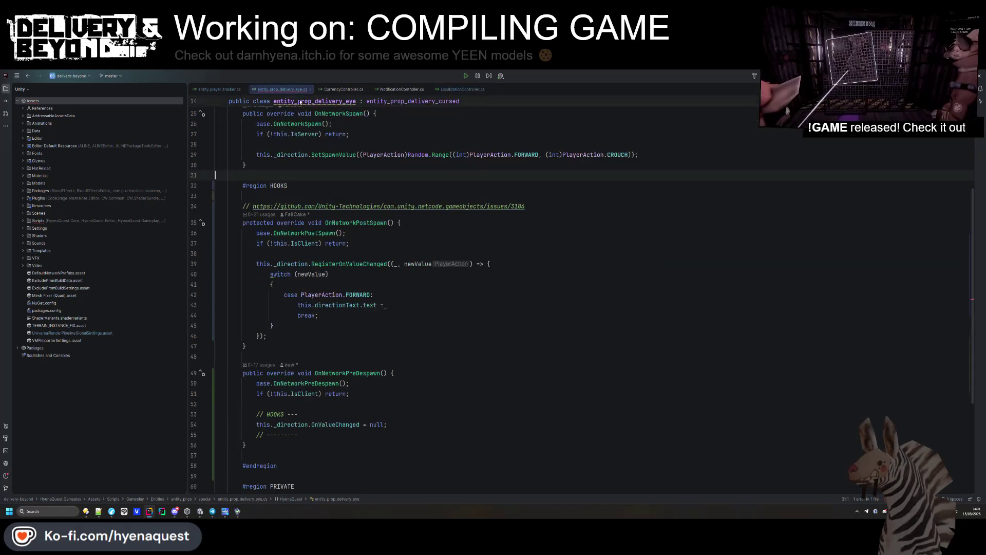
- Set the FORWARD case text to LocalizationController.Instance.GetKeybindingText using autocomplete
{"action": "left_click", "coordinate": [394, 306]}
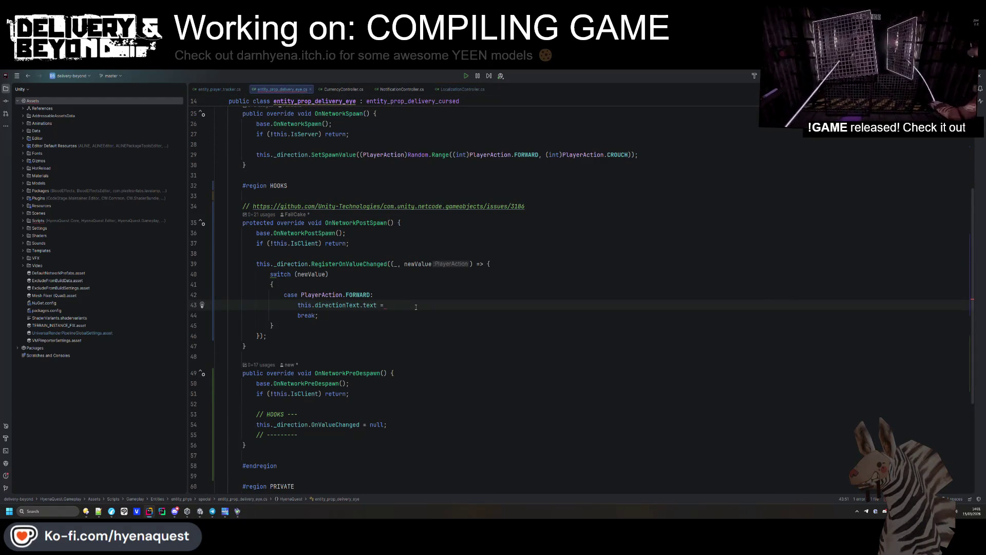
{"action": "type", "text": "Localiza"}
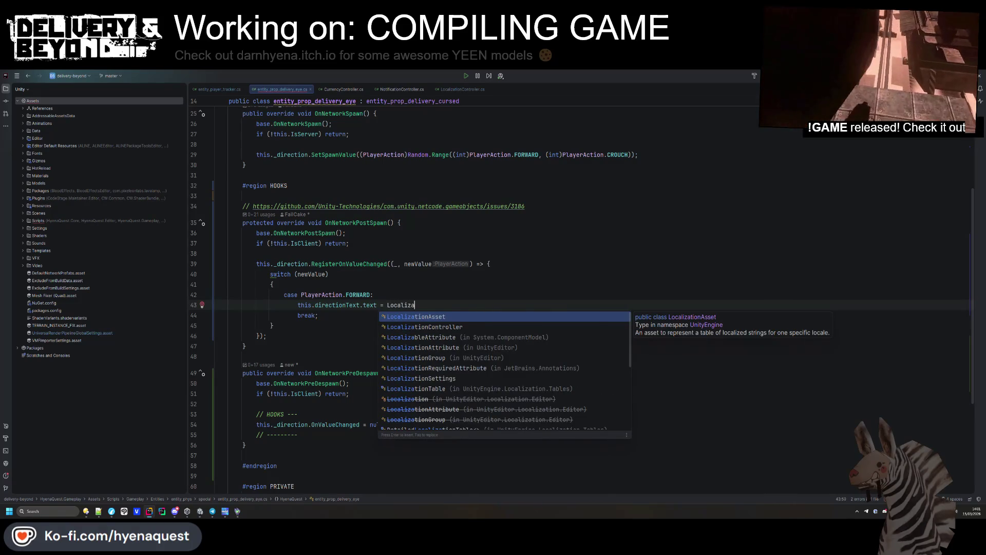
{"action": "key", "text": "Down"}
{"action": "key", "text": "Return"}
{"action": "type", "text": "."}
{"action": "key", "text": "Return"}
{"action": "type", "text": ".get"}
{"action": "key", "text": "ctrl+z"}
{"action": "key", "text": "ctrl+z"}
{"action": "type", "text": "In"}
{"action": "key", "text": "Return"}
{"action": "type", "text": ".GetKey"}
{"action": "key", "text": "Return"}
- Pass "move" as the action argument and jump to GetKeybindingText's definition
{"action": "type", "text": "\"for"}
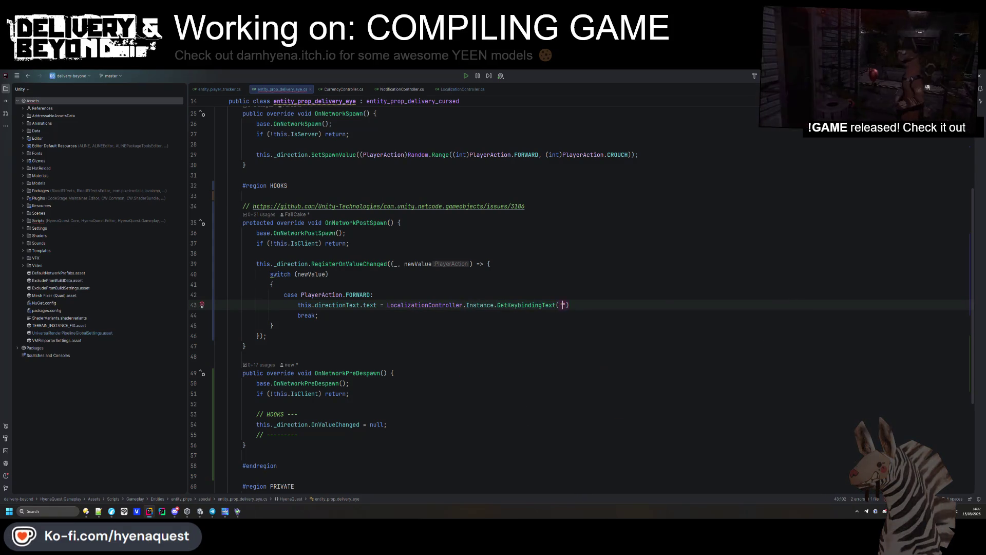
{"action": "type", "text": "ward\""}
{"action": "key", "text": "ctrl+z"}
{"action": "key", "text": "ctrl+z"}
{"action": "key", "text": "ctrl+z"}
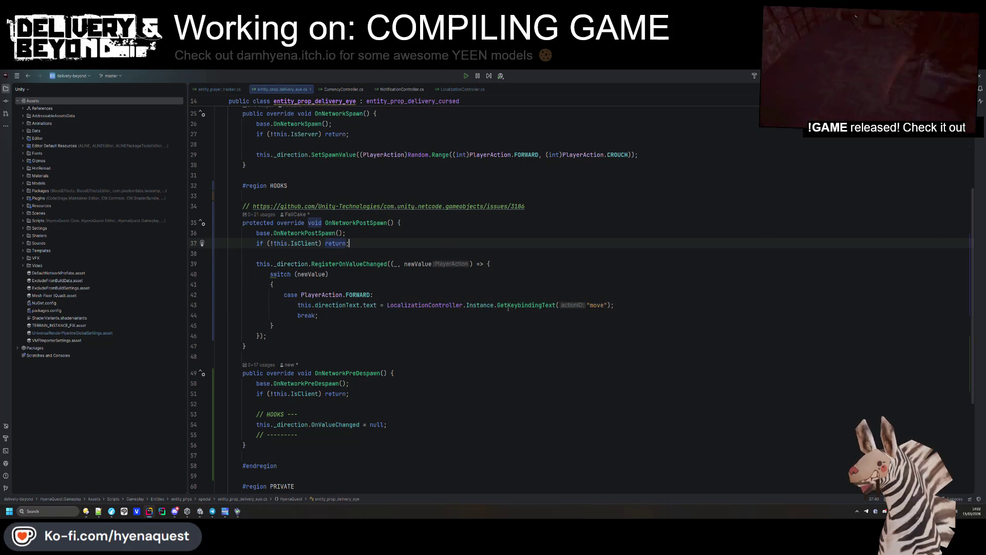
{"action": "left_click", "coordinate": [517, 305], "text": "ctrl"}
{"action": "left_click", "coordinate": [465, 322]}
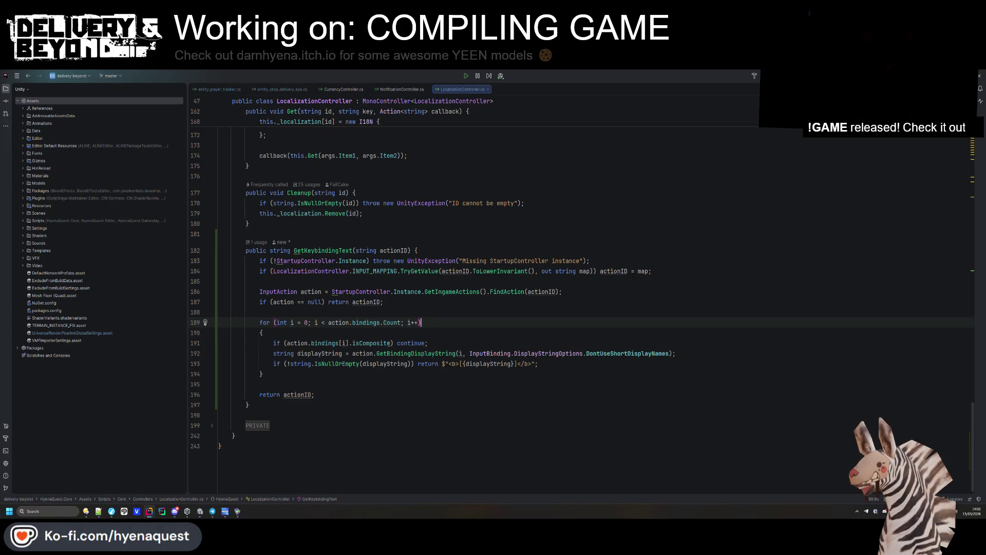
- Check isComposite's quick documentation in GetKeybindingText, then go back to NotificationController.cs
{"action": "mouse_move", "coordinate": [390, 343]}
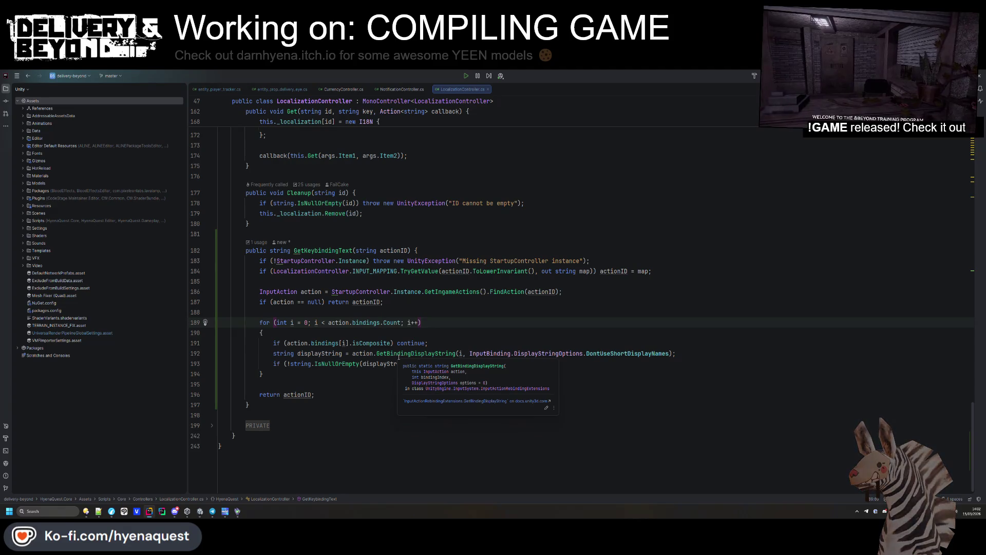
{"action": "key", "text": "Up"}
{"action": "key", "text": "Up"}
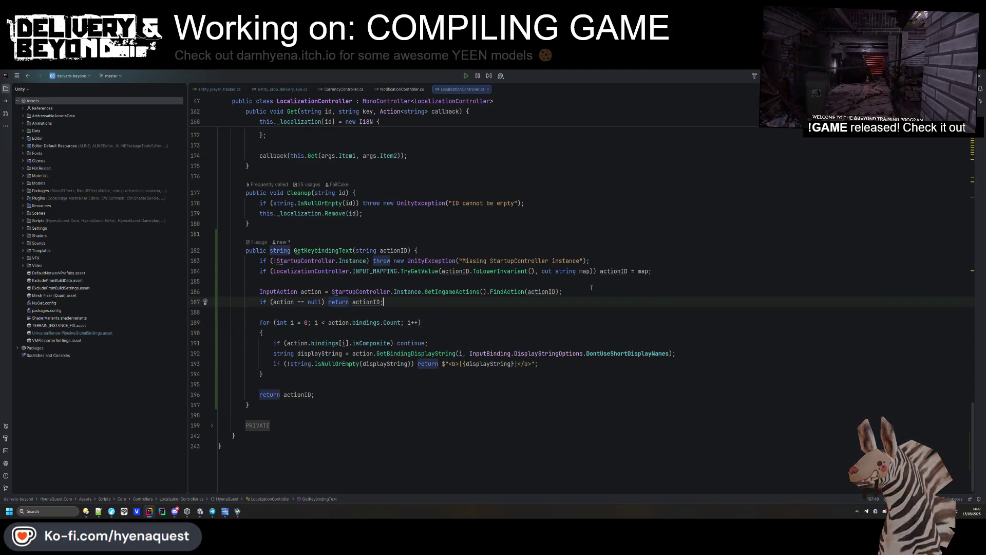
{"action": "left_click", "coordinate": [350, 250]}
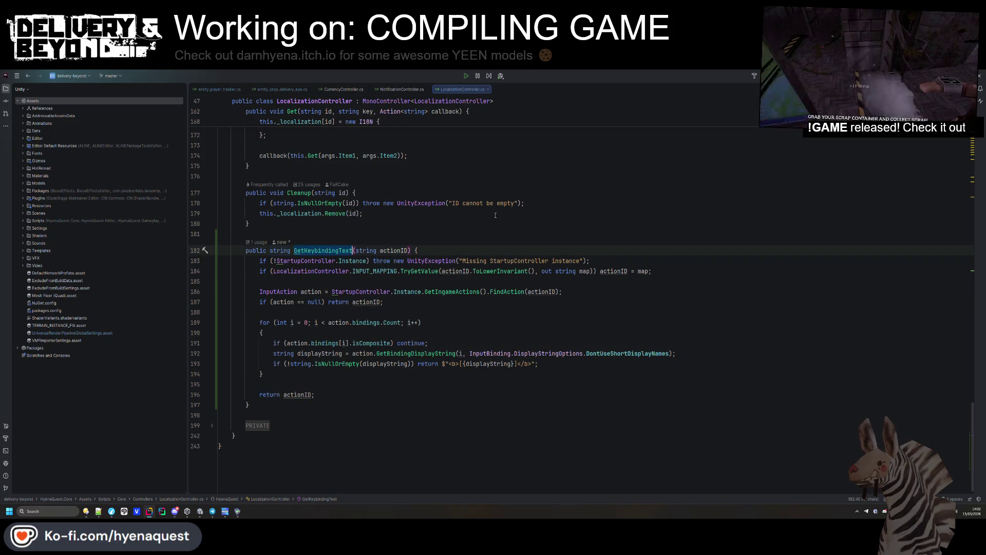
{"action": "left_click", "coordinate": [377, 213]}
{"action": "left_click", "coordinate": [401, 90]}
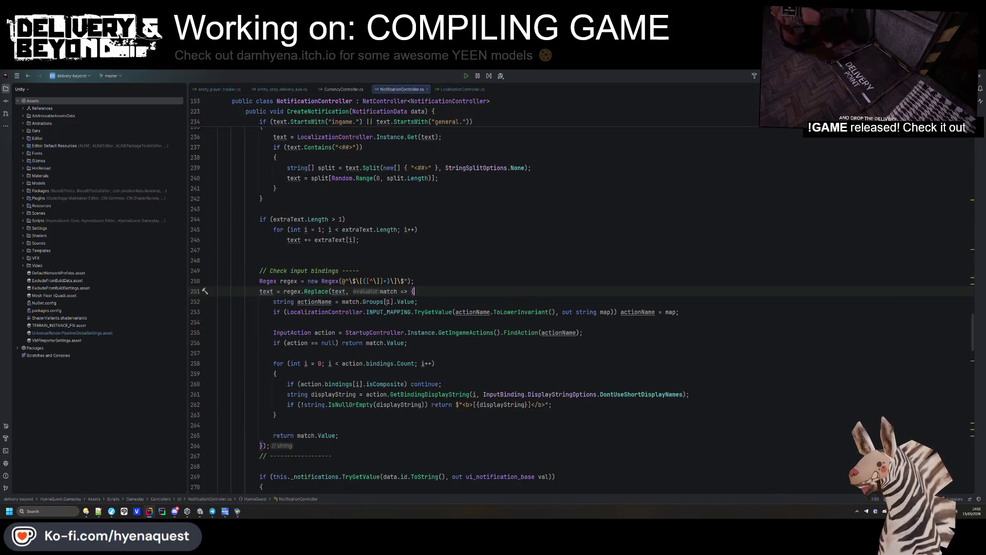
- Replace the lambda's inline binding lookup with return LocalizationController.Instance.GetKeybindingText
{"action": "scroll", "coordinate": [273, 270], "scroll_direction": "down", "scroll_amount": 1}
{"action": "left_click_drag", "start_coordinate": [273, 280], "coordinate": [464, 400]}
{"action": "key", "text": "BackSpace"}
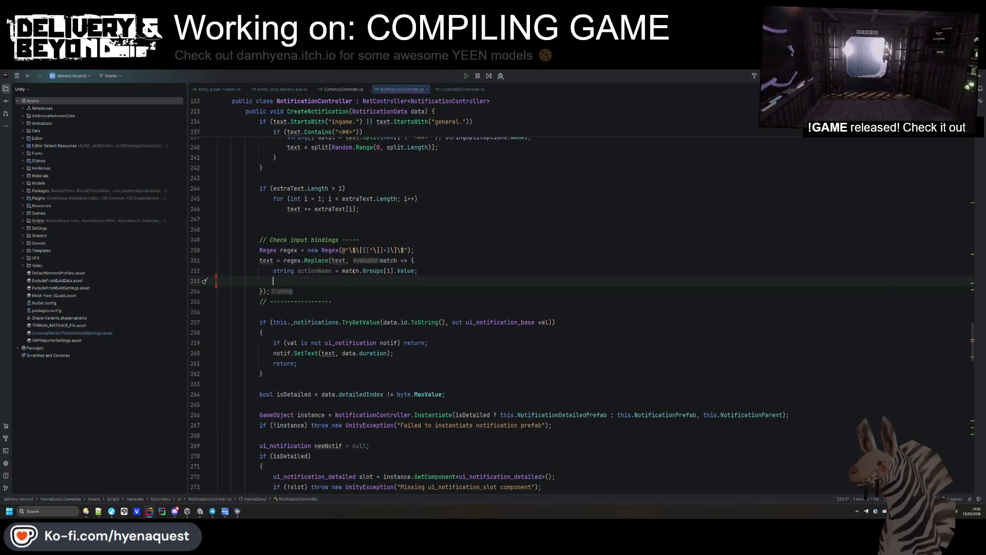
{"action": "left_click", "coordinate": [332, 270]}
{"action": "left_click", "coordinate": [432, 262]}
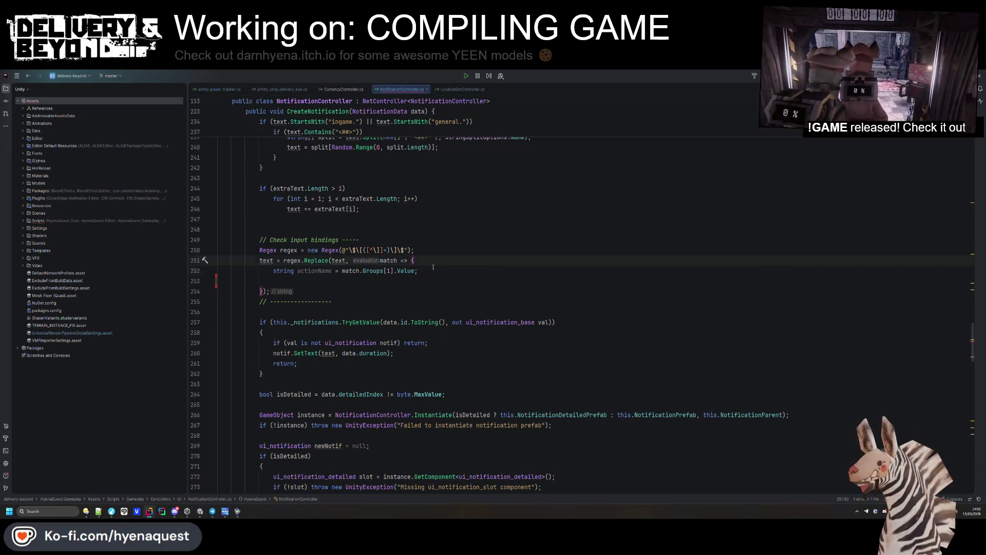
{"action": "key", "text": "Return"}
{"action": "type", "text": "return "}
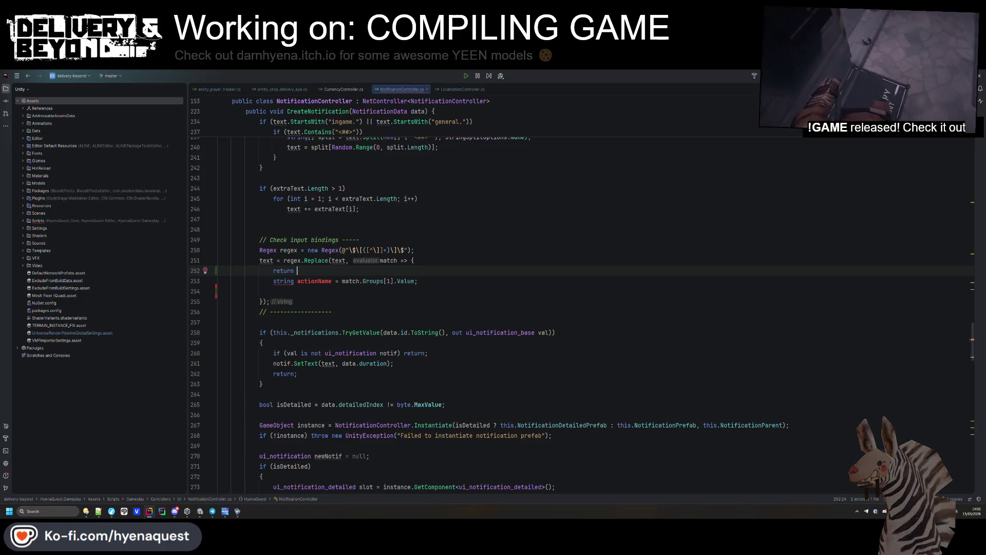
{"action": "type", "text": "LocalizationController."}
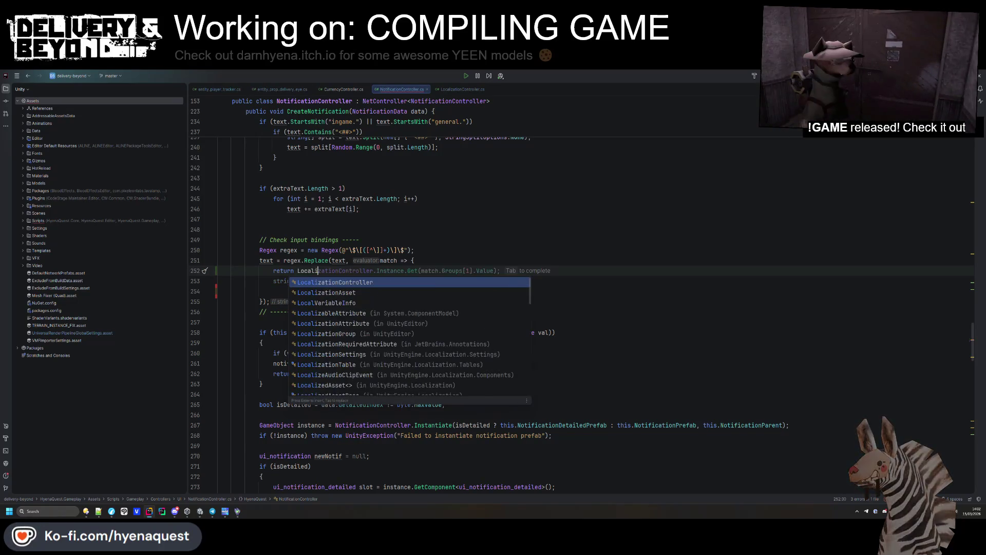
{"action": "key", "text": "Tab"}
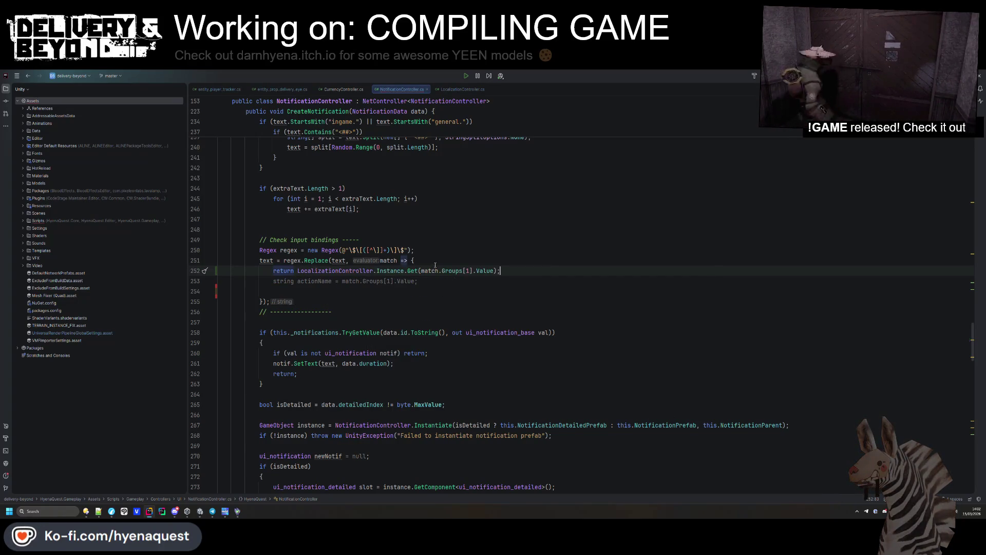
{"action": "type", "text": "KeybindingText"}
- Delete the leftover actionName line and convert the lambda to an expression body
{"action": "mouse_move", "coordinate": [419, 281]}
{"action": "left_mouse_down"}
{"action": "mouse_move", "coordinate": [479, 286]}
{"action": "mouse_move", "coordinate": [550, 271]}
{"action": "left_mouse_up"}
{"action": "key", "text": "BackSpace"}
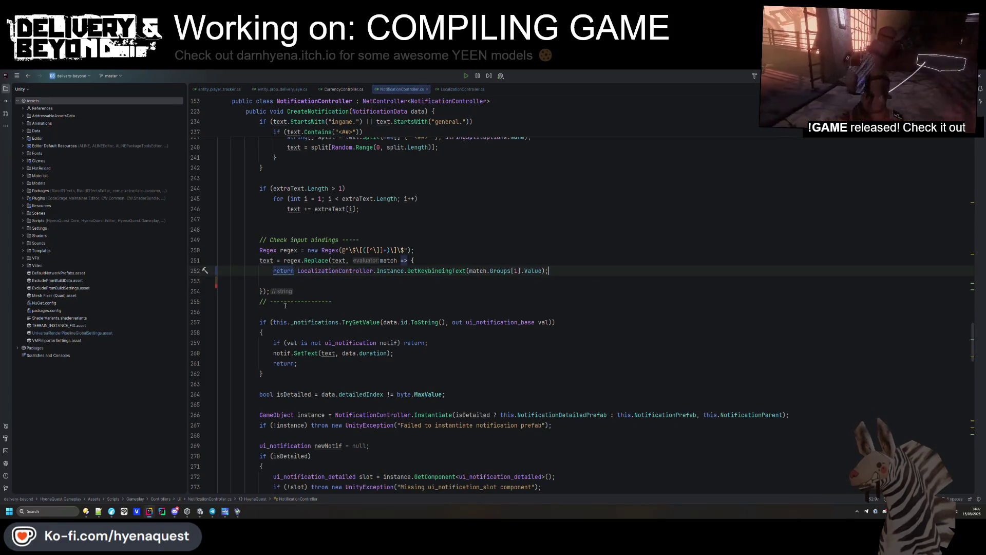
{"action": "key", "text": "Delete"}
{"action": "key", "text": "Return"}
{"action": "key", "text": "BackSpace"}
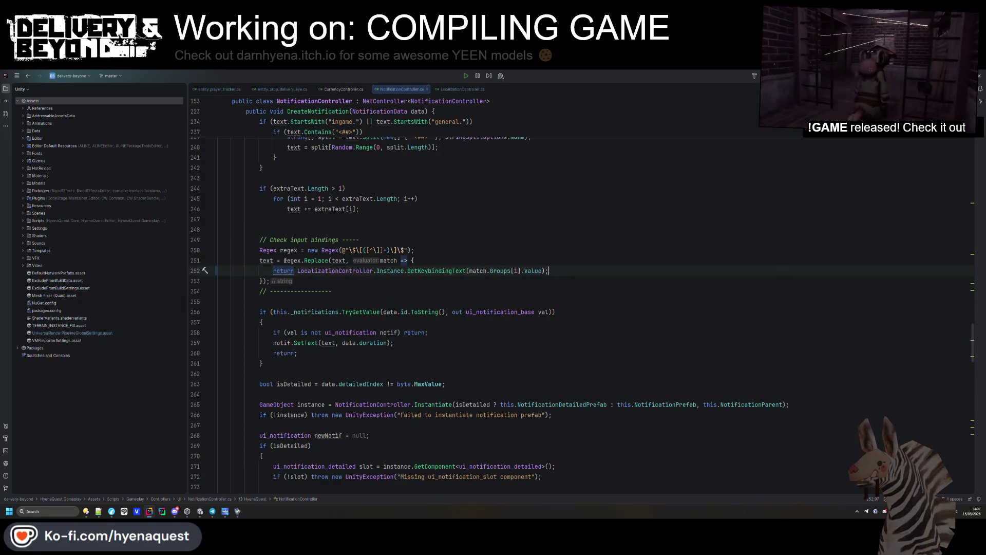
{"action": "key", "text": "alt+Return"}
{"action": "key", "text": "Return"}
{"action": "left_click", "coordinate": [385, 322]}
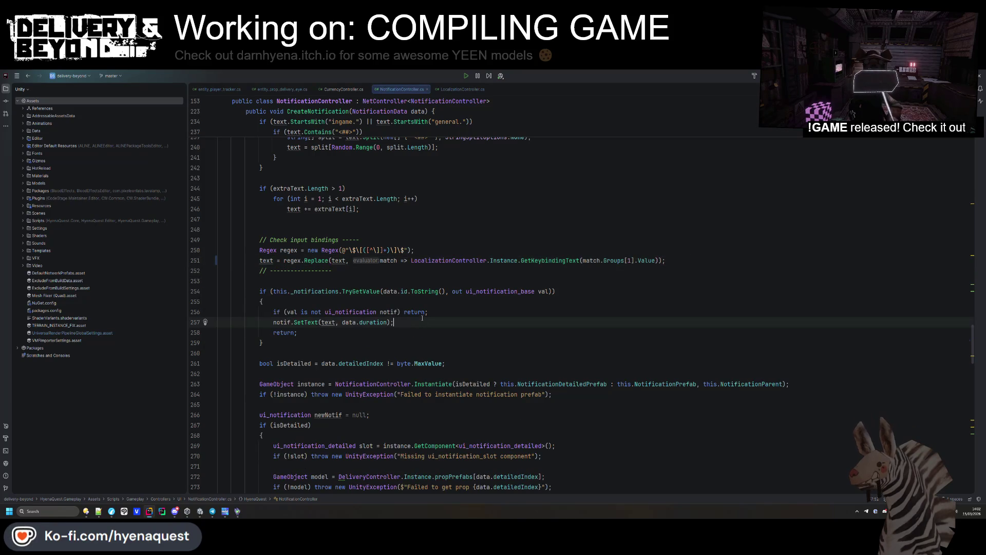
{"action": "scroll", "coordinate": [545, 260], "scroll_direction": "up", "scroll_amount": 1}
{"action": "left_click", "coordinate": [544, 291], "text": "ctrl"}
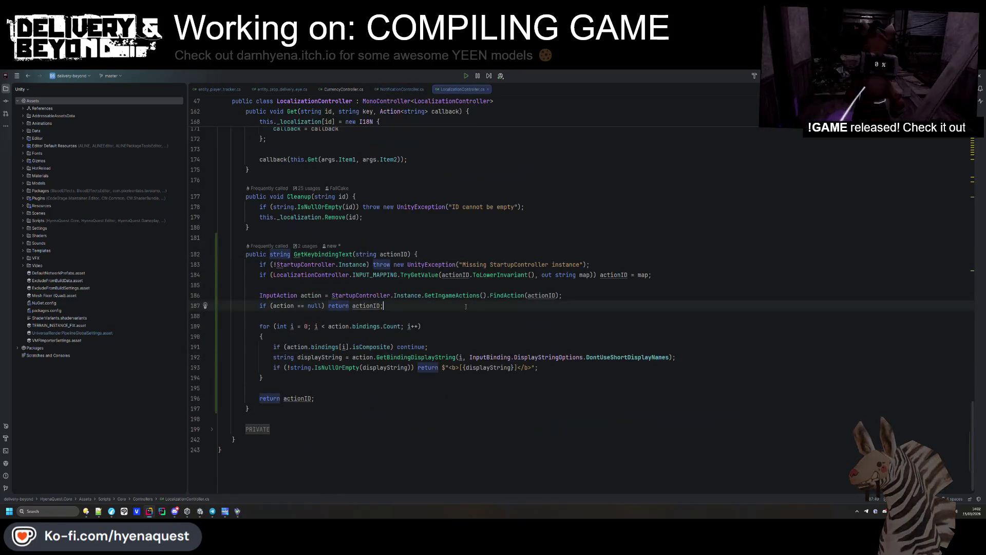
{"action": "left_click", "coordinate": [262, 336]}
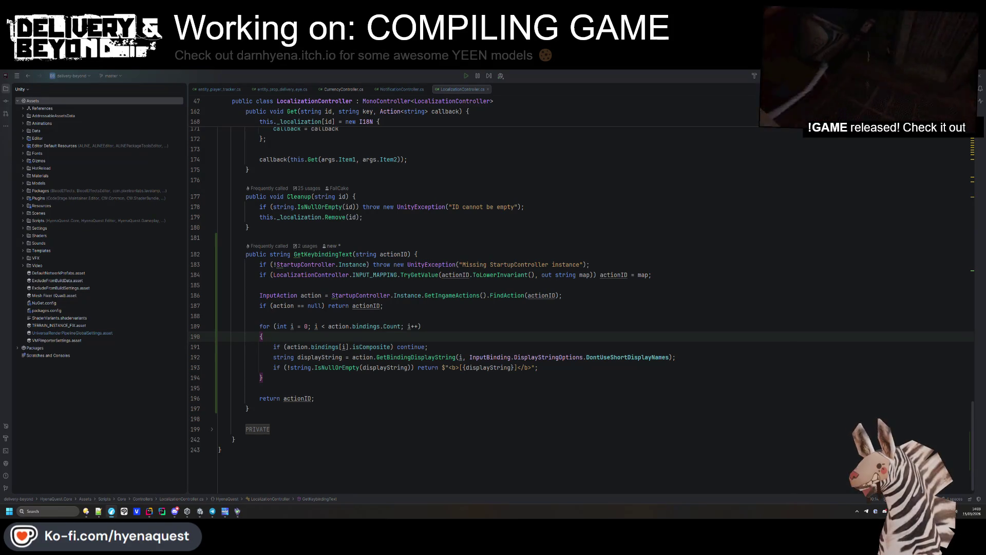
{"action": "left_click", "coordinate": [416, 285]}
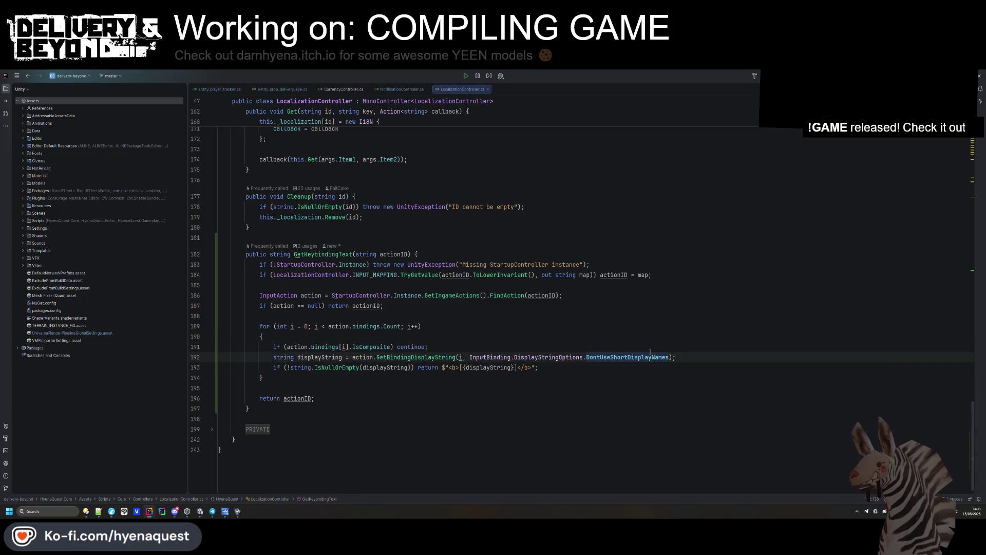
{"action": "double_click", "coordinate": [342, 254]}
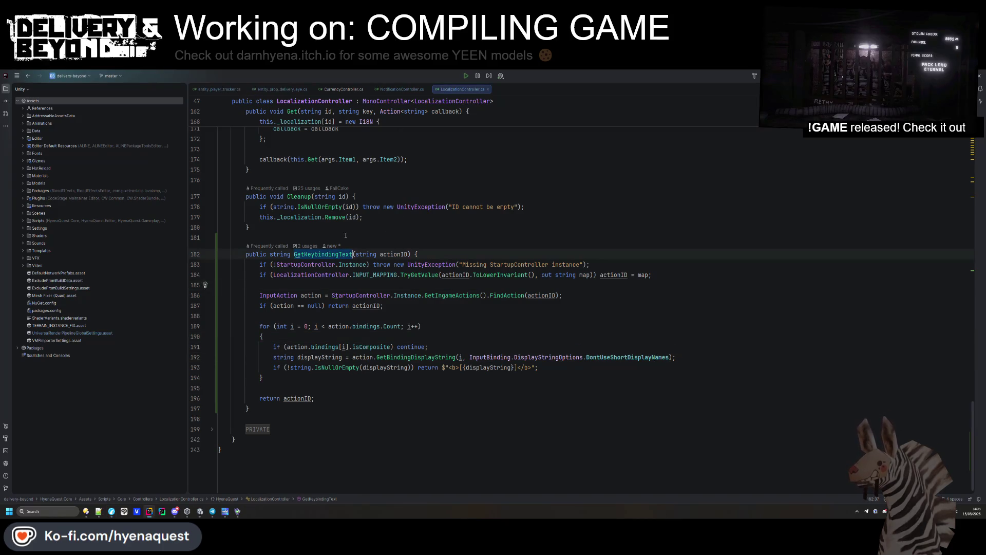
{"action": "left_click", "coordinate": [343, 89]}
{"action": "left_click", "coordinate": [219, 90]}
- Paste a copy of the FORWARD case and change it to BACKWARD
{"action": "left_click", "coordinate": [282, 89]}
{"action": "left_click_drag", "start_coordinate": [272, 284], "coordinate": [318, 325]}
{"action": "key", "text": "ctrl+c"}
{"action": "left_click", "coordinate": [338, 314]}
{"action": "key", "text": "ctrl+v"}
{"action": "double_click", "coordinate": [358, 326]}
{"action": "type", "text": "B"}
{"action": "left_click", "coordinate": [358, 338]}
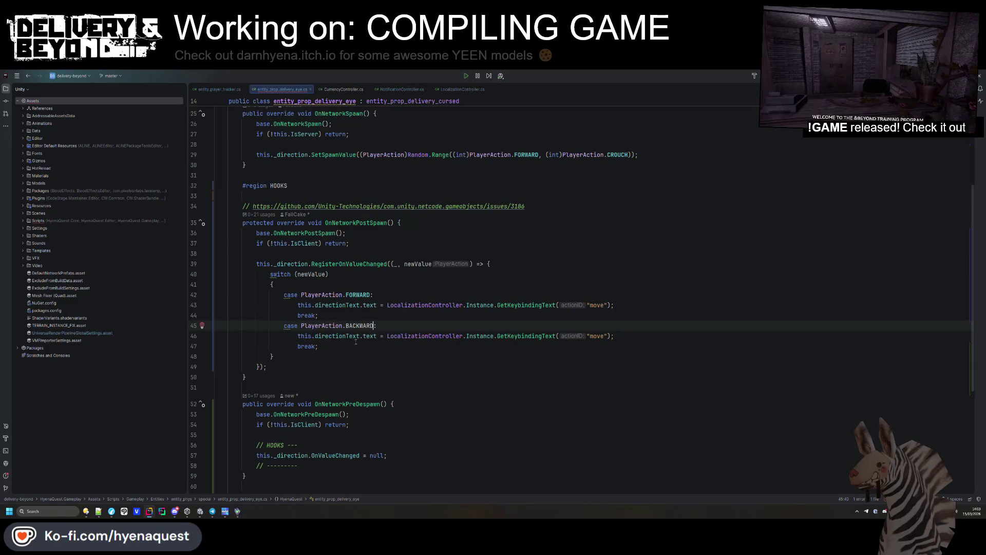
- Duplicate the case twice to create LEFT and RIGHT cases
{"action": "left_click_drag", "start_coordinate": [319, 314], "coordinate": [374, 346]}
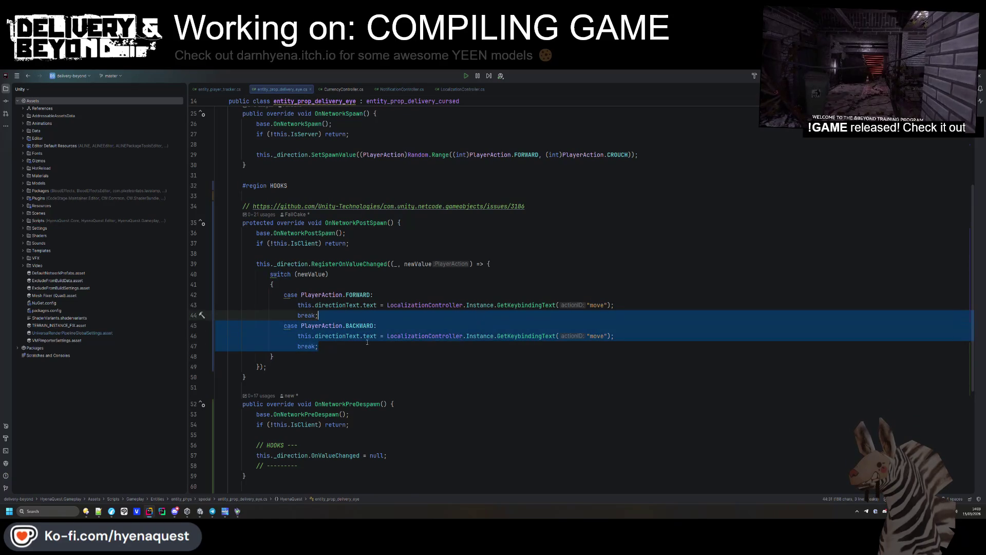
{"action": "key", "text": "ctrl+d"}
{"action": "double_click", "coordinate": [360, 356]}
{"action": "type", "text": "L"}
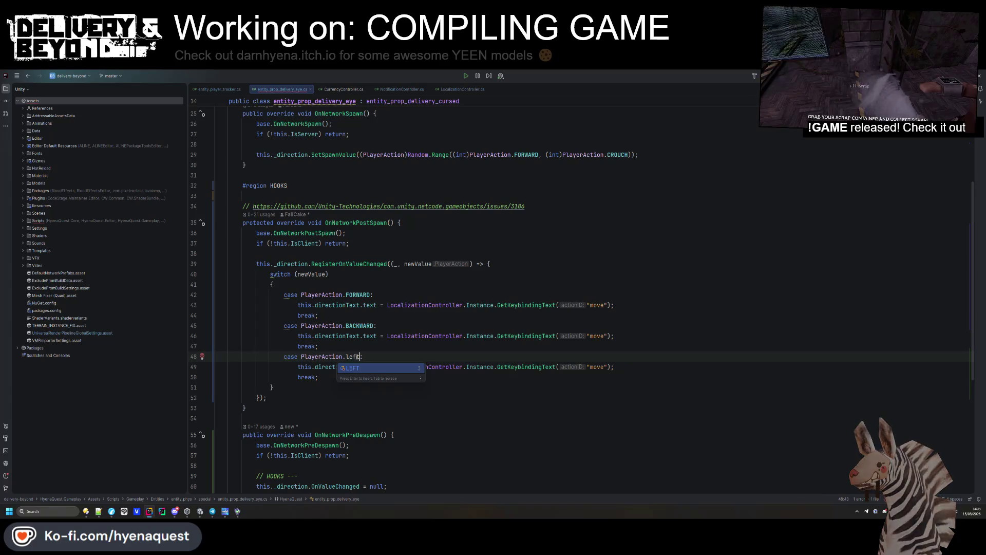
{"action": "left_click", "coordinate": [345, 374]}
{"action": "left_click_drag", "start_coordinate": [319, 347], "coordinate": [345, 377]}
{"action": "key", "text": "ctrl+d"}
{"action": "double_click", "coordinate": [353, 388]}
{"action": "type", "text": "R"}
{"action": "key", "text": "Return"}
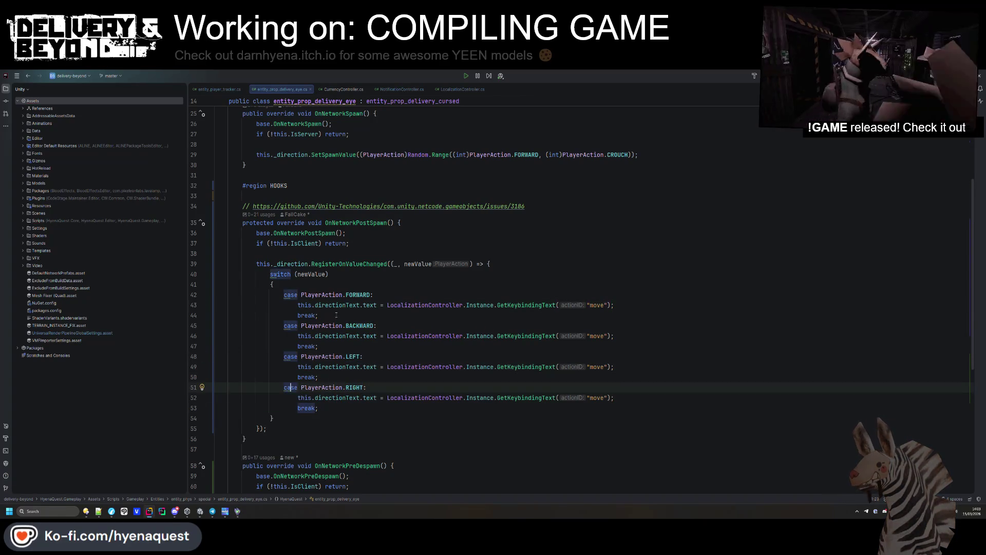
- Move the FORWARD case below RIGHT and add a default label sharing it
{"action": "left_click", "coordinate": [376, 294]}
{"action": "left_click_drag", "start_coordinate": [280, 294], "coordinate": [319, 315]}
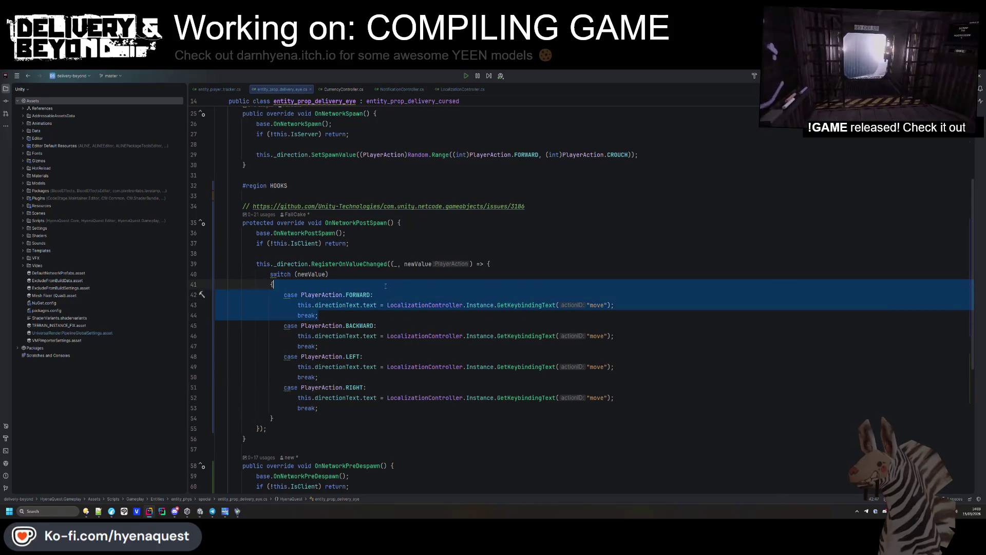
{"action": "key", "text": "ctrl+x"}
{"action": "left_click", "coordinate": [318, 377]}
{"action": "key", "text": "Return"}
{"action": "key", "text": "ctrl+v"}
{"action": "left_click", "coordinate": [337, 377]}
{"action": "key", "text": "Return"}
{"action": "type", "text": "default:"}
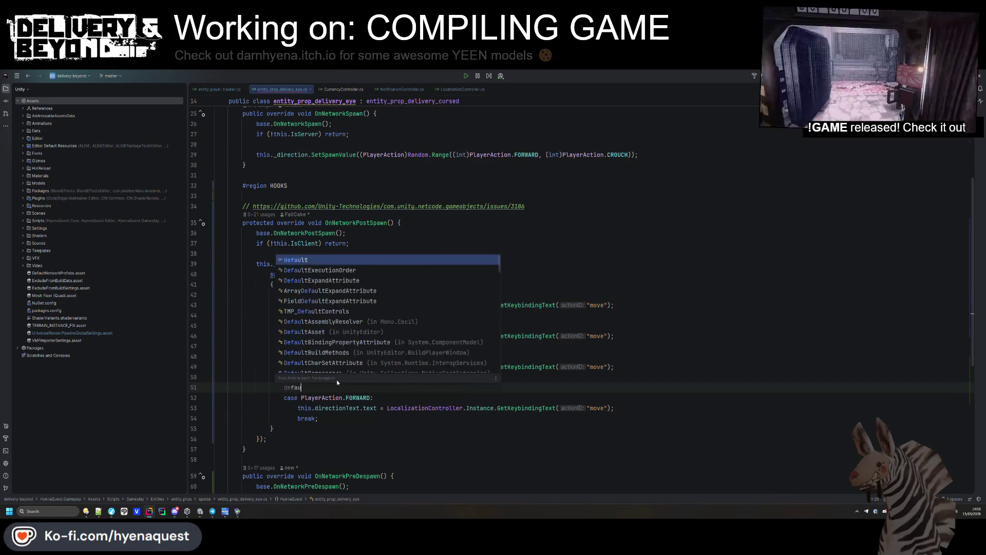
- Go to the GetKeybindingText declaration from the BACKWARD case's call
{"action": "scroll", "coordinate": [498, 338], "scroll_direction": "down", "scroll_amount": 3}
{"action": "left_click", "coordinate": [498, 337]}
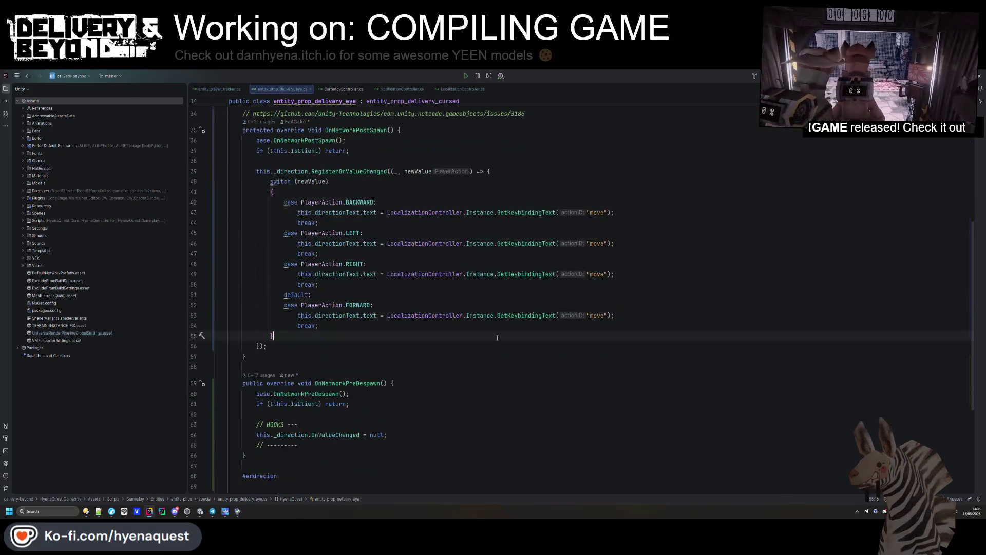
{"action": "scroll", "coordinate": [501, 313], "scroll_direction": "up", "scroll_amount": 5}
{"action": "left_click", "coordinate": [532, 367]}
{"action": "scroll", "coordinate": [524, 354], "scroll_direction": "down", "scroll_amount": 3}
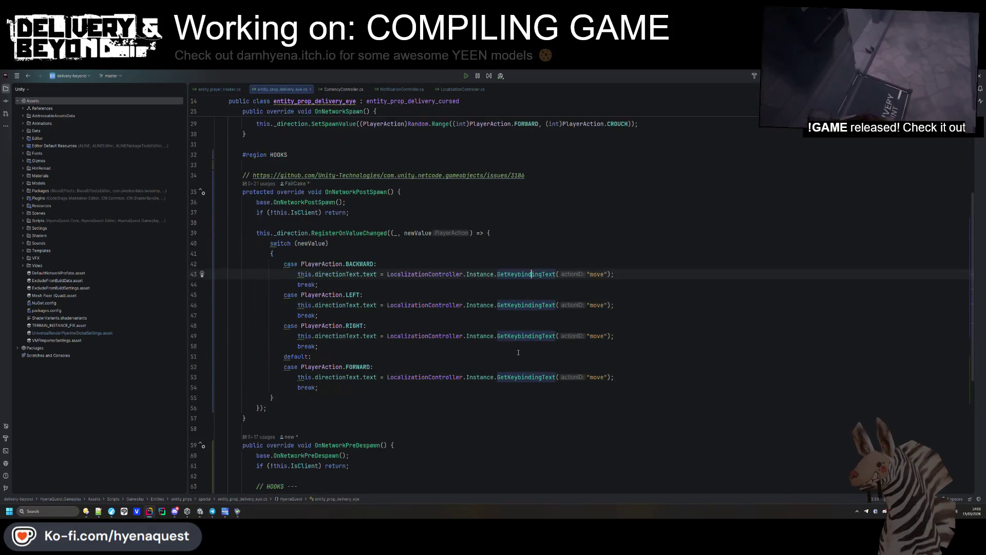
{"action": "key", "text": "ctrl+b"}
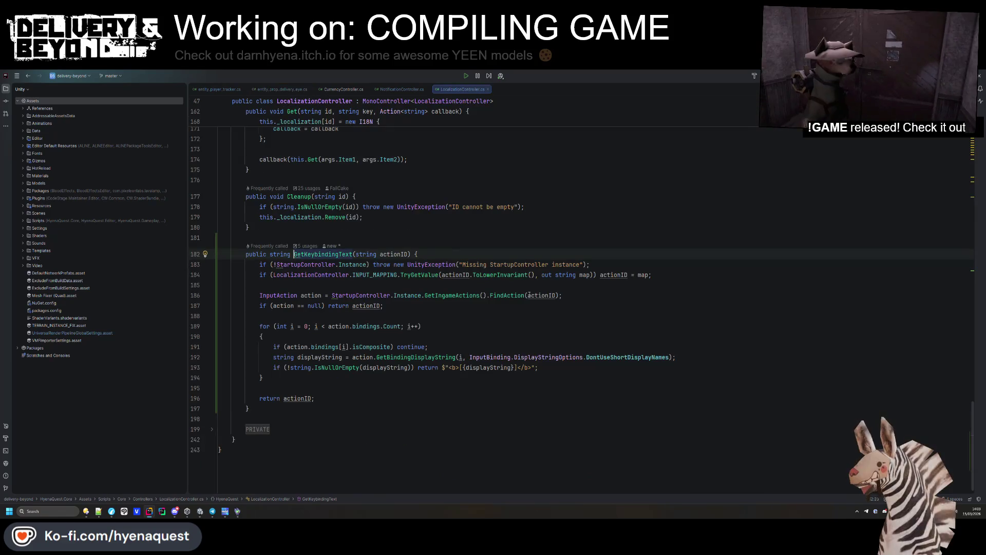
- Add an InputBinding.DisplayStringOptions options parameter defaulting to DontUseShortDisplayNames
{"action": "double_click", "coordinate": [545, 357]}
{"action": "key", "text": "ctrl+w"}
{"action": "left_click", "coordinate": [409, 253]}
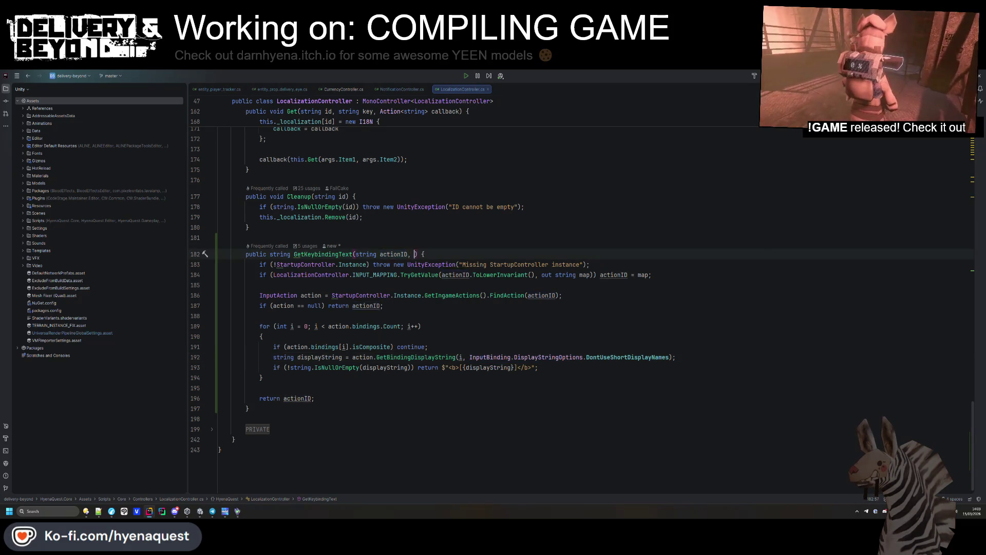
{"action": "type", "text": "InputBinding.DisplayStringOptions"}
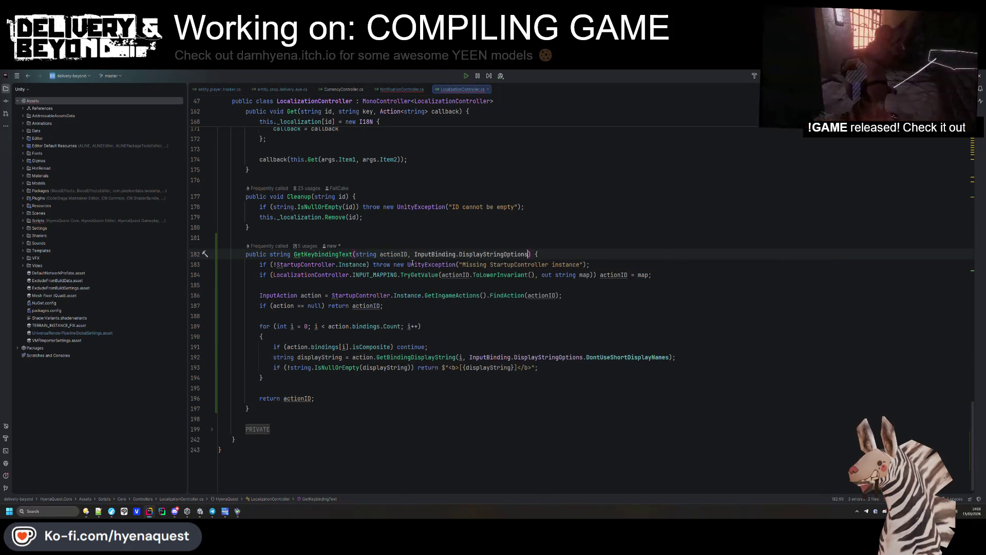
{"action": "type", "text": " options = InputBinding.DisplayStringOptions."}
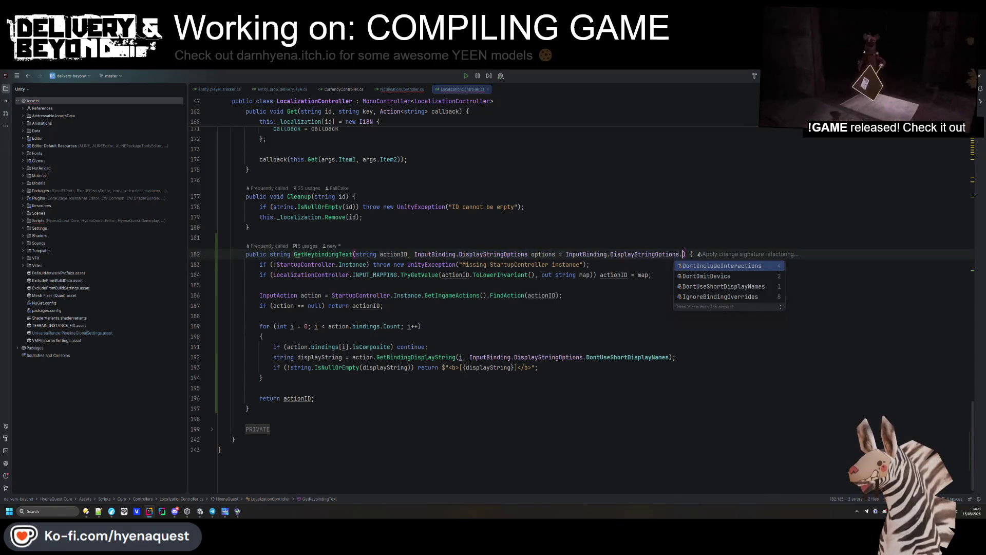
{"action": "left_click", "coordinate": [708, 286]}
- Pass options to GetBindingDisplayString in place of the hard-coded display option
{"action": "left_click", "coordinate": [502, 315]}
{"action": "left_click_drag", "start_coordinate": [469, 357], "coordinate": [655, 357]}
{"action": "type", "text": "options"}
{"action": "left_click", "coordinate": [565, 315]}
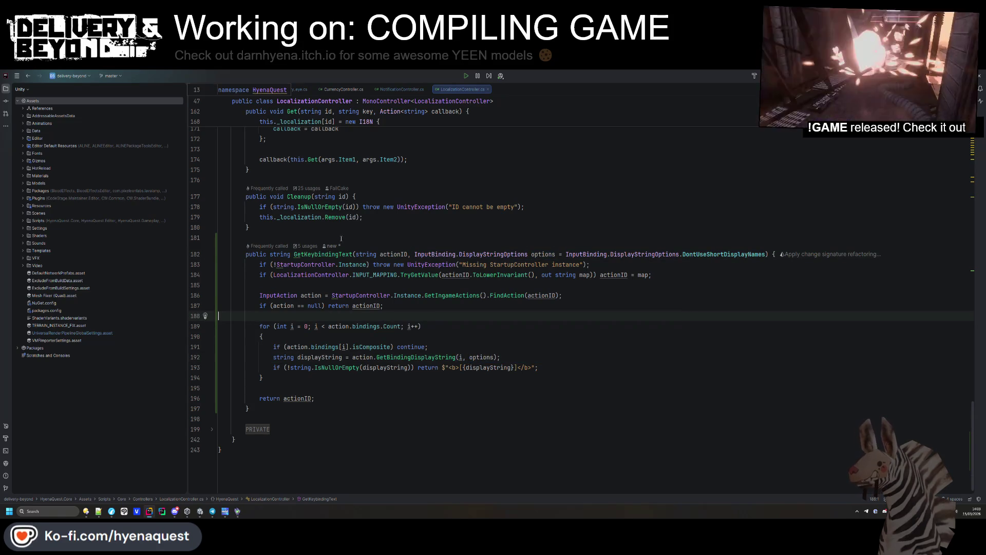
{"action": "left_click", "coordinate": [335, 86]}
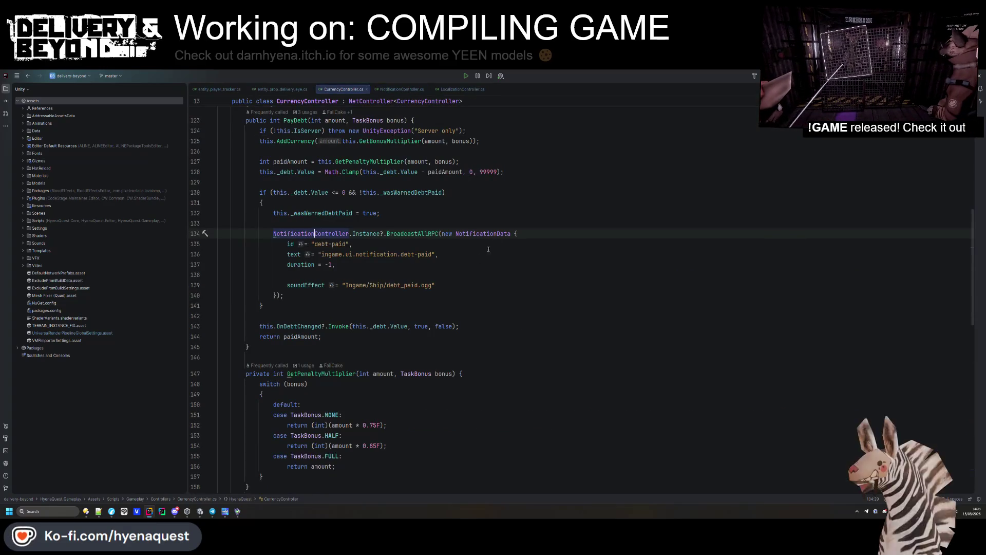
- In entity_prop_delivery_eye.cs, start a display-options argument after "move" in the BACKWARD GetKeybindingText call
{"action": "left_click", "coordinate": [402, 89]}
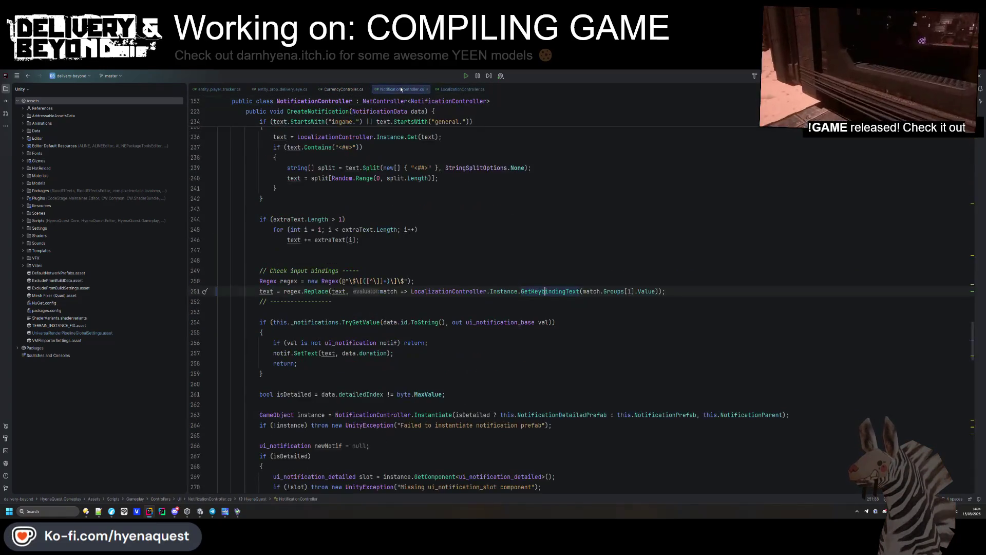
{"action": "left_click", "coordinate": [345, 90]}
{"action": "left_click", "coordinate": [270, 89]}
{"action": "left_click", "coordinate": [608, 275]}
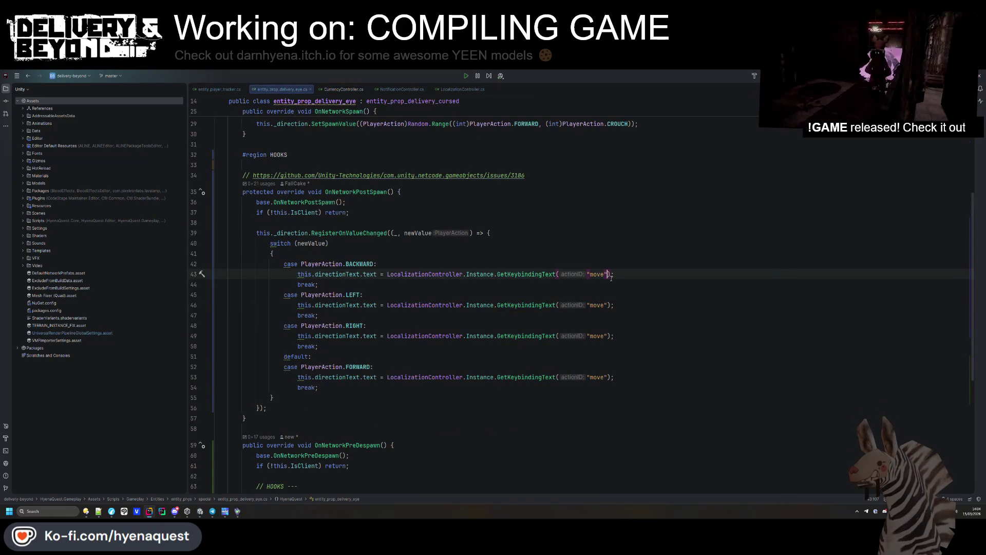
{"action": "type", "text": ","}
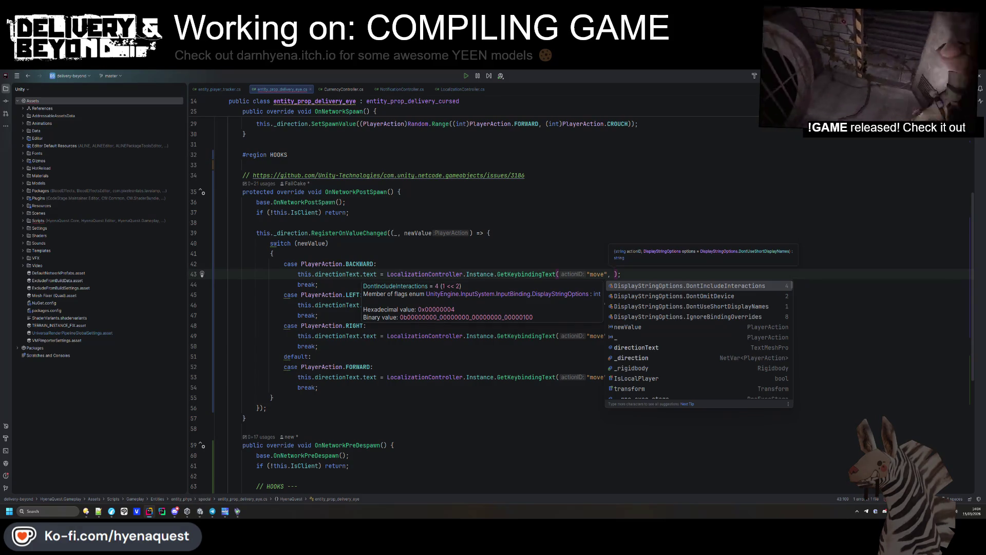
{"action": "key", "text": "Up"}
{"action": "key", "text": "Down"}
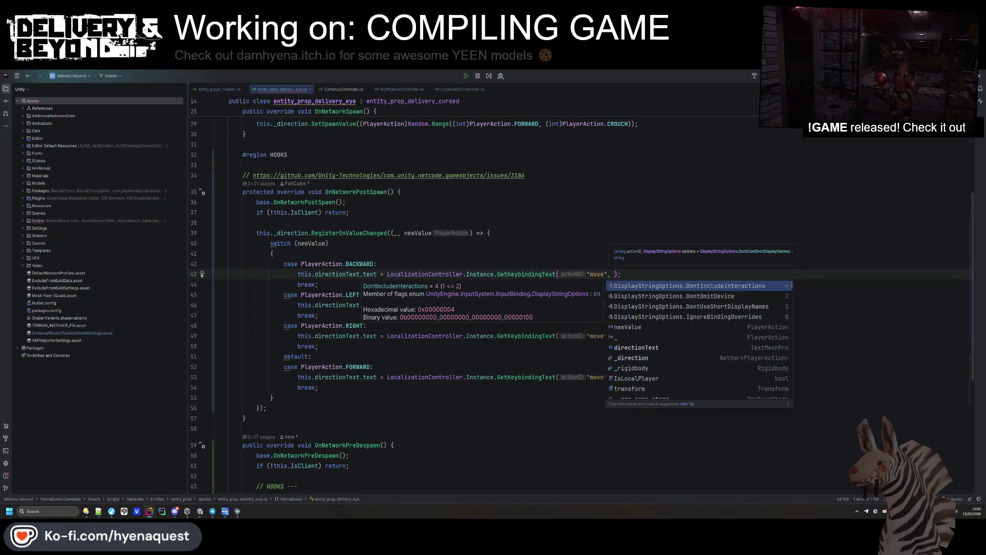
{"action": "type", "text": "options"}
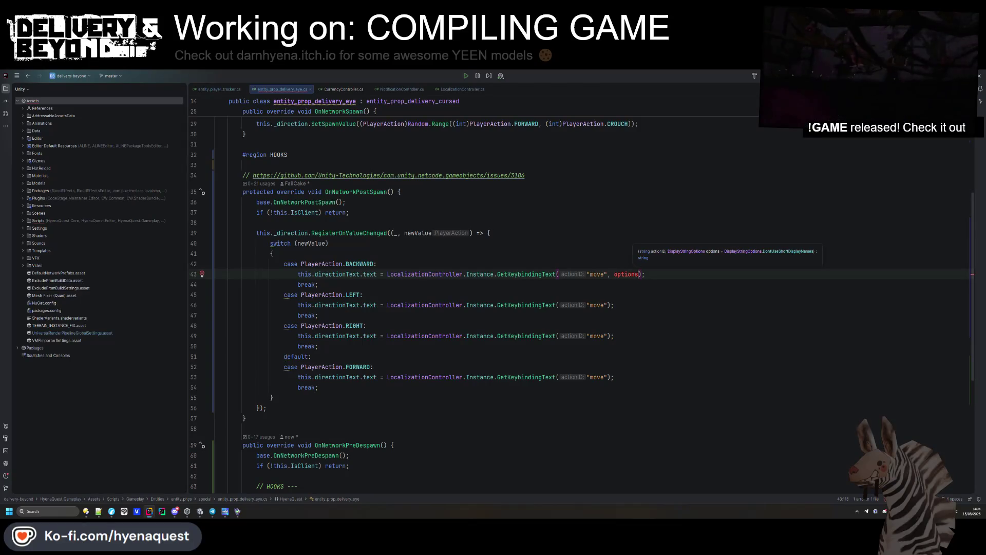
{"action": "type", "text": "Display"}
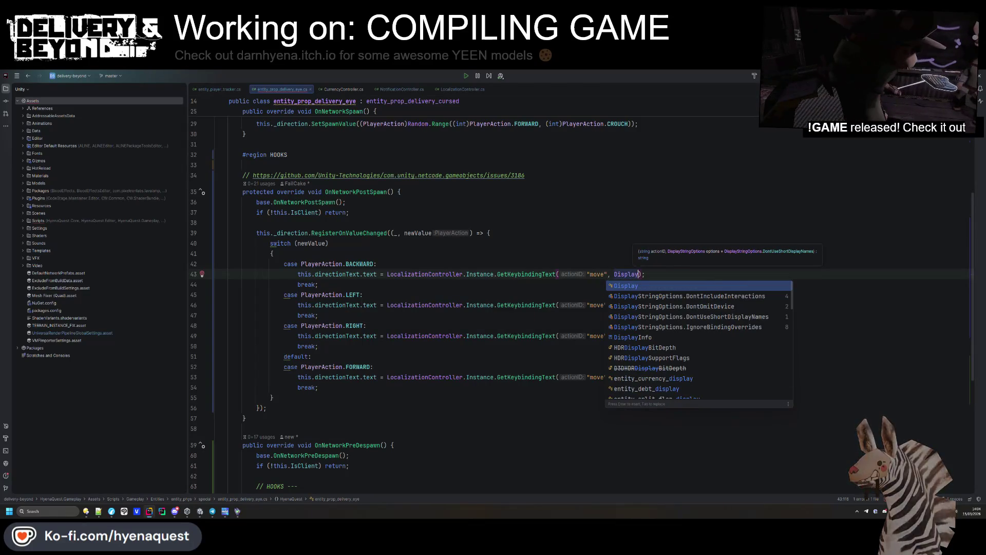
- Make InputBinding.DisplayStringOptions.DontIncludeInteractions the BACKWARD call's second argument instead of DontUseShortDisplayNames
{"action": "key", "text": "Down"}
{"action": "key", "text": "Down"}
{"action": "key", "text": "Down"}
{"action": "key", "text": "Down"}
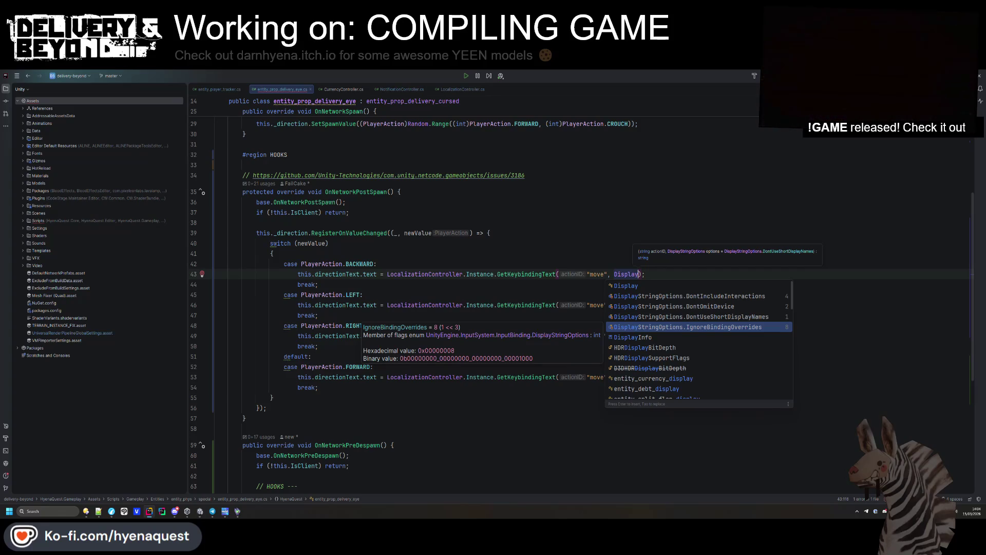
{"action": "key", "text": "Up"}
{"action": "key", "text": "Up"}
{"action": "key", "text": "Down"}
{"action": "key", "text": "Return"}
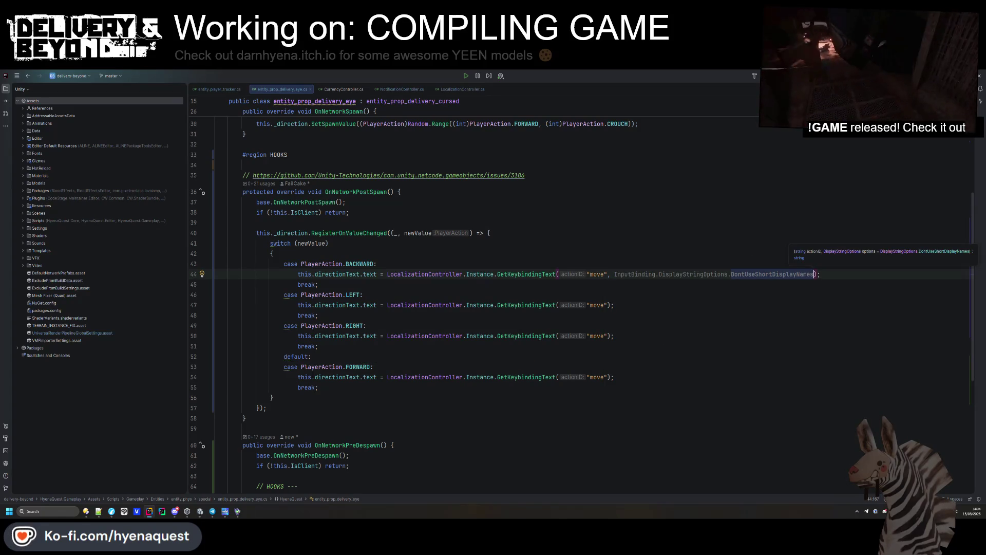
{"action": "key", "text": "ctrl+BackSpace"}
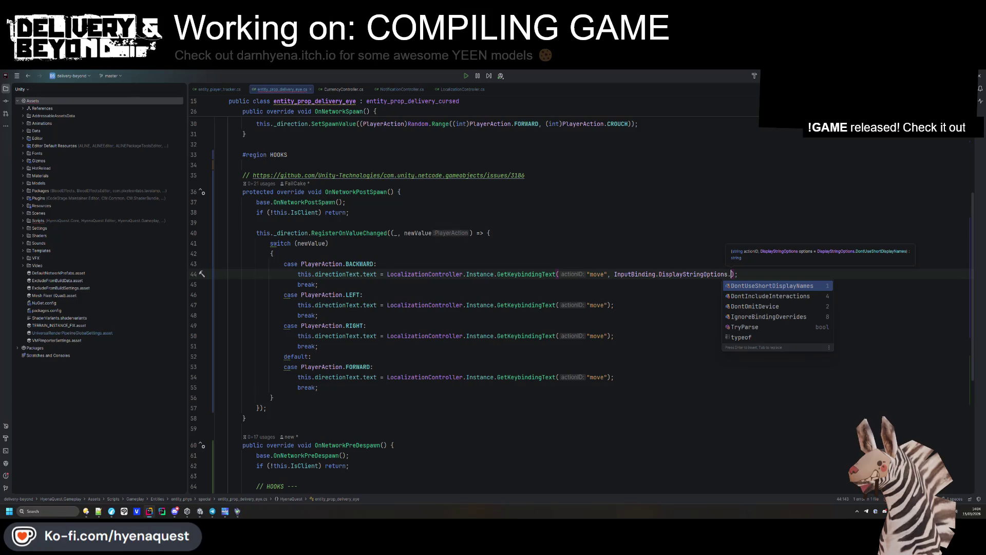
{"action": "left_click", "coordinate": [776, 296]}
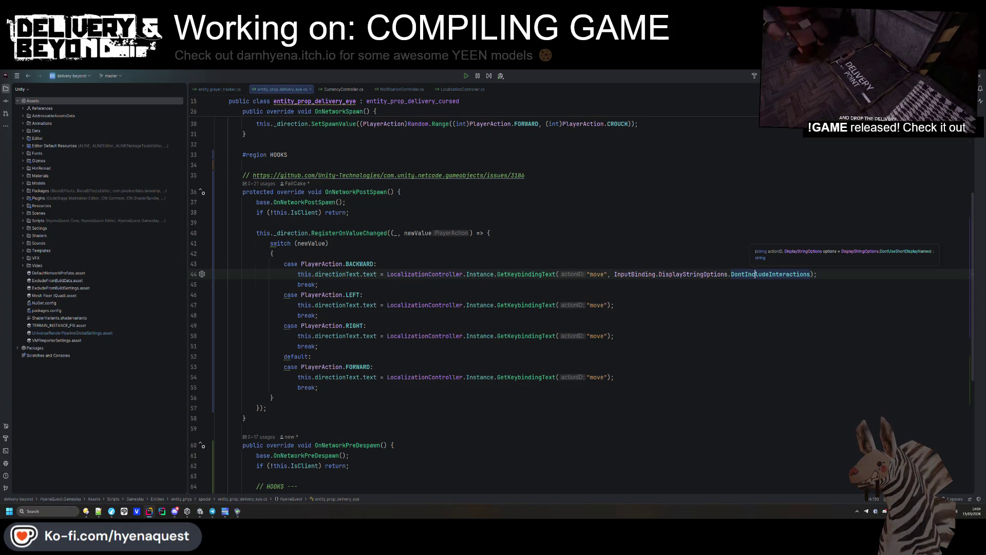
{"action": "key", "text": "alt+Tab"}
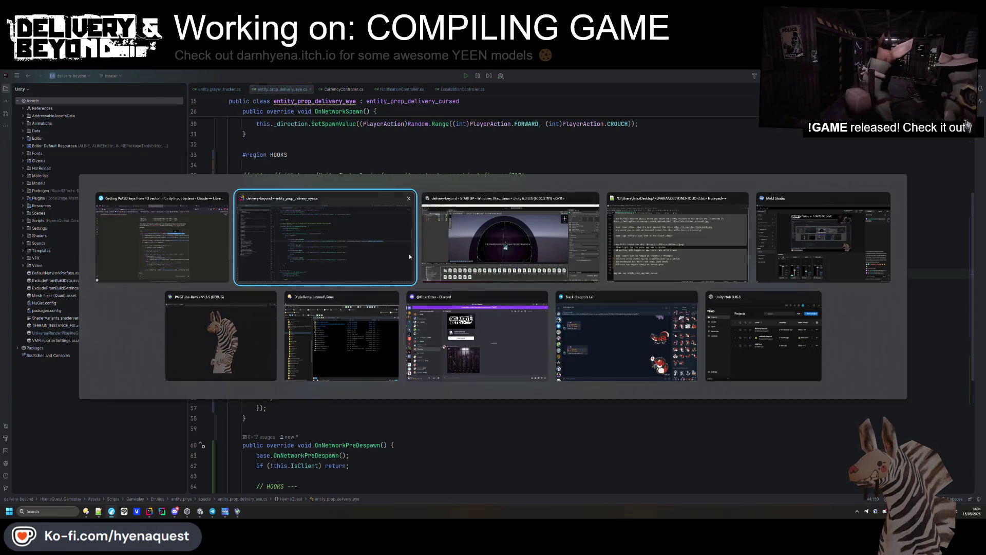
- Insert a 'string compositePart = null' parameter before GetKeybindingText's display-options parameter
{"action": "left_click", "coordinate": [523, 273], "text": "ctrl"}
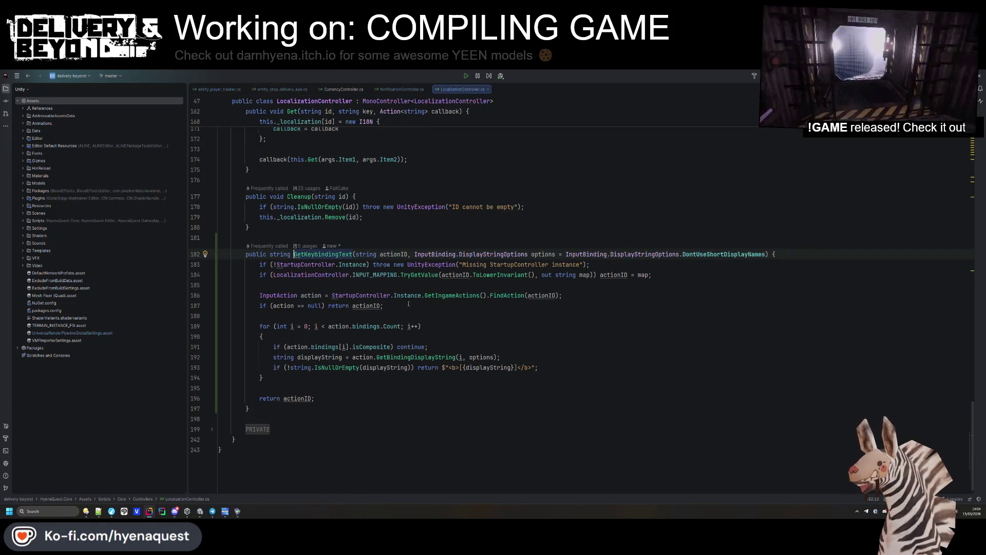
{"action": "left_click", "coordinate": [414, 254]}
{"action": "type", "text": "string compositePart = null,"}
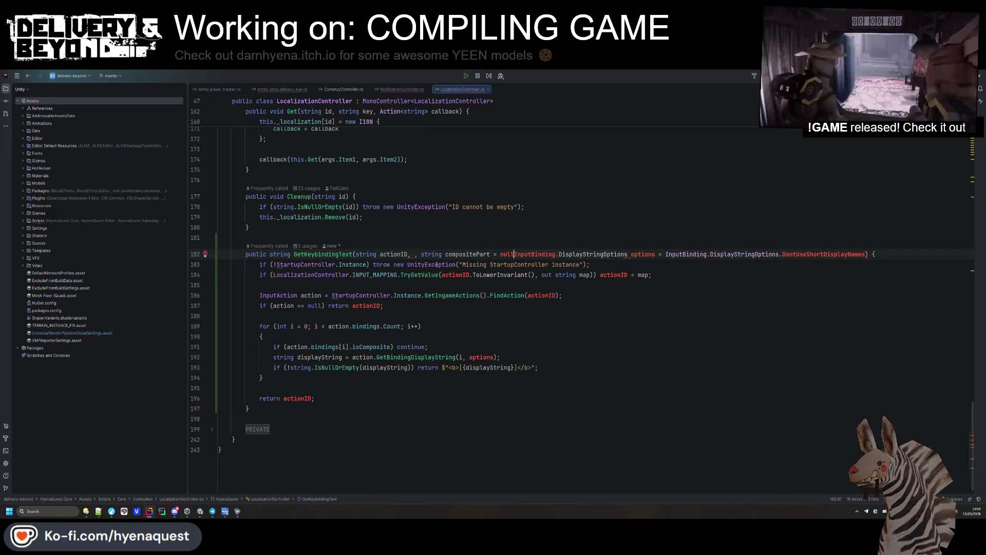
{"action": "key", "text": "Escape"}
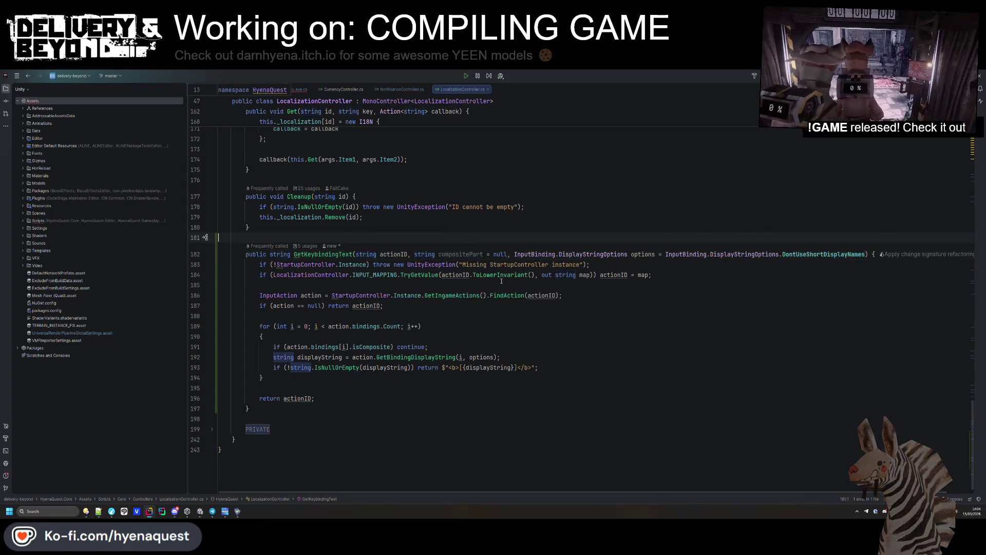
{"action": "left_click", "coordinate": [507, 295]}
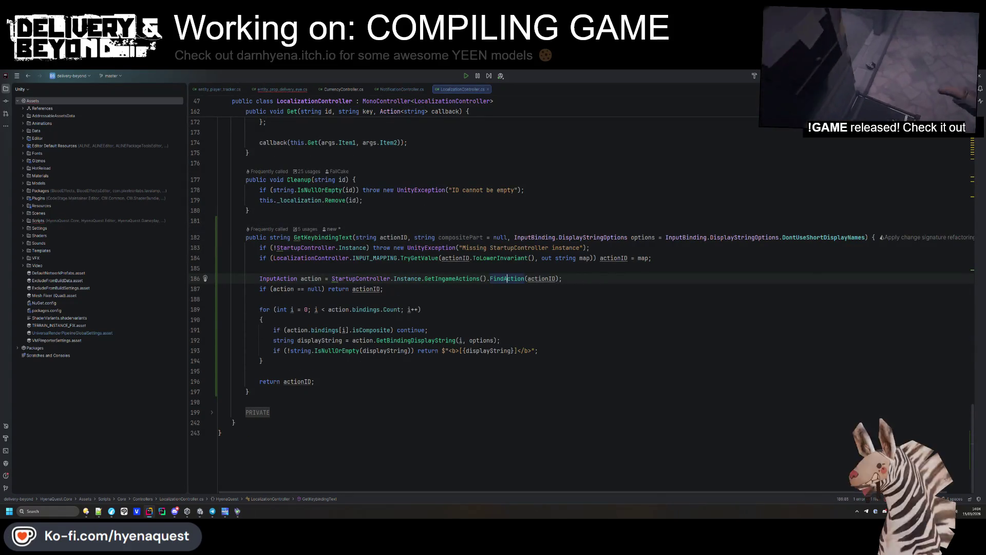
- Change the display-options parameter's default value to 0 after briefly trying null
{"action": "double_click", "coordinate": [863, 237]}
{"action": "key", "text": "ctrl+w"}
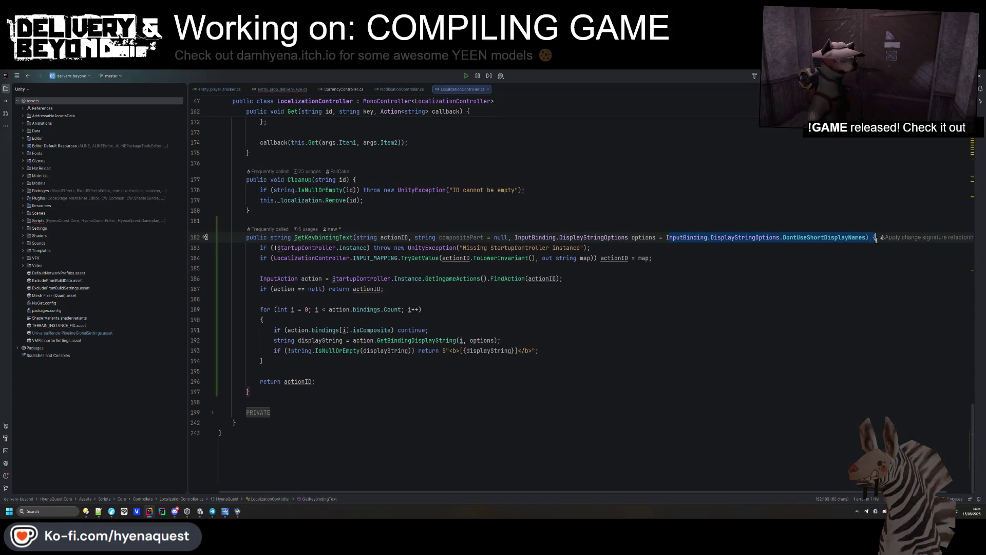
{"action": "type", "text": "null"}
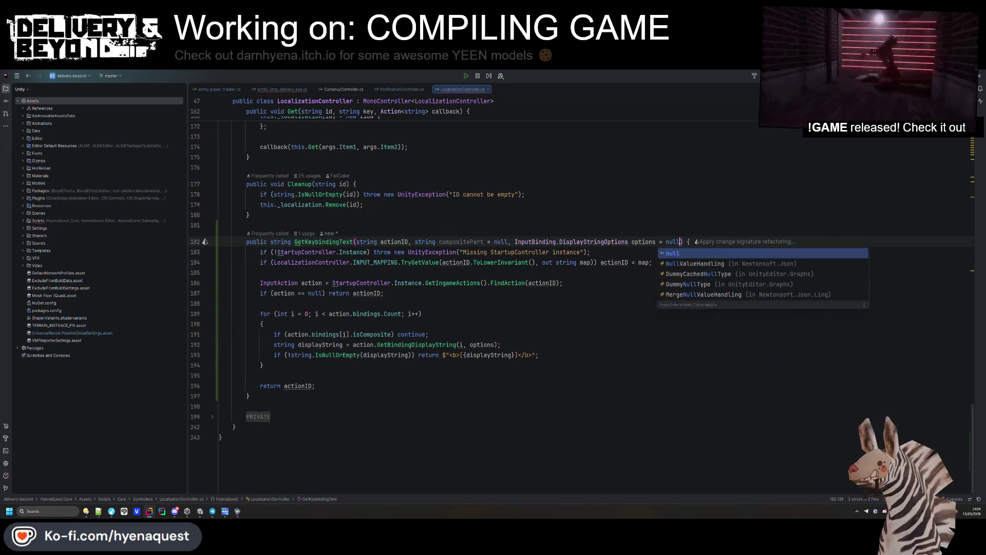
{"action": "left_click", "coordinate": [619, 331]}
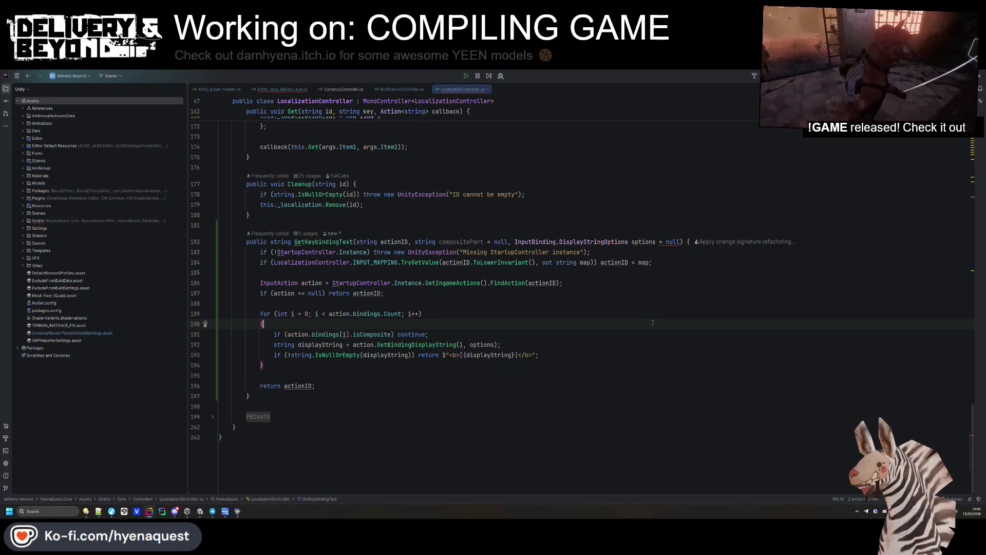
{"action": "key", "text": "ctrl+z"}
{"action": "key", "text": "ctrl+z"}
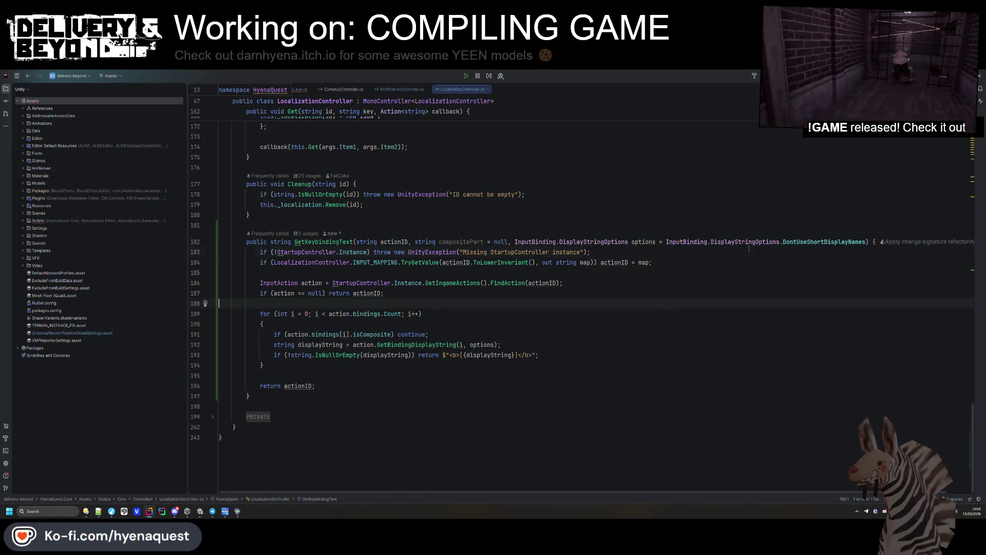
{"action": "left_click", "coordinate": [852, 238]}
{"action": "type", "text": "0"}
{"action": "key", "text": "Down"}
{"action": "key", "text": "Down"}
{"action": "key", "text": "Down"}
{"action": "left_click", "coordinate": [303, 91]}
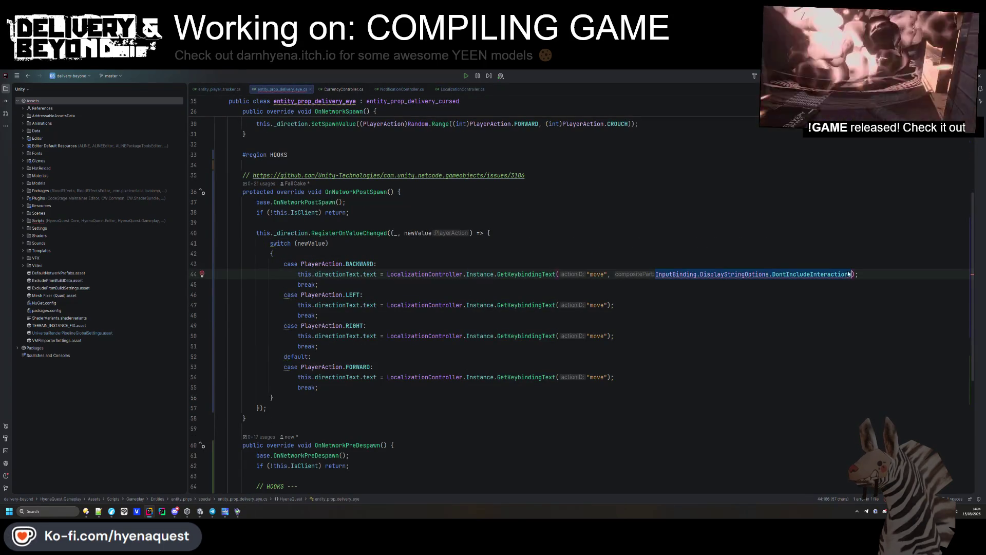
- Delete the extra argument from the BACKWARD call, review NotificationController.cs, then return to LocalizationController.cs
{"action": "key", "text": "BackSpace"}
{"action": "key", "text": "BackSpace"}
{"action": "key", "text": "BackSpace"}
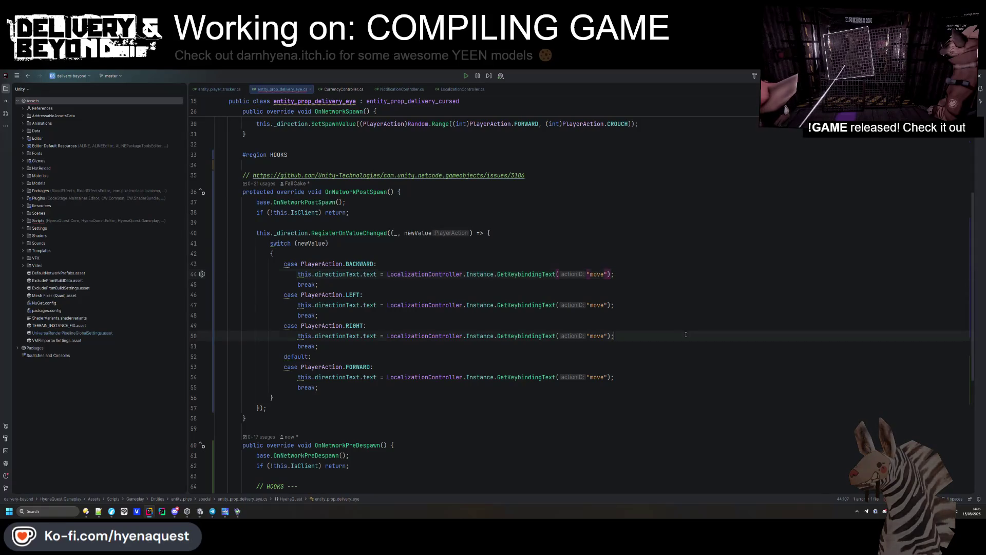
{"action": "left_click", "coordinate": [692, 335]}
{"action": "left_click", "coordinate": [402, 89]}
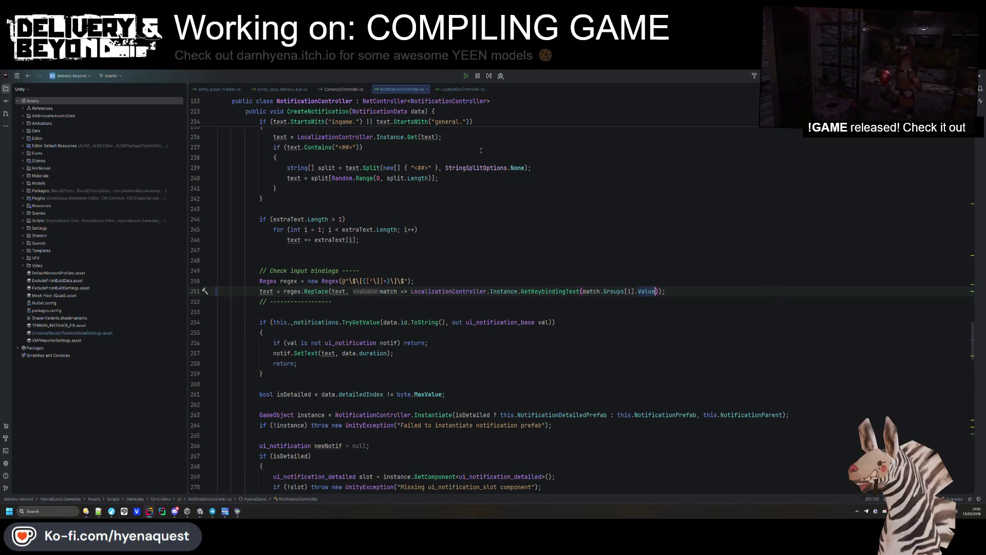
{"action": "left_click", "coordinate": [458, 89]}
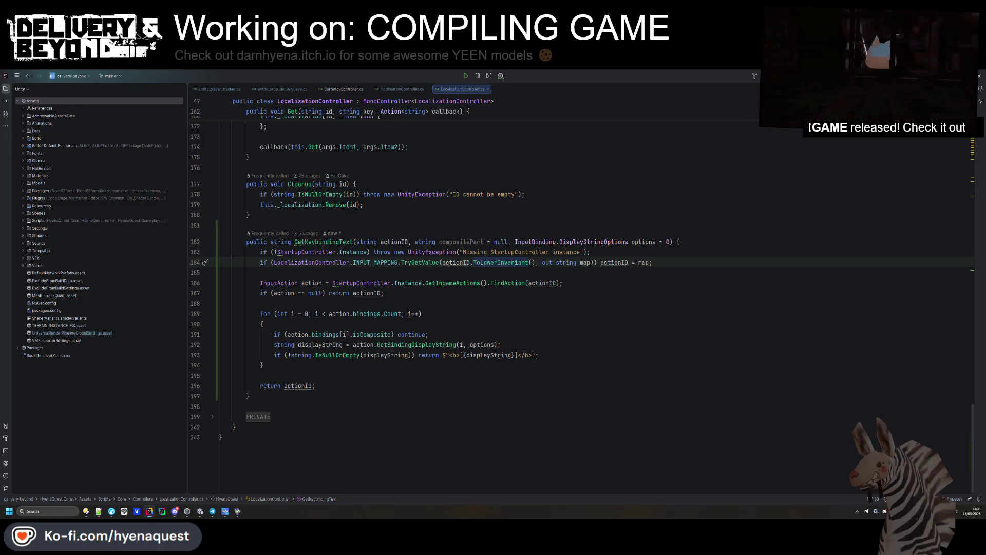
- Make GetKeybindingText return plain displayString without the bold bracket wrapping
{"action": "double_click", "coordinate": [500, 355]}
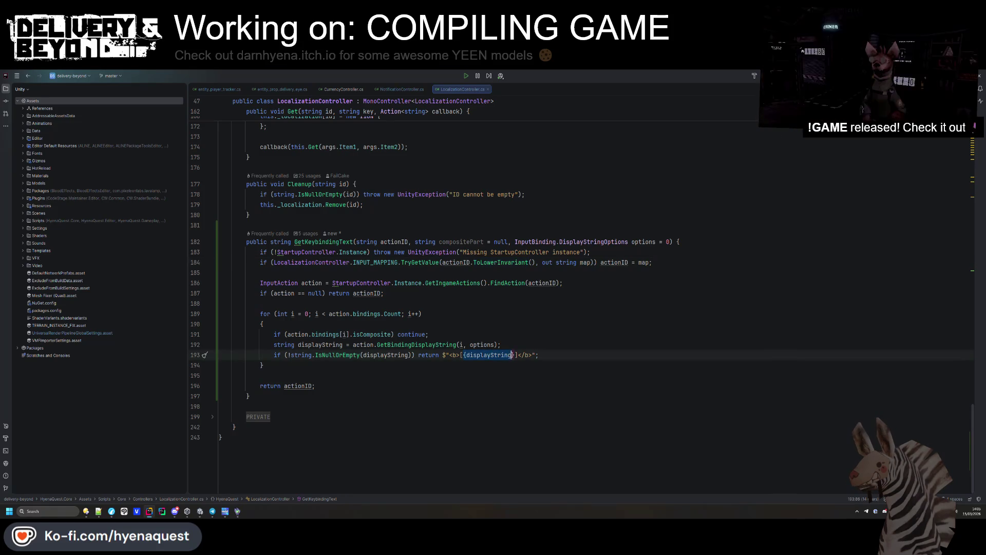
{"action": "type", "text": "displayString"}
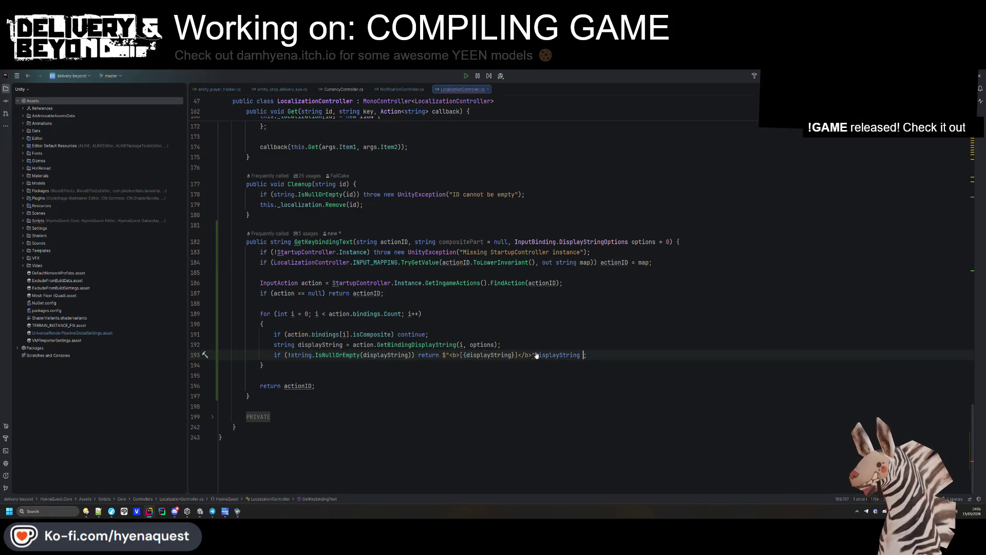
{"action": "key", "text": "BackSpace"}
- Wrap the GetKeybindingText result in $"<b>[{…}]</b>" inside NotificationController's Regex.Replace
{"action": "left_click_drag", "start_coordinate": [536, 355], "coordinate": [429, 355]}
{"action": "key", "text": "ctrl+c"}
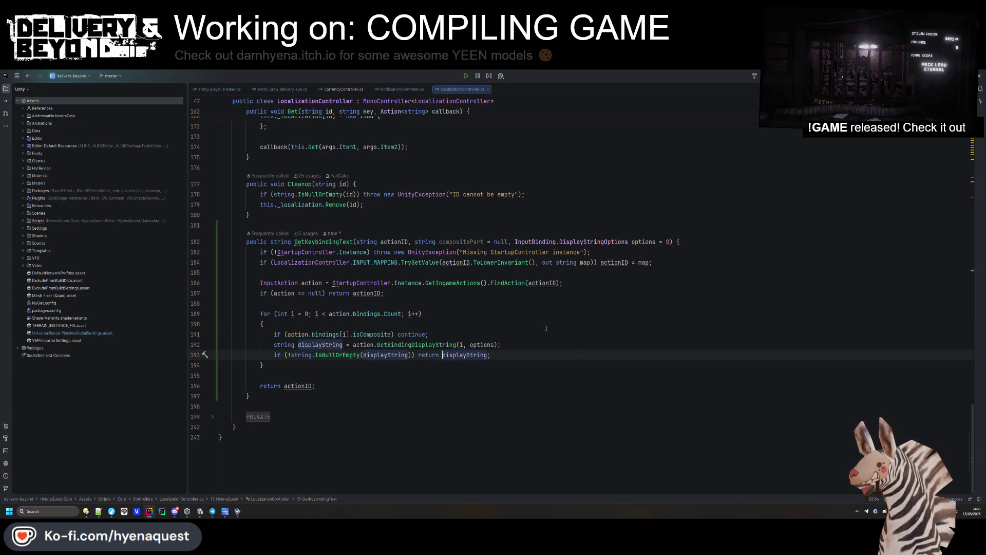
{"action": "left_click", "coordinate": [392, 87]}
{"action": "key", "text": "Down"}
{"action": "key", "text": "Down"}
{"action": "key", "text": "Down"}
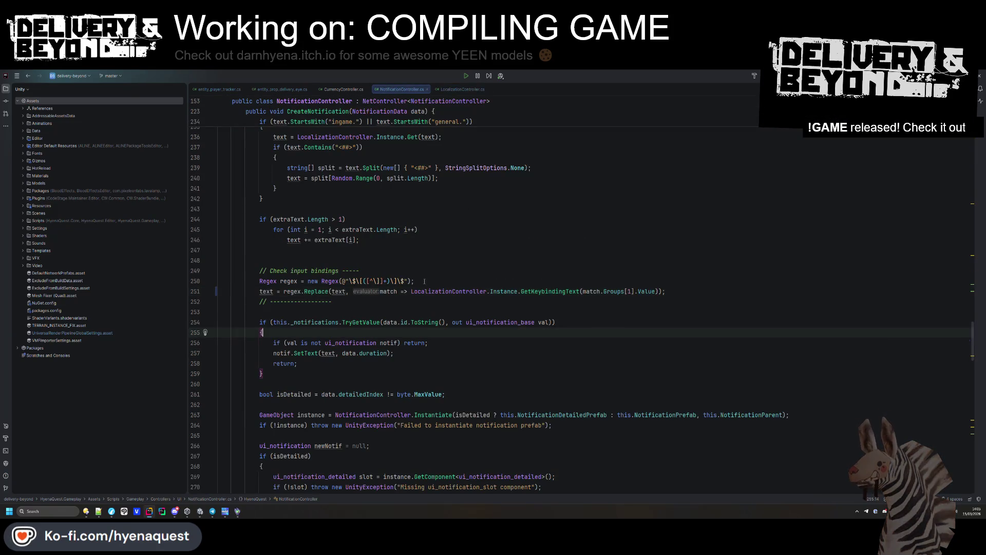
{"action": "left_click", "coordinate": [408, 291]}
{"action": "key", "text": "ctrl+v"}
{"action": "key", "text": "shift+End"}
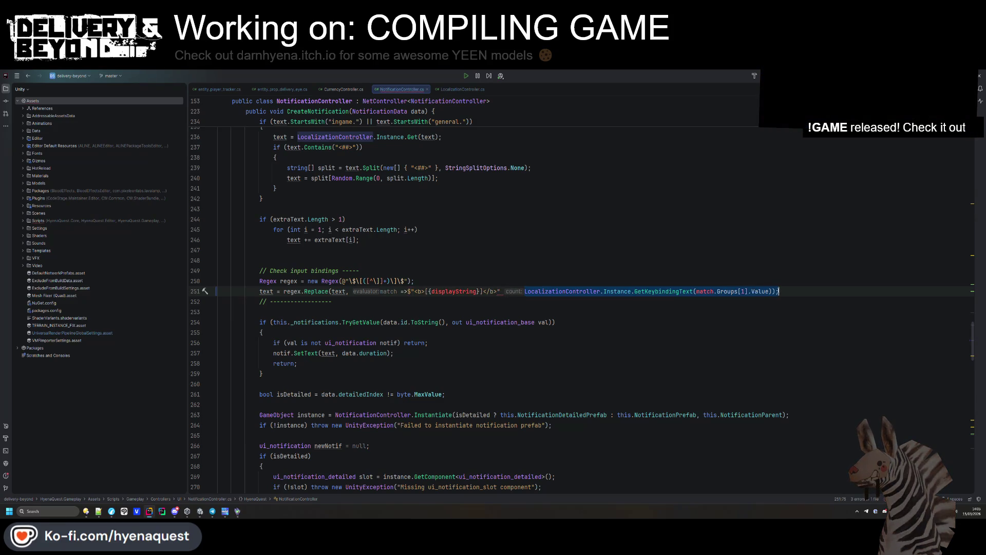
{"action": "key", "text": "ctrl+x"}
{"action": "double_click", "coordinate": [458, 291]}
{"action": "key", "text": "ctrl+v"}
{"action": "left_click", "coordinate": [459, 271]}
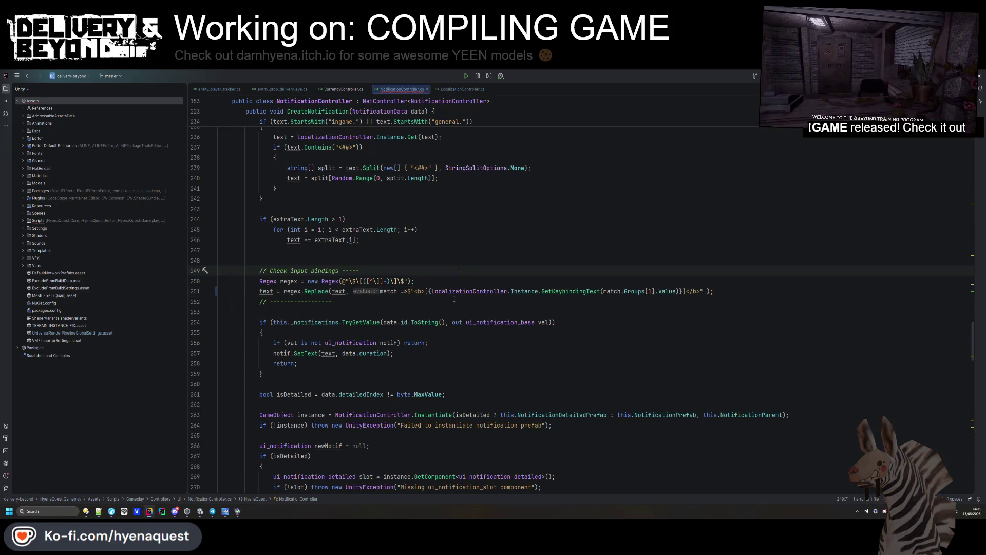
{"action": "left_click", "coordinate": [400, 291]}
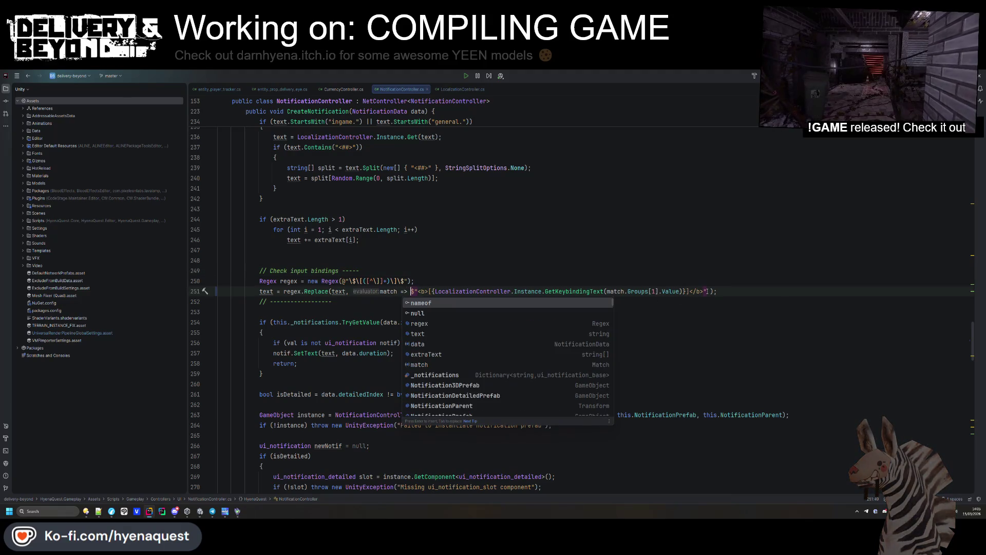
{"action": "left_click_drag", "start_coordinate": [708, 292], "coordinate": [710, 292]}
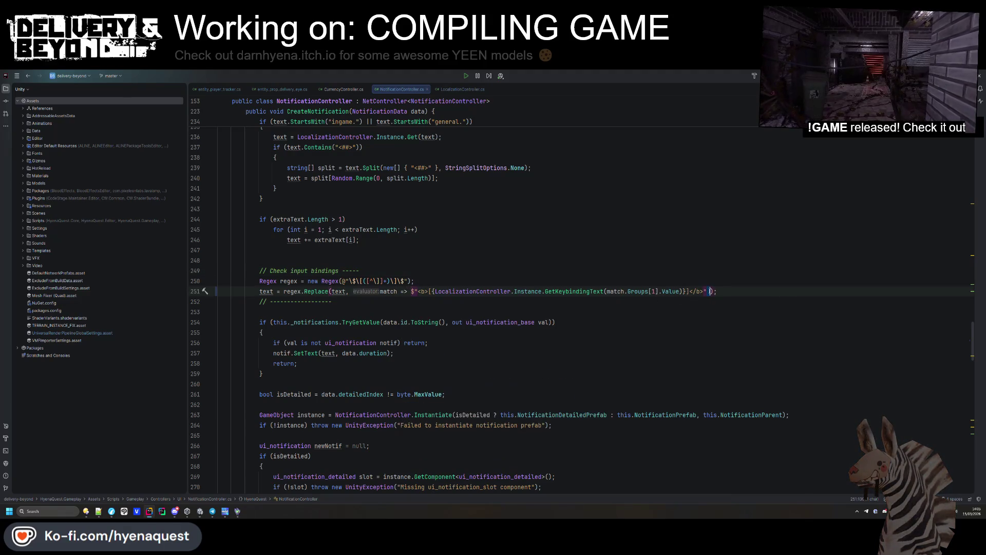
{"action": "left_click", "coordinate": [450, 89]}
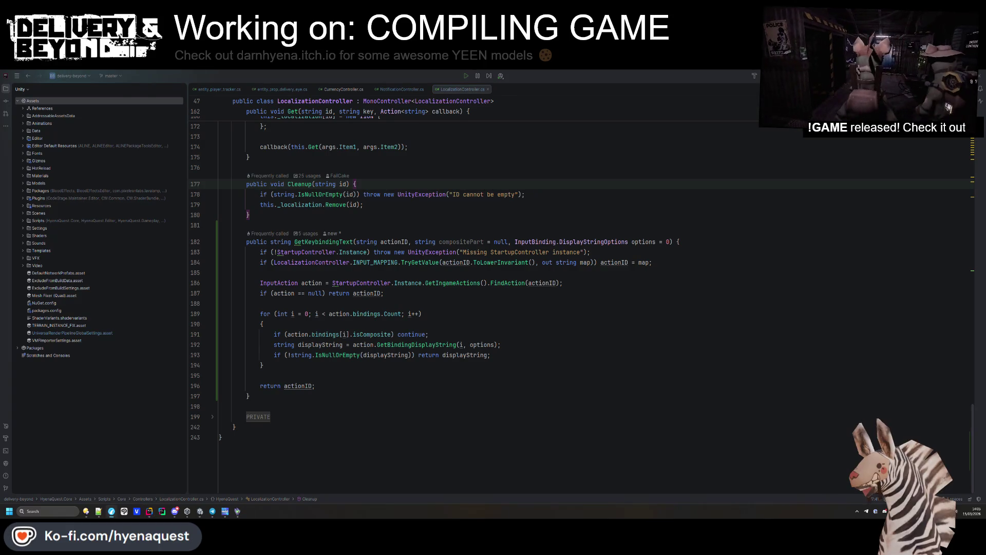
- Insert an if (compositePart != null) filter block after the isComposite check
{"action": "left_click", "coordinate": [429, 334]}
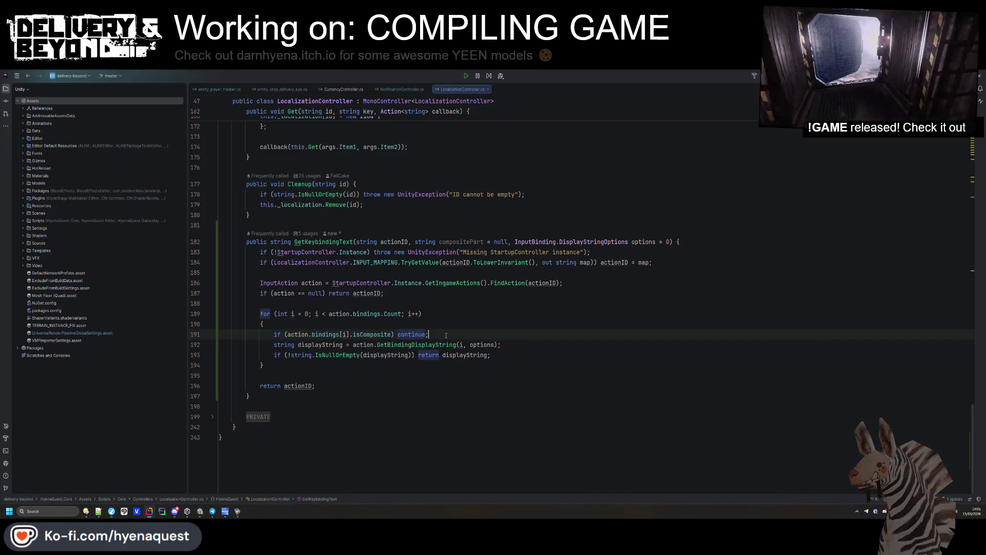
{"action": "key", "text": "Tab"}
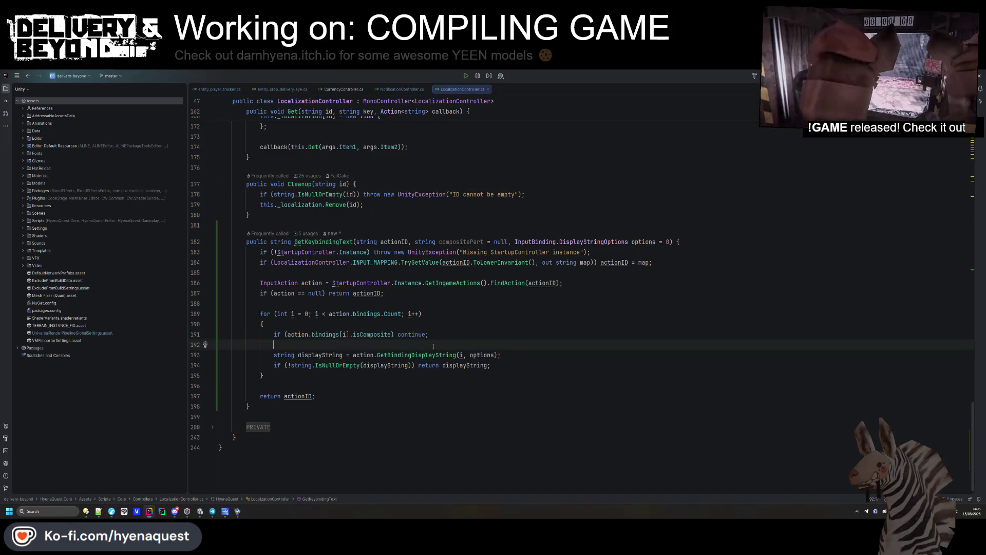
{"action": "key", "text": "Return"}
{"action": "left_click", "coordinate": [440, 337]}
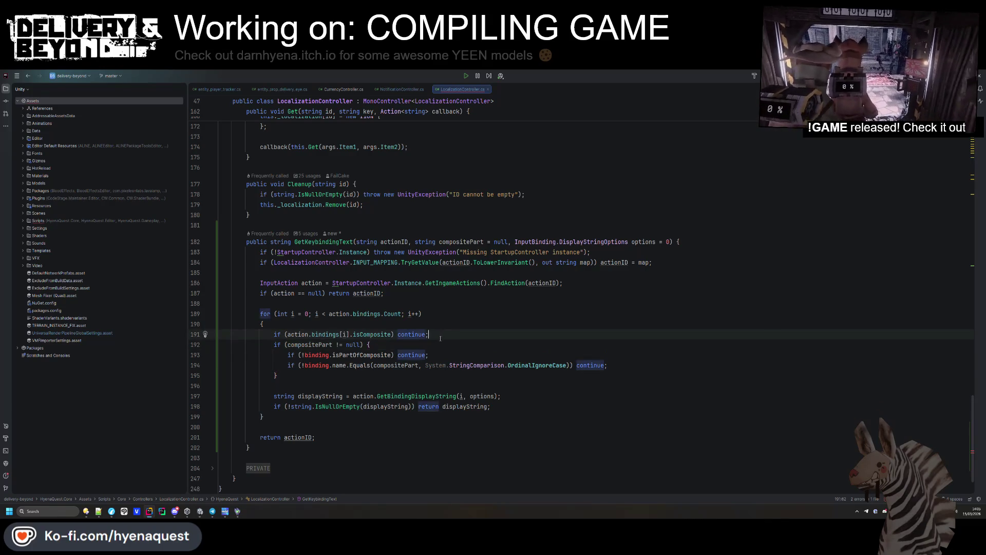
- Introduce an explicitly typed InputBinding binding local variable for the current binding
{"action": "double_click", "coordinate": [317, 355]}
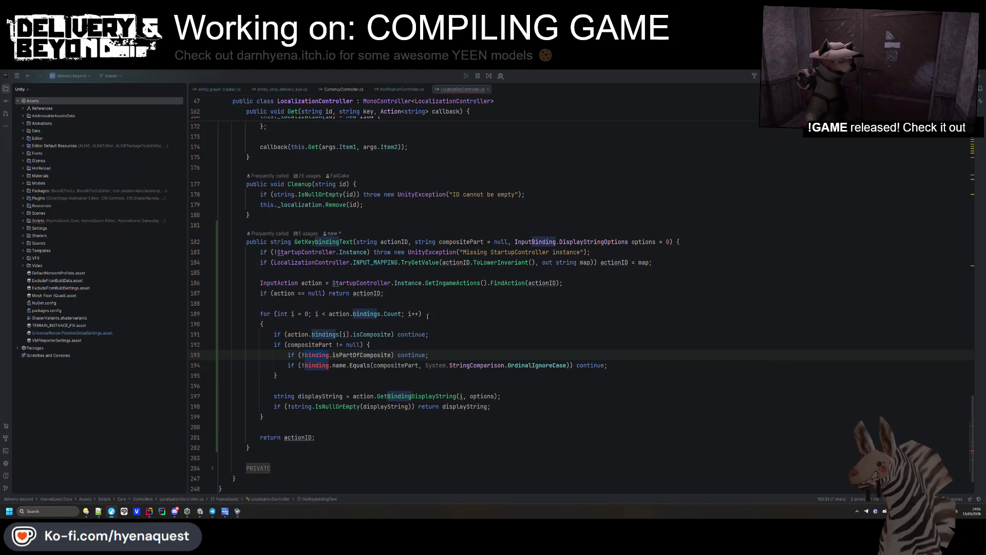
{"action": "key", "text": "alt+Return"}
{"action": "key", "text": "Return"}
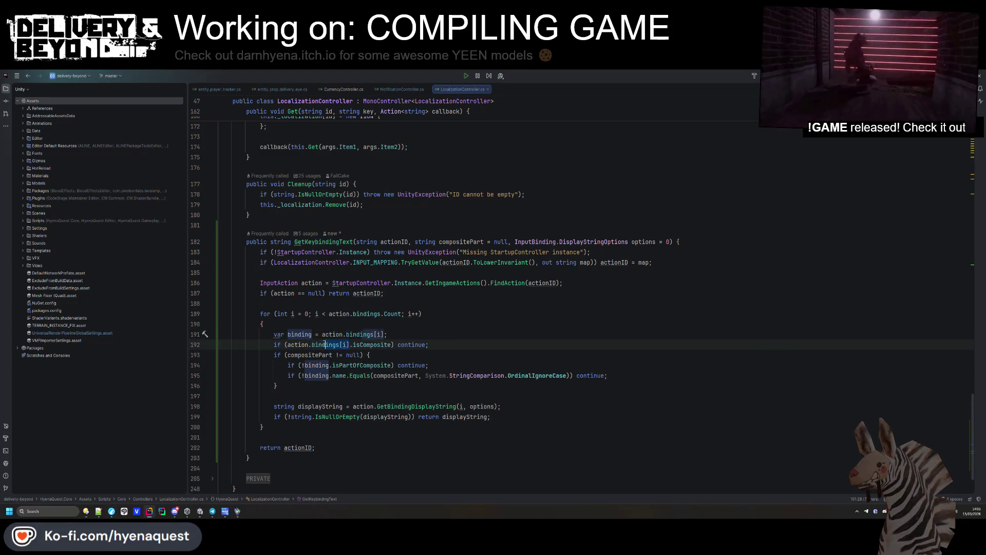
{"action": "key", "text": "Return"}
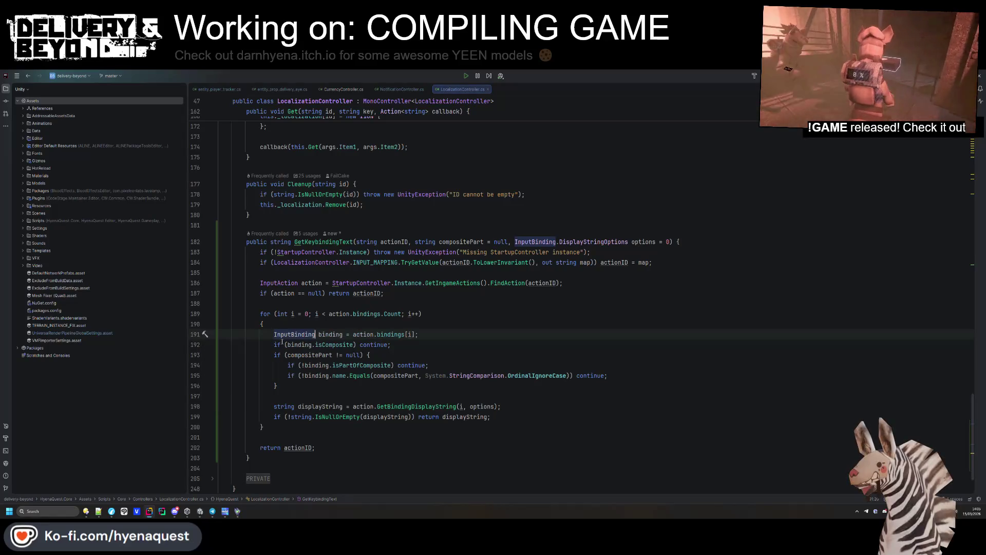
{"action": "key", "text": "Down"}
{"action": "key", "text": "End"}
{"action": "scroll", "coordinate": [378, 344], "scroll_direction": "down", "scroll_amount": 1}
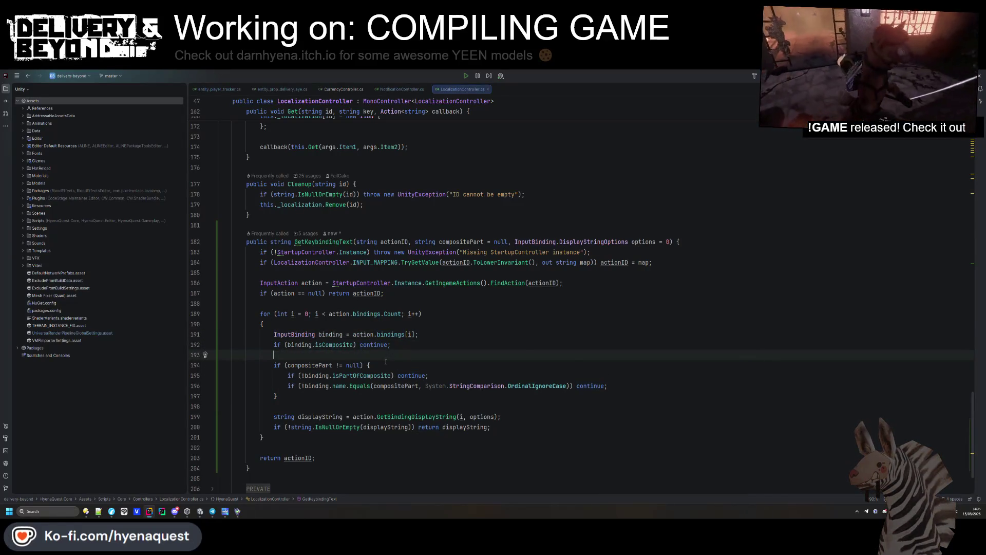
{"action": "key", "text": "Return"}
{"action": "left_click", "coordinate": [497, 305]}
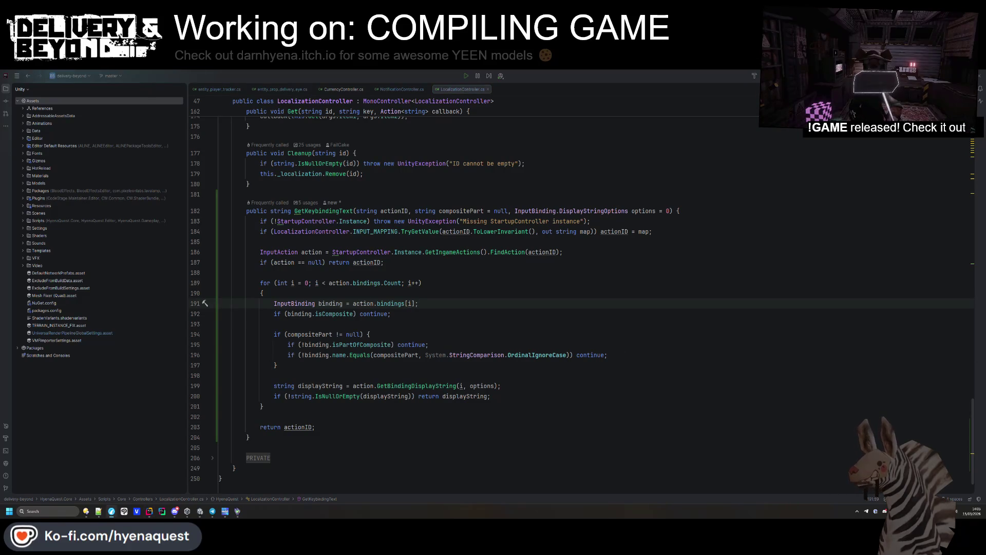
- Add an else branch that skips isPartOfComposite bindings and remove the explanatory comment
{"action": "left_click", "coordinate": [316, 365]}
{"action": "key", "text": "Tab"}
{"action": "left_click", "coordinate": [315, 378]}
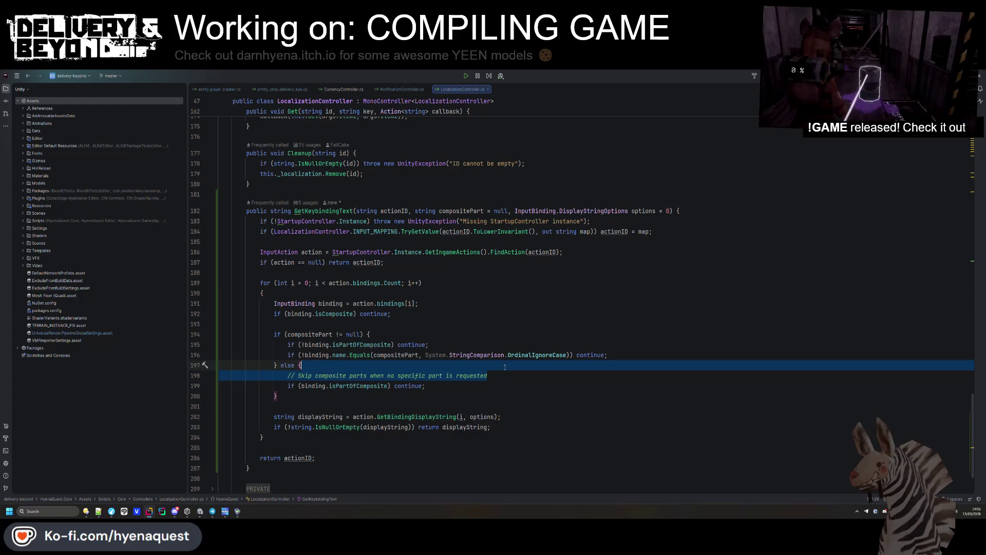
{"action": "key", "text": "ctrl+y"}
{"action": "left_click", "coordinate": [293, 386]}
{"action": "left_click", "coordinate": [444, 416]}
{"action": "scroll", "coordinate": [444, 355], "scroll_direction": "down", "scroll_amount": 2}
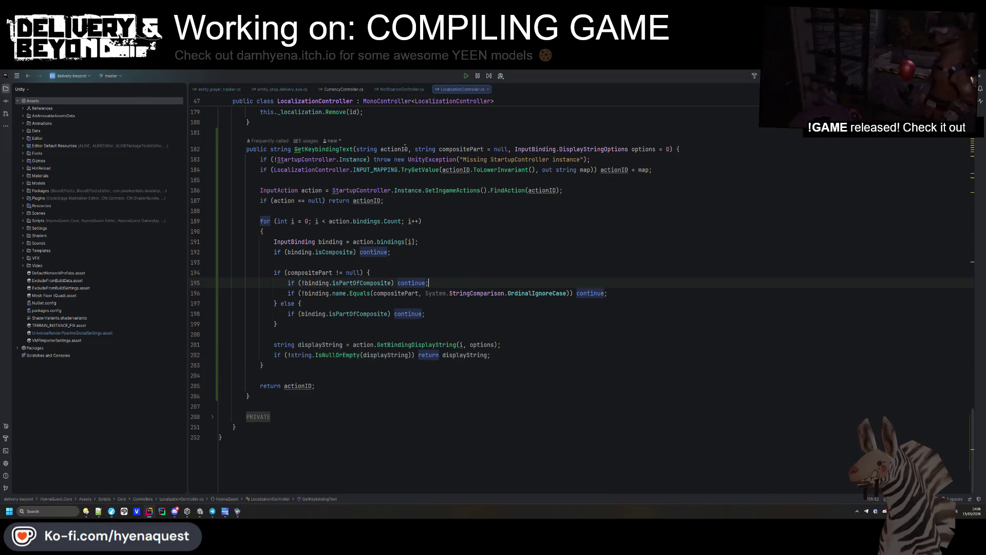
{"action": "left_click", "coordinate": [393, 90]}
{"action": "left_click", "coordinate": [343, 89]}
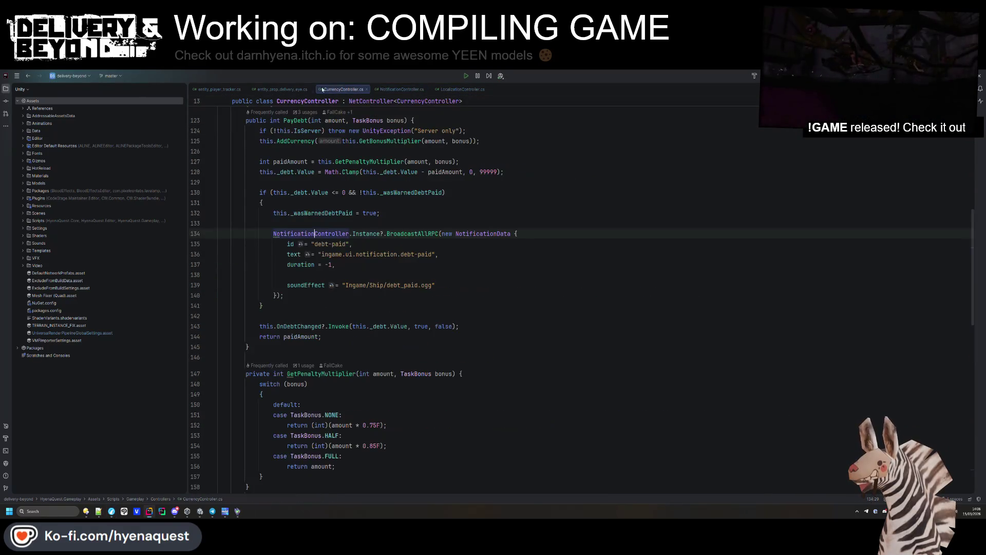
- Add composite-part arguments "up" and "left" to the BACKWARD and LEFT GetKeybindingText calls
{"action": "left_click", "coordinate": [279, 88]}
{"action": "double_click", "coordinate": [596, 275]}
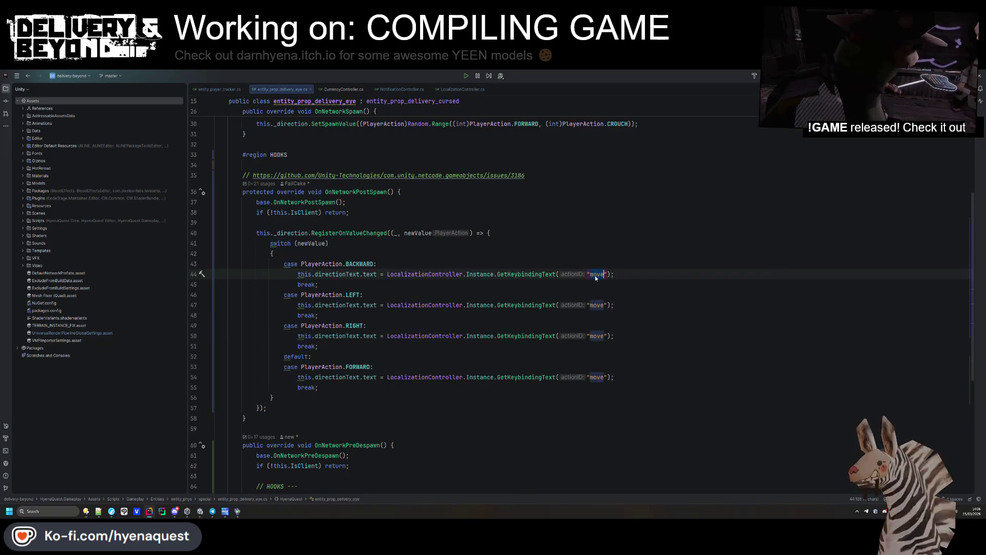
{"action": "type", "text": ", \"up"}
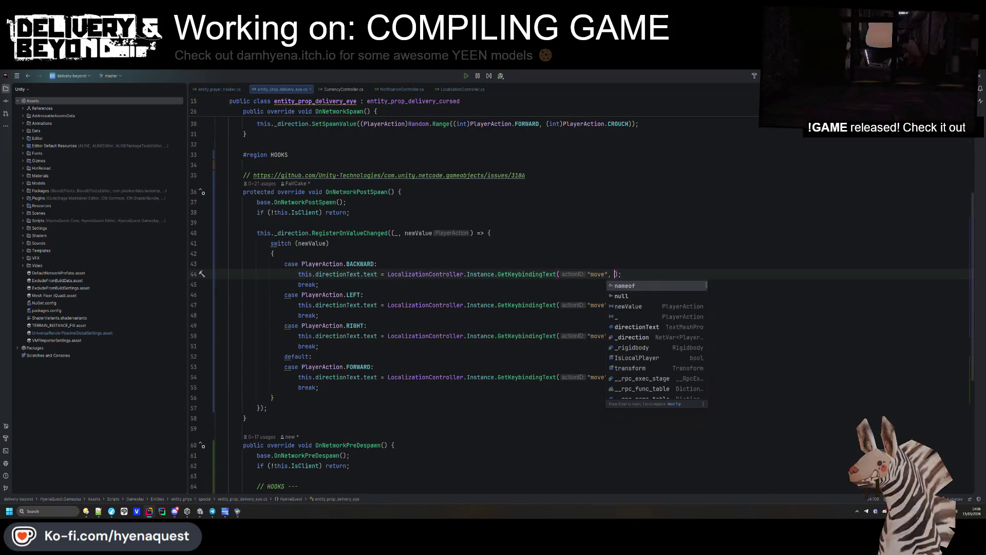
{"action": "type", "text": "\""}
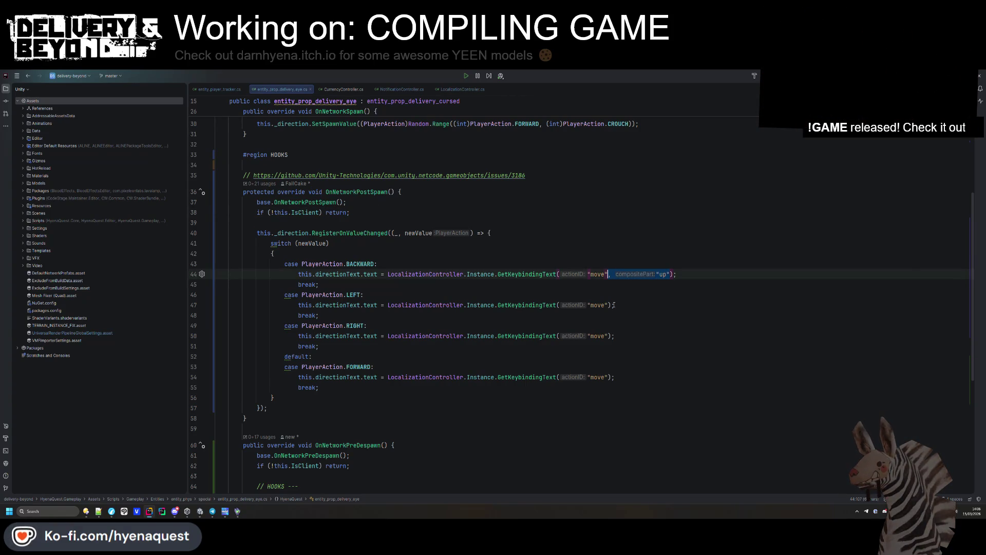
{"action": "left_click", "coordinate": [609, 305]}
{"action": "key", "text": "ctrl+v"}
{"action": "type", "text": "left"}
{"action": "left_click", "coordinate": [709, 306]}
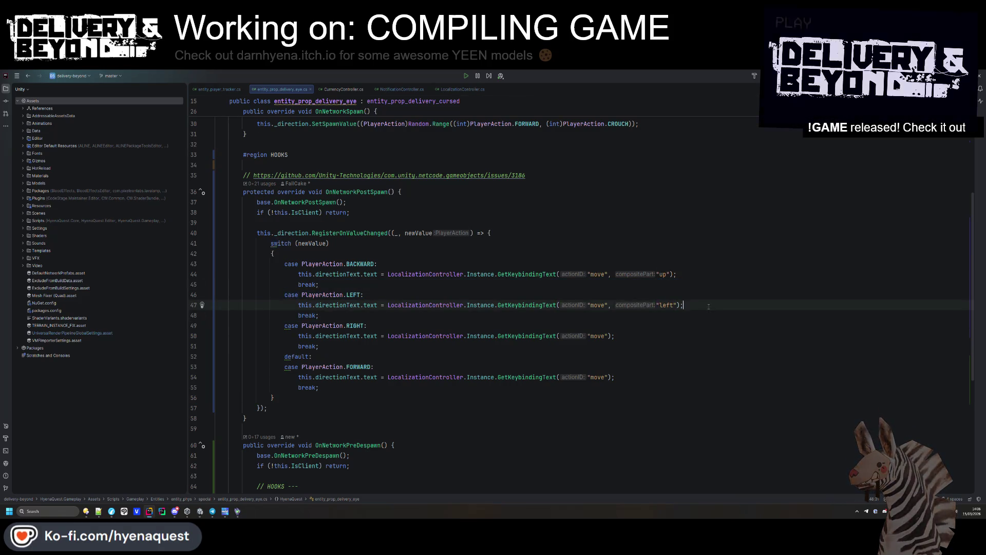
- Move the LEFT statement above the switch and pass newValue.ToString() as its composite part
{"action": "triple_click", "coordinate": [709, 306]}
{"action": "key", "text": "ctrl+x"}
{"action": "left_click", "coordinate": [354, 253]}
{"action": "key", "text": "Return"}
{"action": "key", "text": "ctrl+v"}
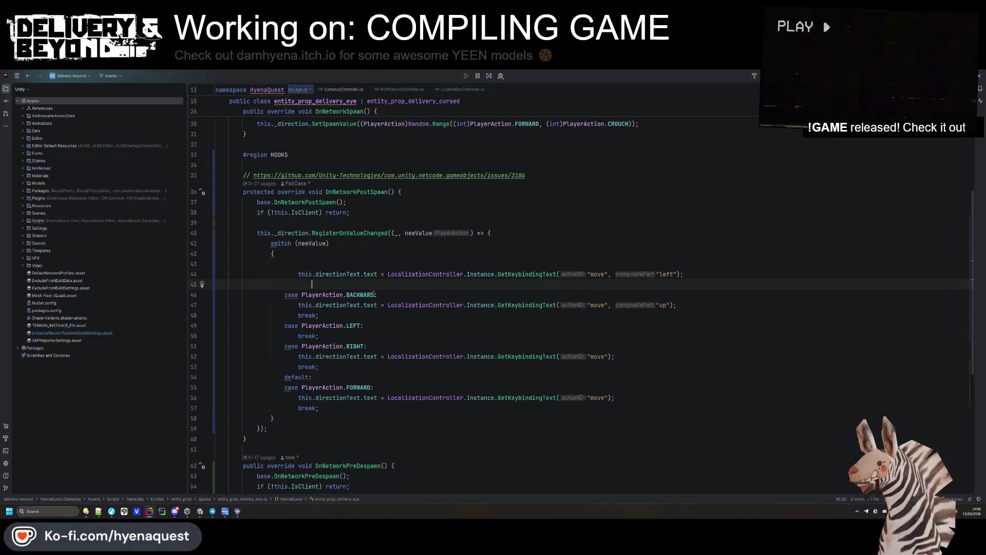
{"action": "left_click", "coordinate": [308, 294]}
{"action": "double_click", "coordinate": [651, 274]}
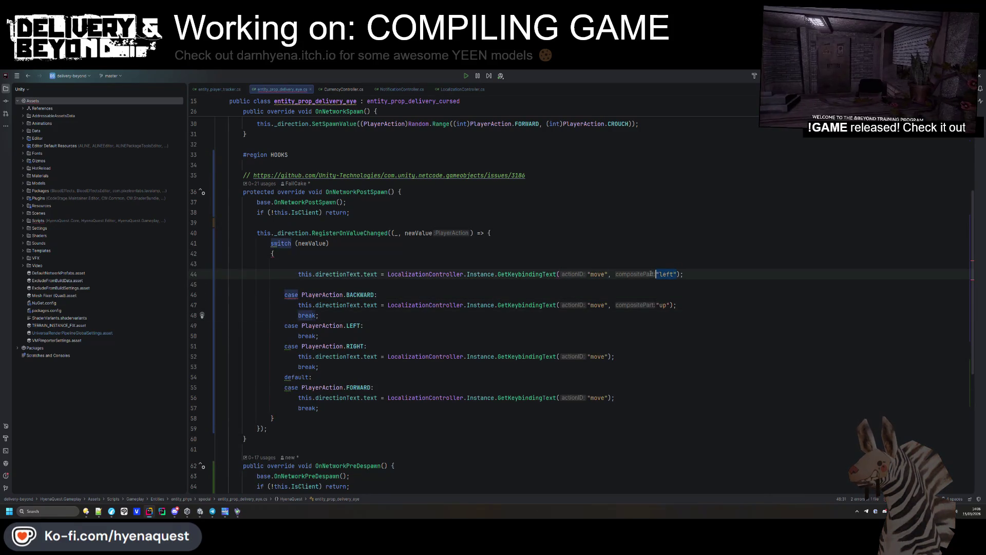
{"action": "type", "text": ".ToString()."}
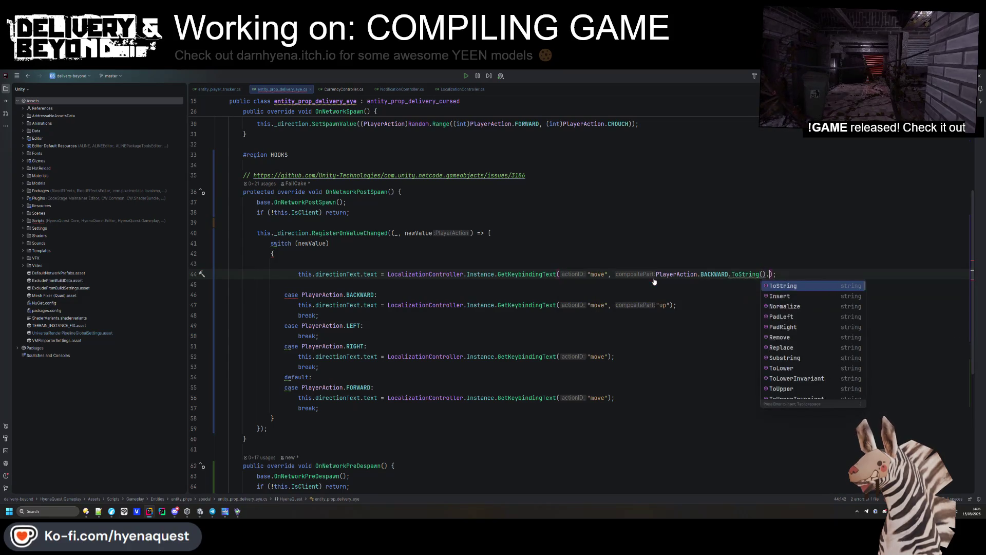
{"action": "key", "text": "BackSpace"}
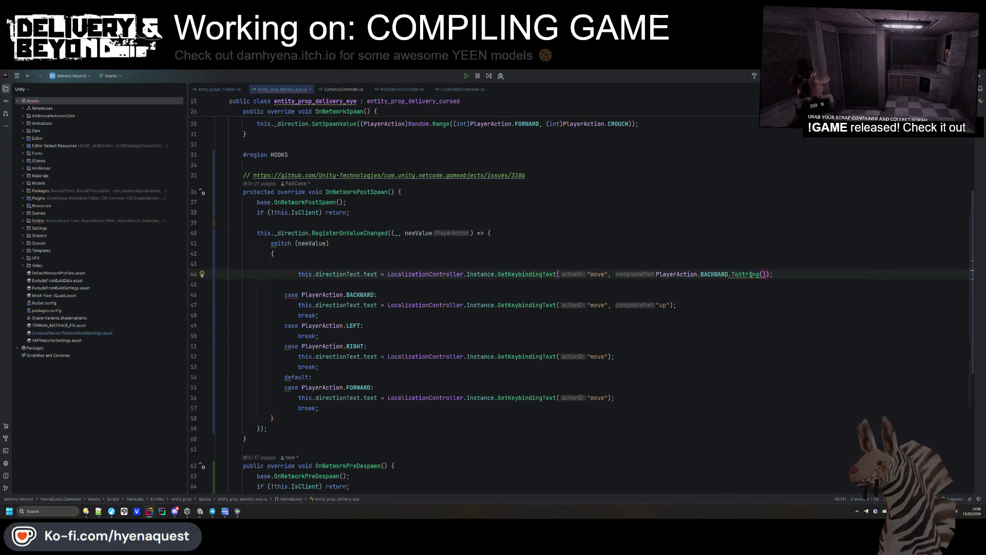
{"action": "double_click", "coordinate": [419, 232]}
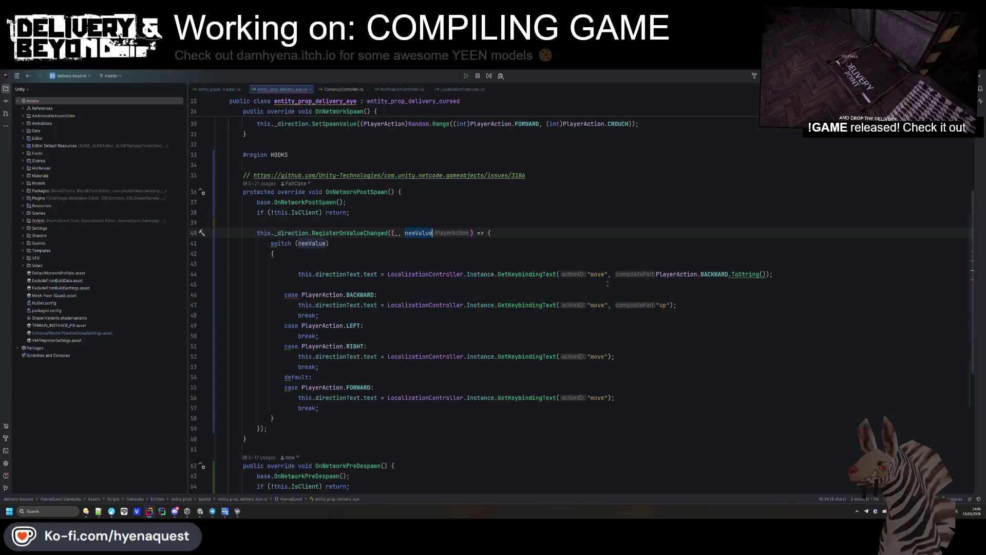
- Delete the hardcoded BACKWARD statement and the entire switch (newValue) block
{"action": "triple_click", "coordinate": [728, 273]}
{"action": "key", "text": "Delete"}
{"action": "left_click", "coordinate": [395, 241]}
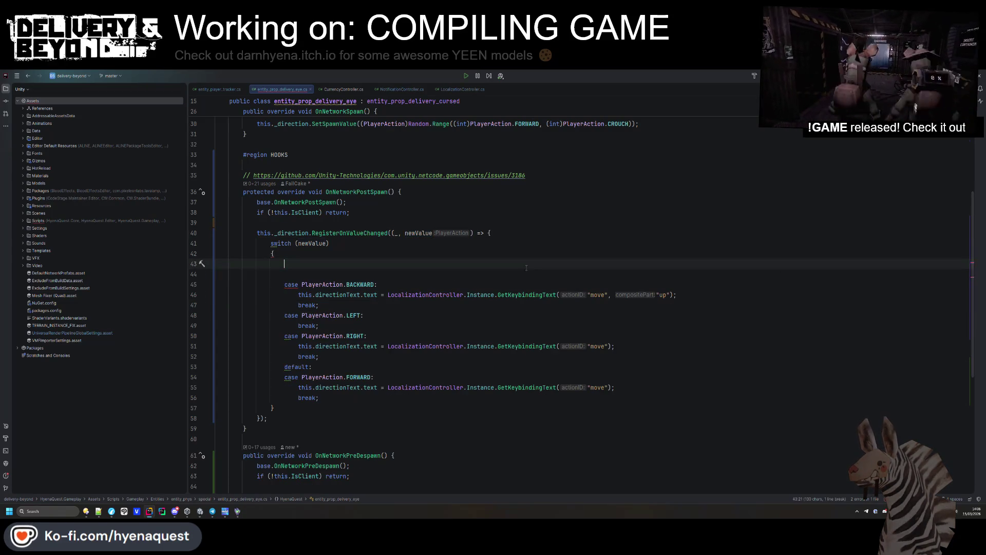
{"action": "key", "text": "ctrl+v"}
{"action": "left_click_drag", "start_coordinate": [271, 254], "coordinate": [278, 418]}
{"action": "key", "text": "BackSpace"}
{"action": "left_click", "coordinate": [567, 191]}
{"action": "left_click", "coordinate": [561, 242]}
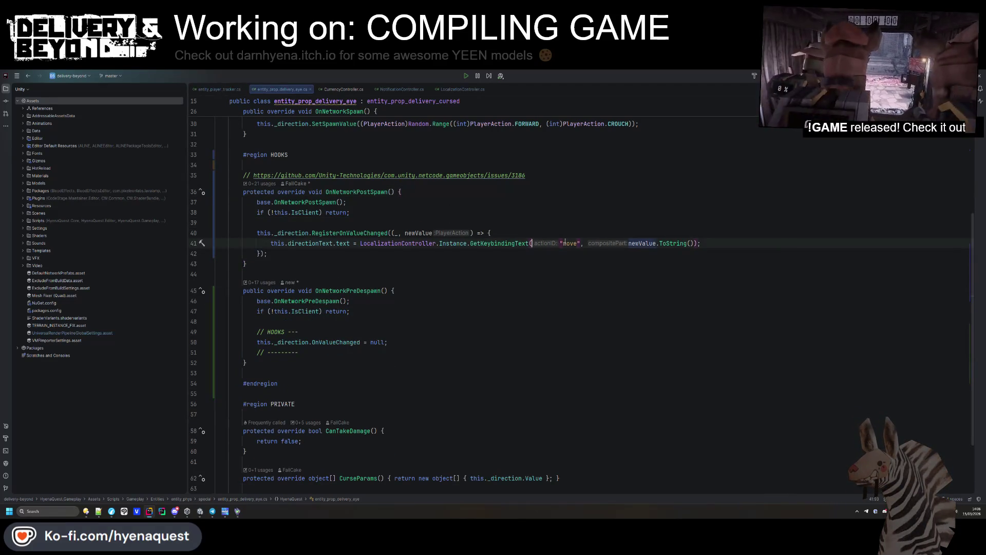
{"action": "left_click", "coordinate": [526, 266]}
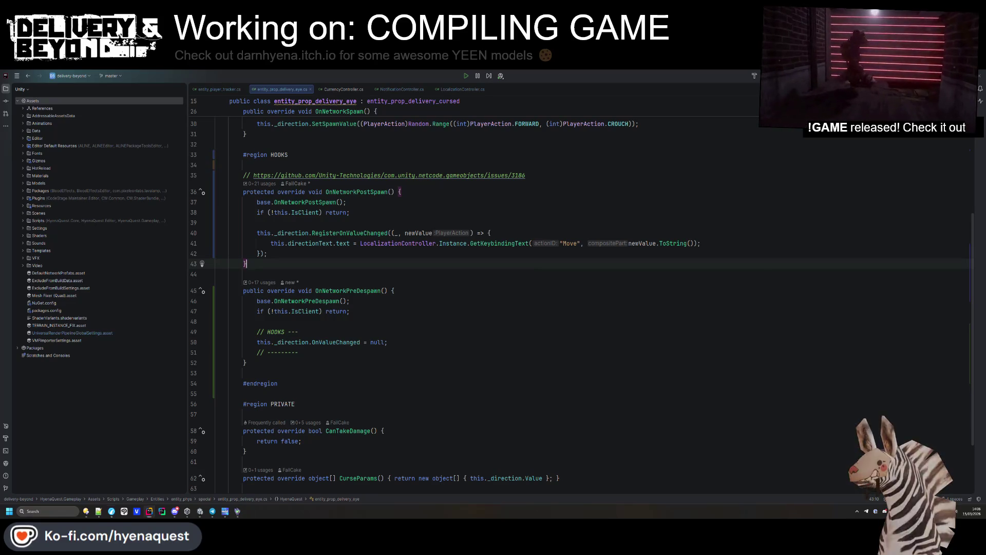
- Add 'if (!this.directionText) return;' above the directionText.text assignment in the callback
{"action": "left_click", "coordinate": [667, 318]}
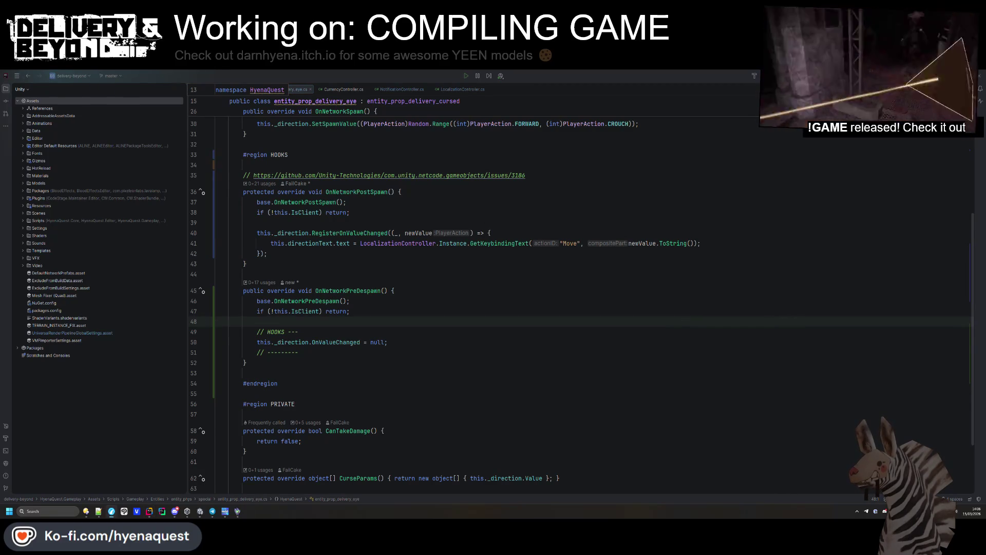
{"action": "key", "text": "Up"}
{"action": "key", "text": "Up"}
{"action": "key", "text": "Up"}
{"action": "scroll", "coordinate": [461, 326], "scroll_direction": "up", "scroll_amount": 3}
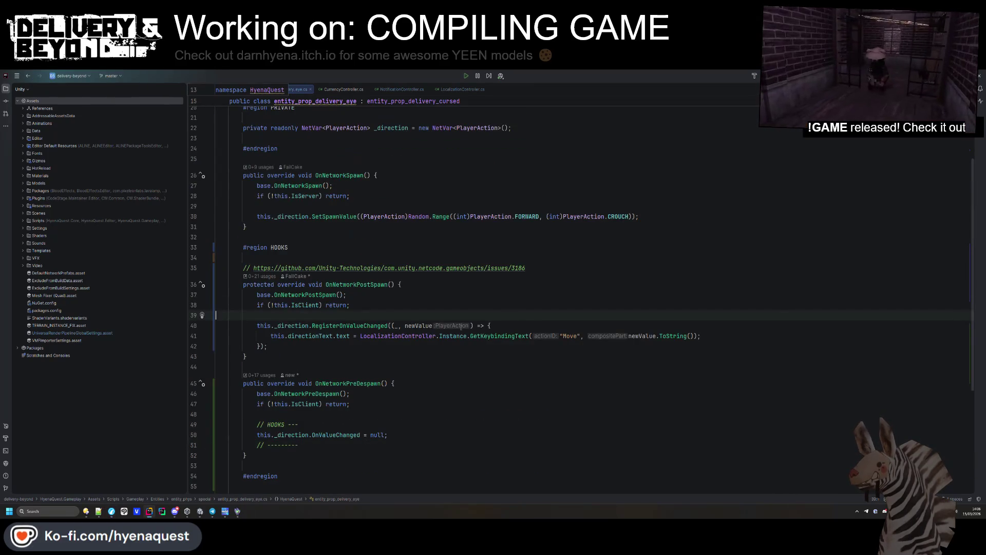
{"action": "mouse_move", "coordinate": [199, 510]}
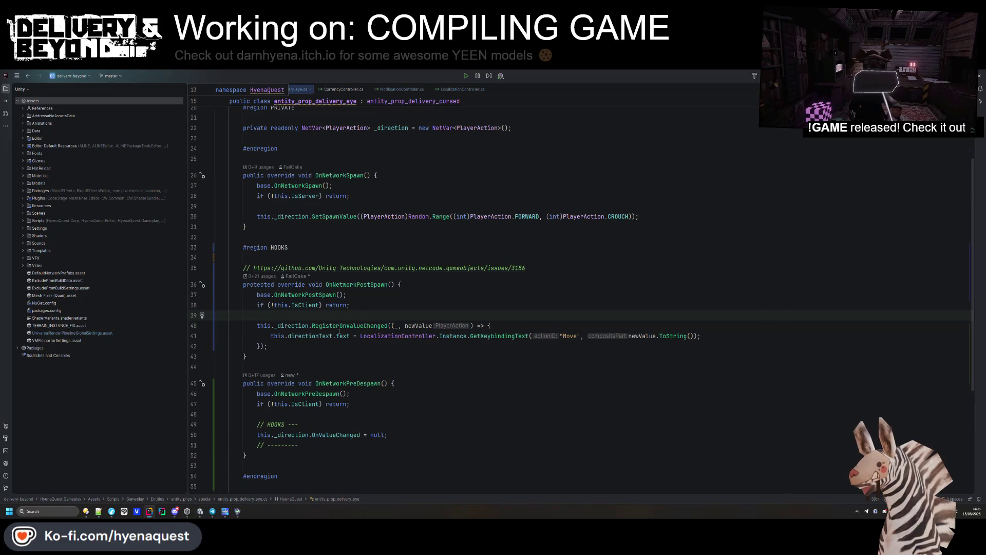
{"action": "left_click_drag", "start_coordinate": [333, 335], "coordinate": [265, 336]}
{"action": "key", "text": "ctrl+alt+Return"}
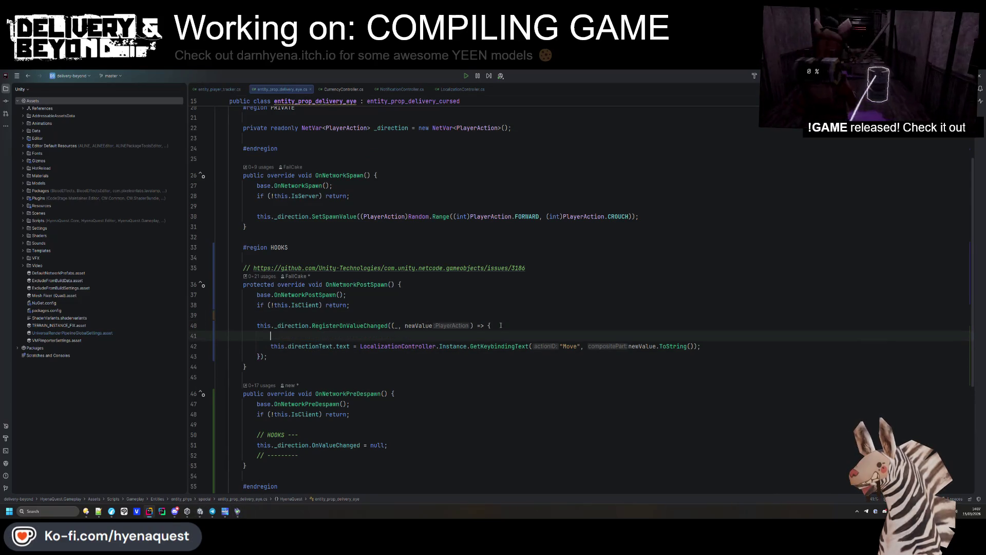
{"action": "type", "text": "if(this.directionText) return;"}
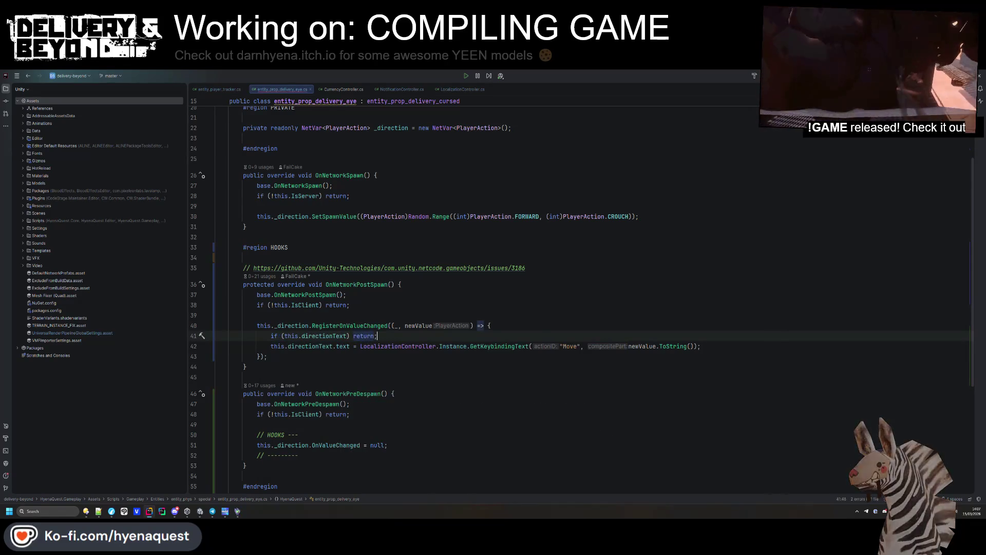
- Start a directionText check before SetSpawnValue in OnNetworkSpawn, then discard it
{"action": "scroll", "coordinate": [296, 362], "scroll_direction": "up", "scroll_amount": 2}
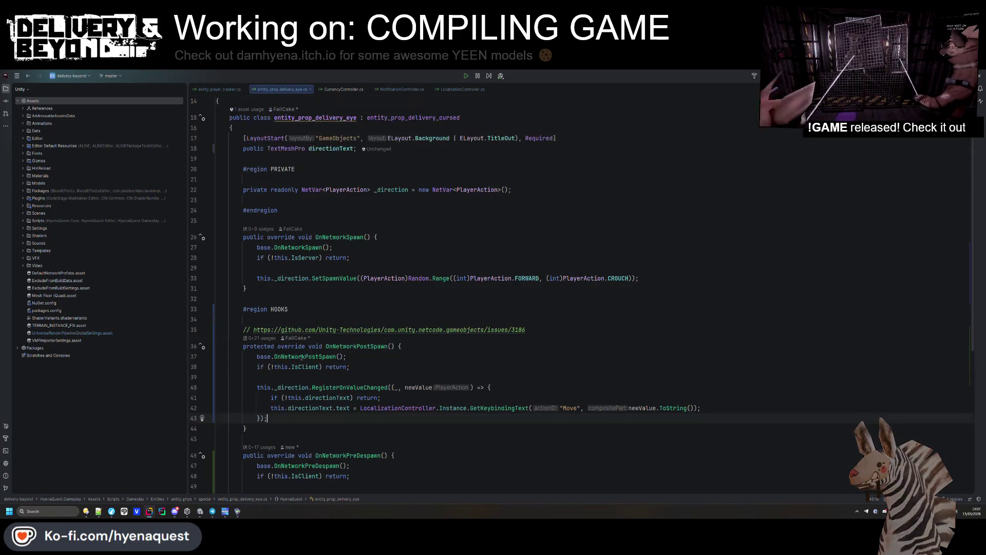
{"action": "left_click", "coordinate": [374, 268]}
{"action": "key", "text": "Return"}
{"action": "type", "text": "if(this.directionText"}
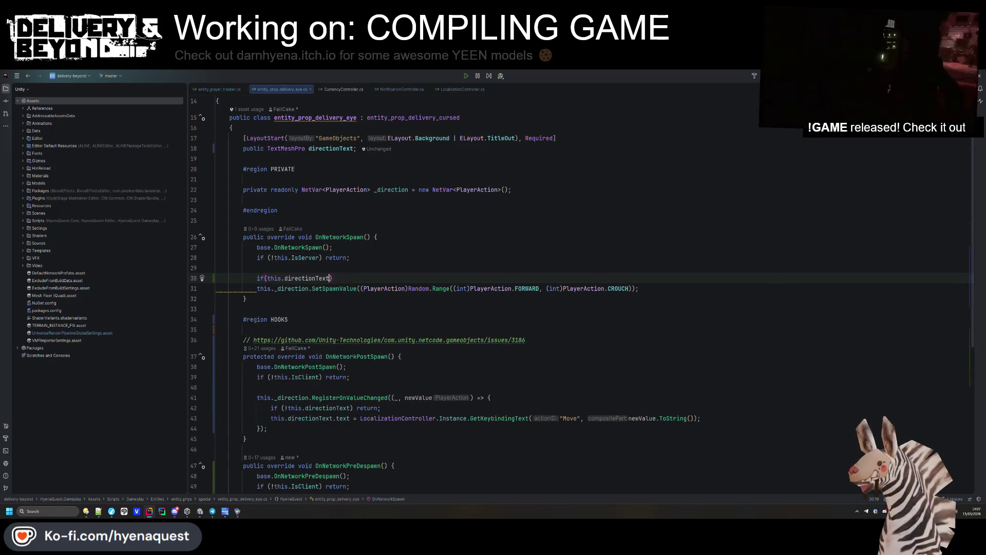
{"action": "key", "text": "BackSpace"}
{"action": "key", "text": "BackSpace"}
{"action": "key", "text": "BackSpace"}
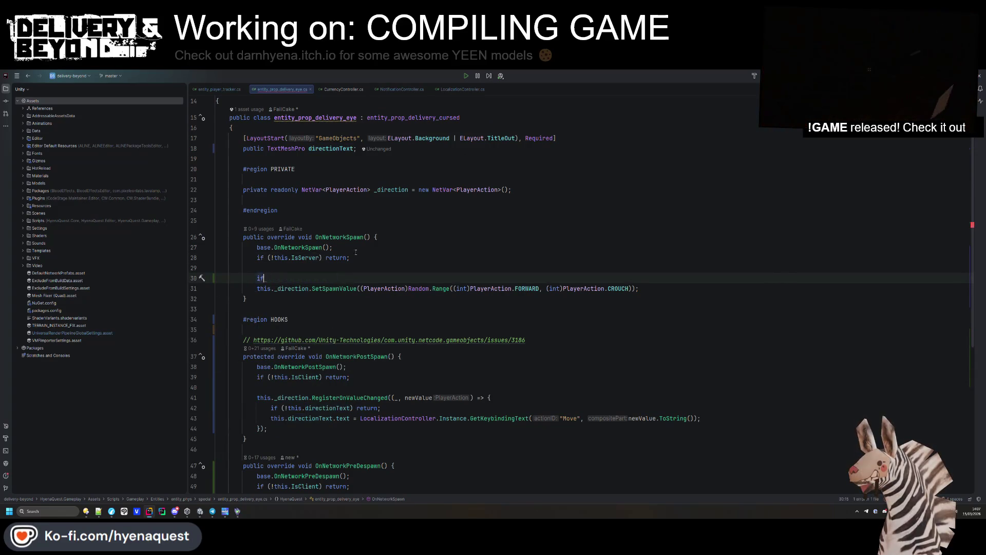
{"action": "left_click", "coordinate": [298, 222]}
- Add a public new void Awake() method above OnNetworkSpawn that calls base.Awake()
{"action": "key", "text": "Return"}
{"action": "key", "text": "Return"}
{"action": "key", "text": "Up"}
{"action": "type", "text": "pub"}
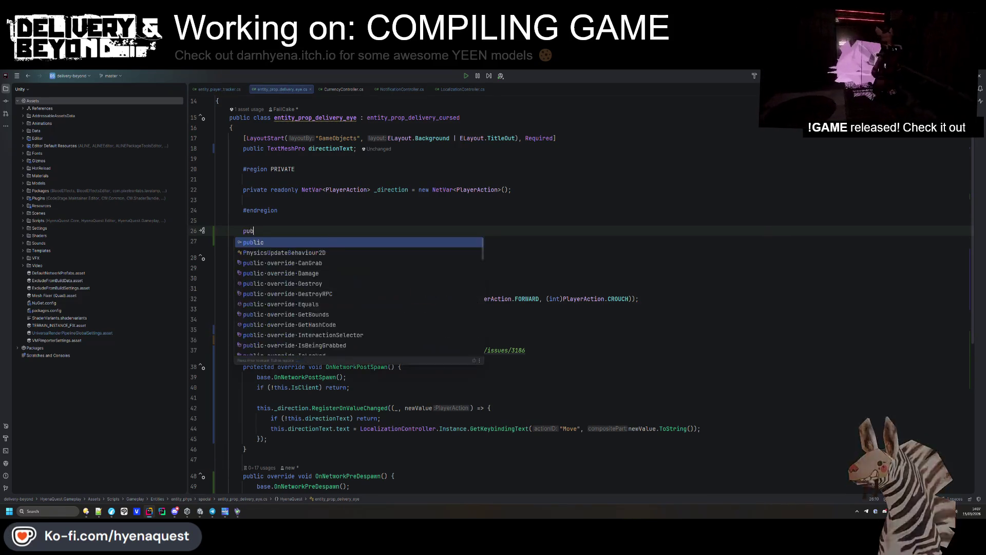
{"action": "type", "text": "lic new bo"}
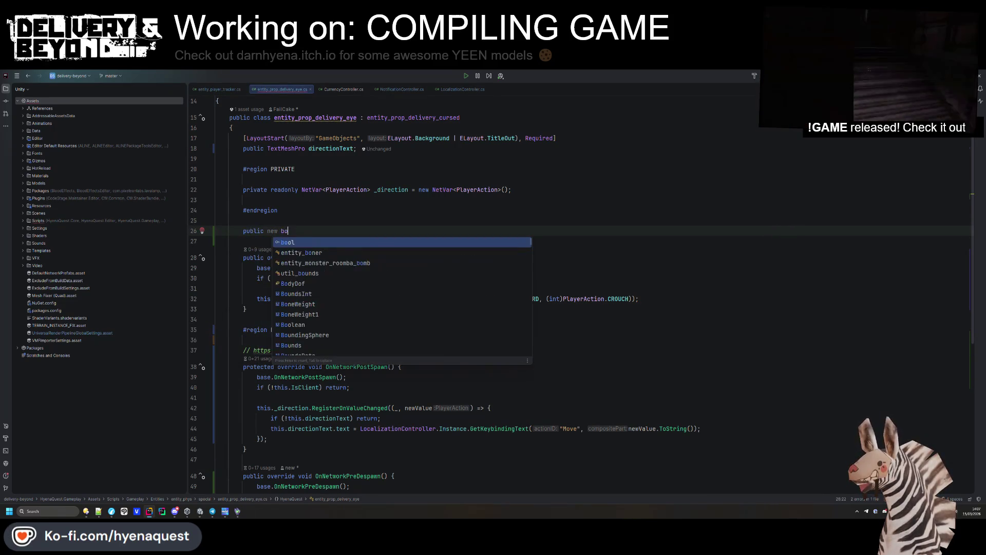
{"action": "key", "text": "BackSpace"}
{"action": "key", "text": "BackSpace"}
{"action": "type", "text": "void Awa"}
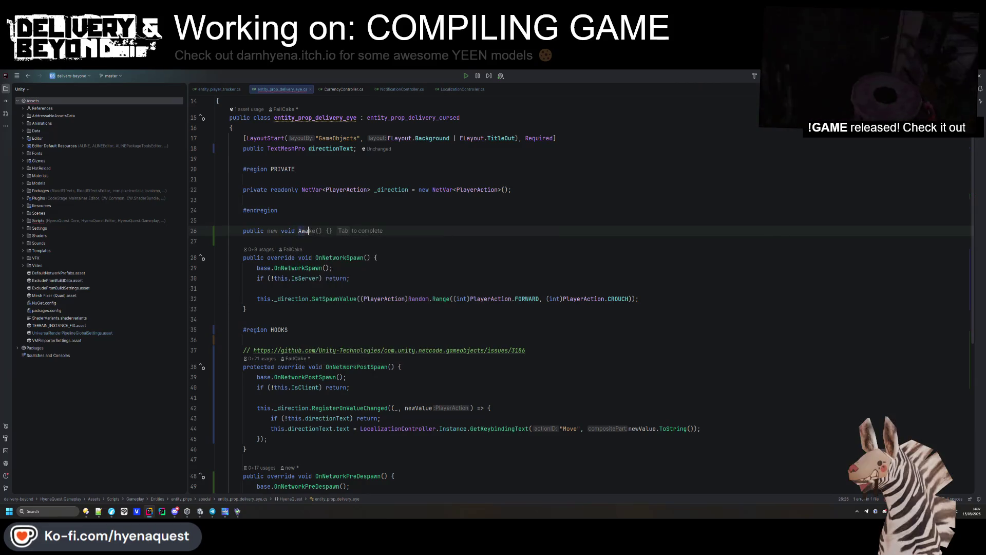
{"action": "key", "text": "Tab"}
{"action": "type", "text": "base.Awake();"}
{"action": "key", "text": "Return"}
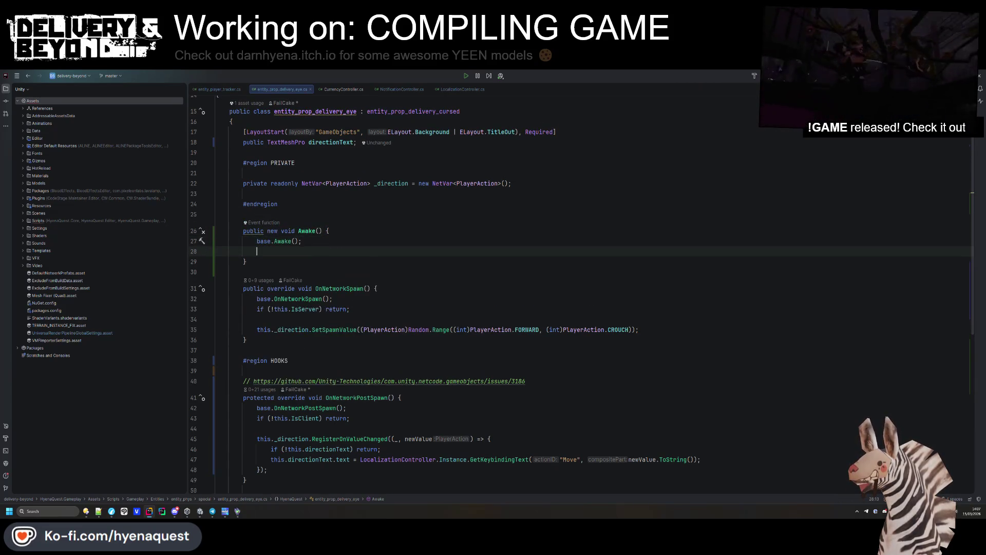
- Throw new UnityException("Missing TextMeshPro directionText") in Awake when directionText is null
{"action": "type", "text": "if(!this.directionText"}
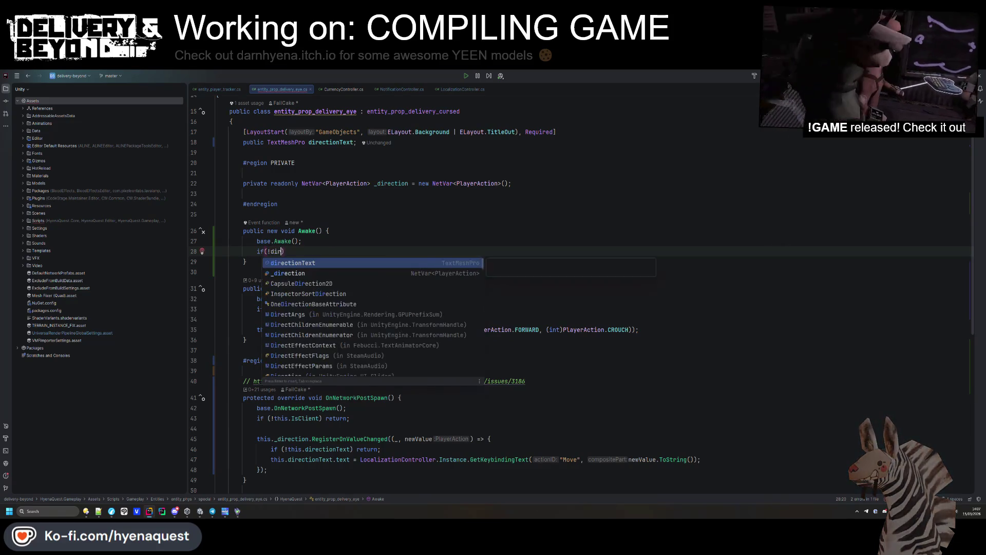
{"action": "type", "text": ") throw"}
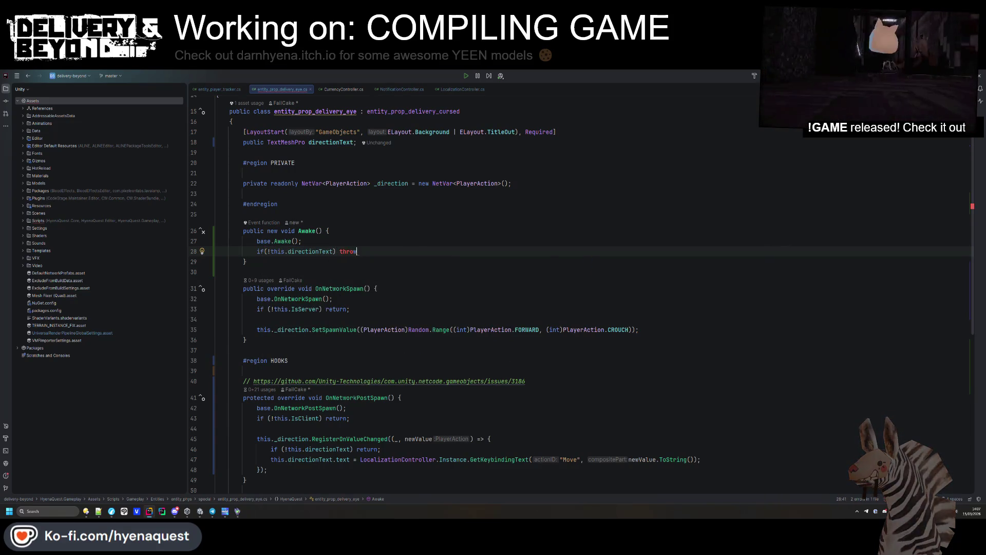
{"action": "type", "text": " new Uni"}
{"action": "key", "text": "Return"}
{"action": "type", "text": "\"Missin"}
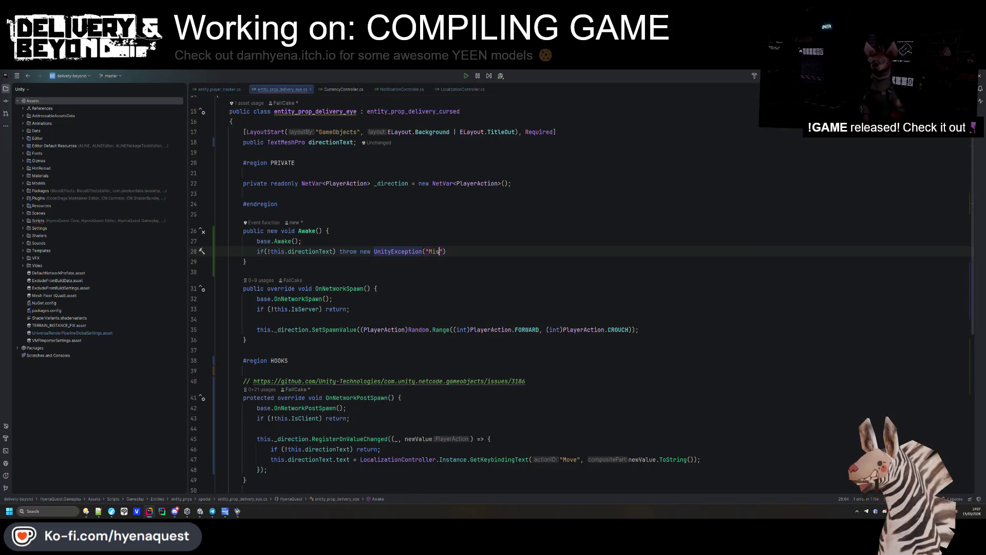
{"action": "type", "text": "g di"}
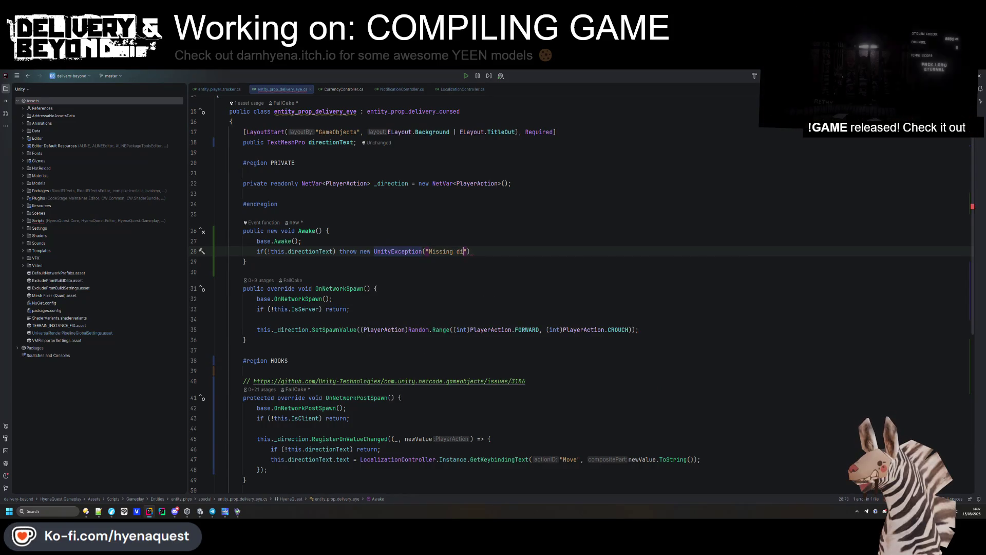
{"action": "key", "text": "BackSpace"}
{"action": "key", "text": "BackSpace"}
{"action": "type", "text": "TextMeshPro"}
{"action": "key", "text": "Delete"}
{"action": "type", "text": "\""}
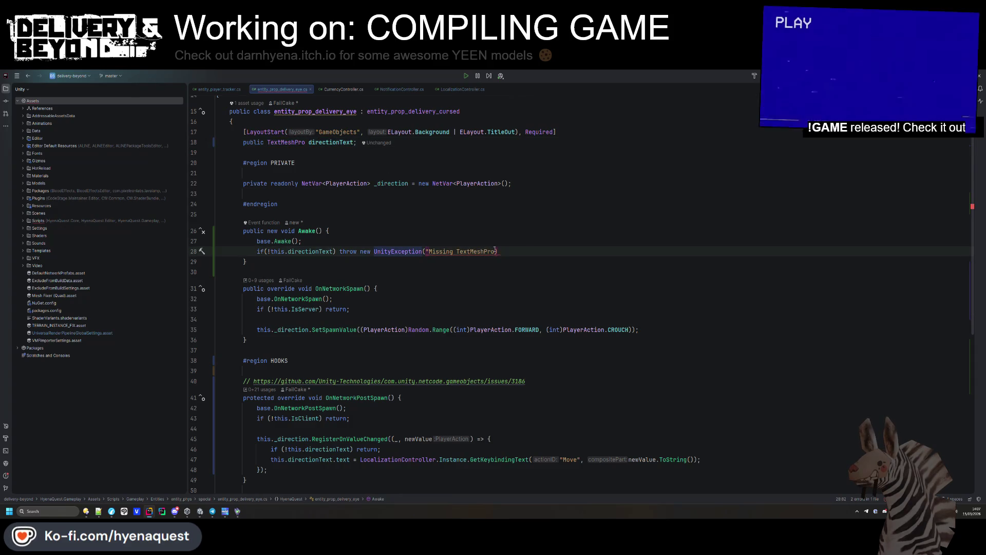
{"action": "type", "text": "directionText"}
{"action": "key", "text": "shift+Return"}
{"action": "type", "text": "light;"}
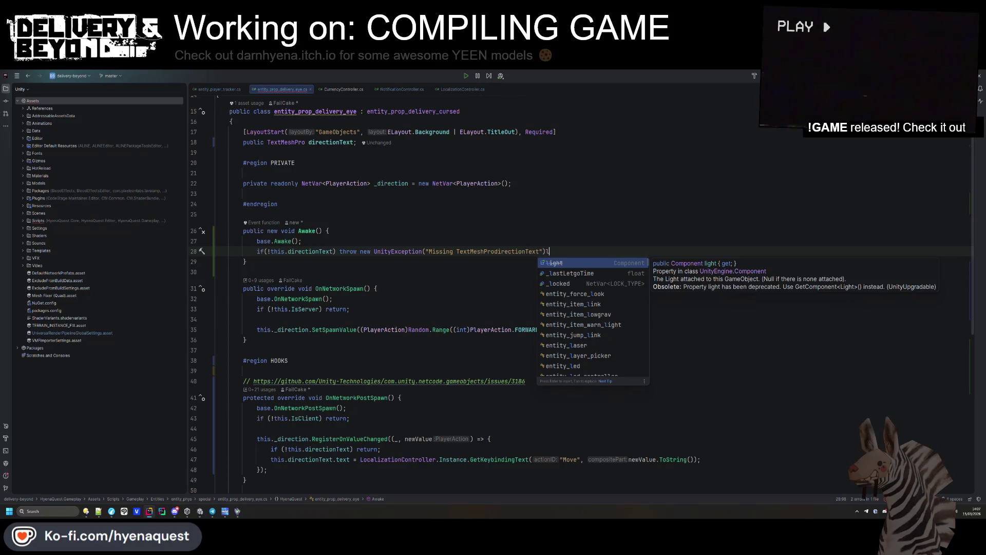
{"action": "key", "text": "BackSpace"}
{"action": "key", "text": "BackSpace"}
{"action": "key", "text": "BackSpace"}
{"action": "type", "text": ";"}
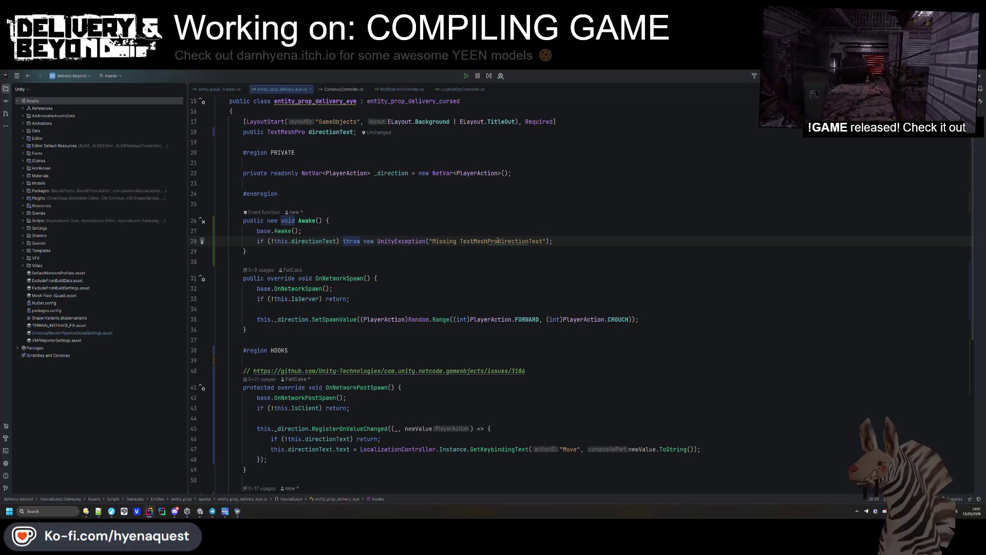
{"action": "key", "text": "Down"}
{"action": "key", "text": "Down"}
{"action": "key", "text": "Down"}
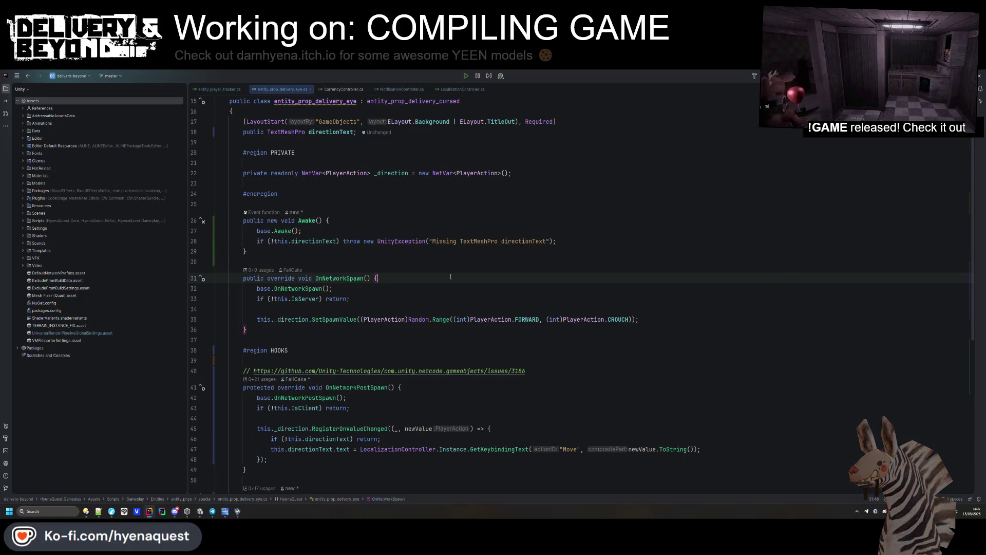
{"action": "key", "text": "alt+Tab"}
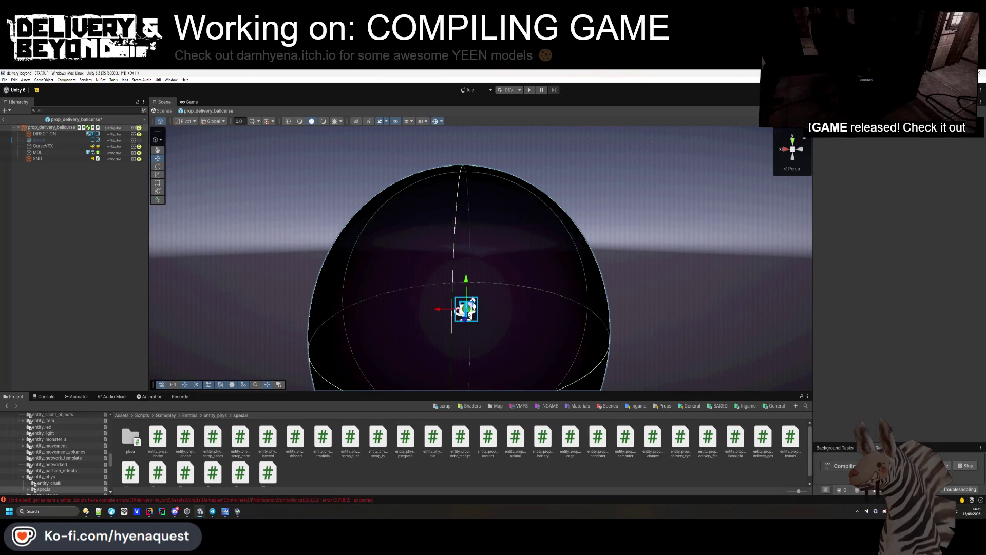
- Inspect DIRECTION and the prop_delivery_ballcurse root, then open the eye and cursed prop scripts in Rider
{"action": "left_click", "coordinate": [55, 135]}
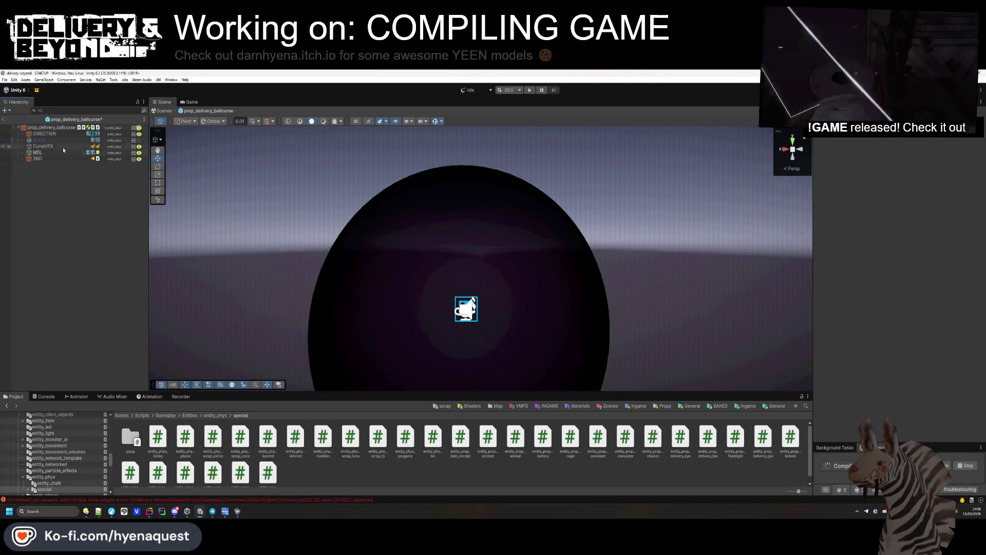
{"action": "left_click", "coordinate": [52, 128]}
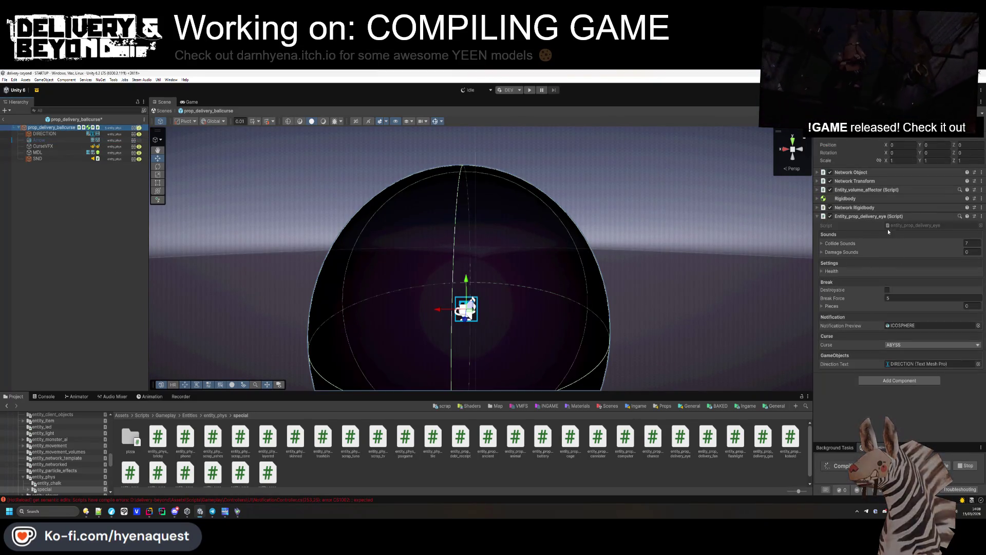
{"action": "double_click", "coordinate": [887, 230]}
{"action": "left_click", "coordinate": [419, 189], "text": "ctrl"}
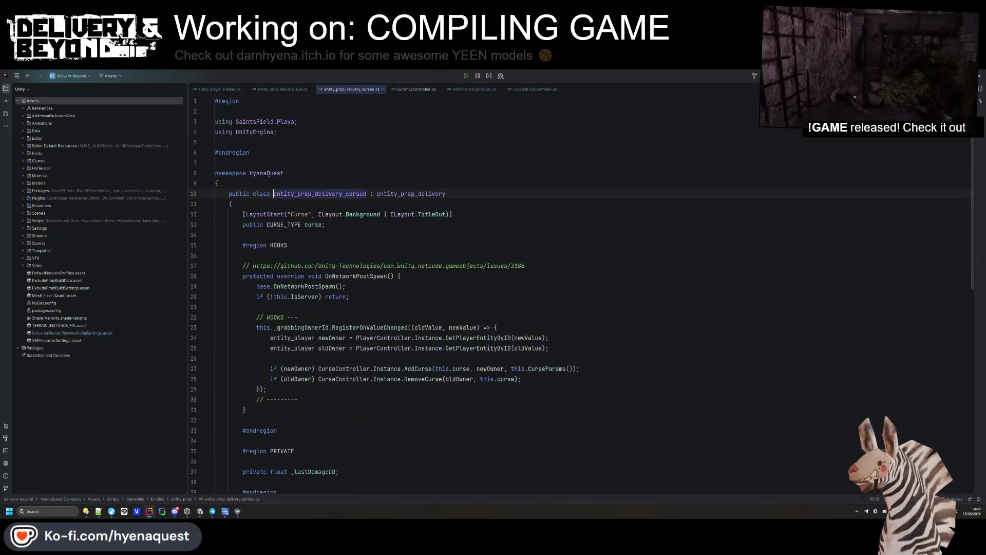
- Cut the HOOKS region and paste it below the OnNetworkDespawn method
{"action": "scroll", "coordinate": [300, 160], "scroll_direction": "down", "scroll_amount": 4}
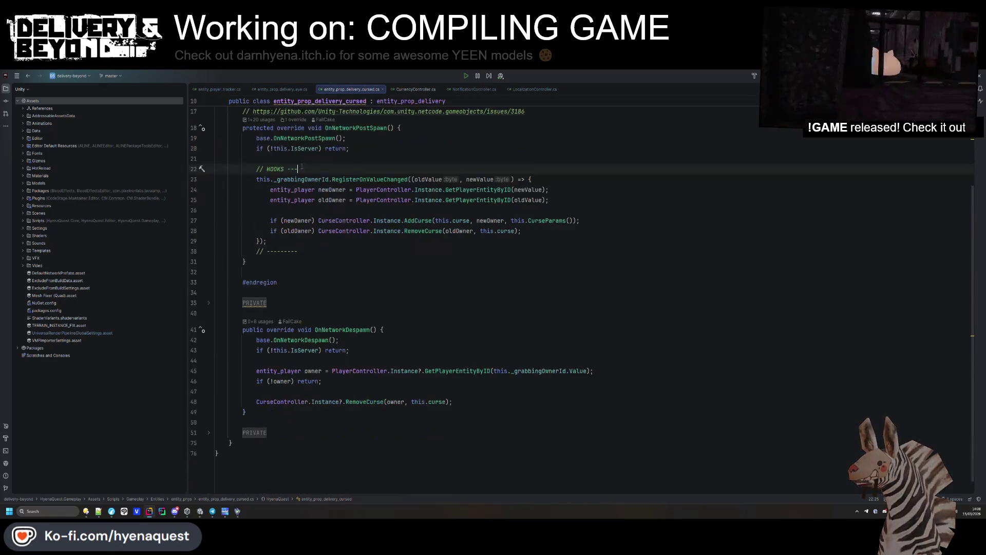
{"action": "left_click", "coordinate": [254, 286]}
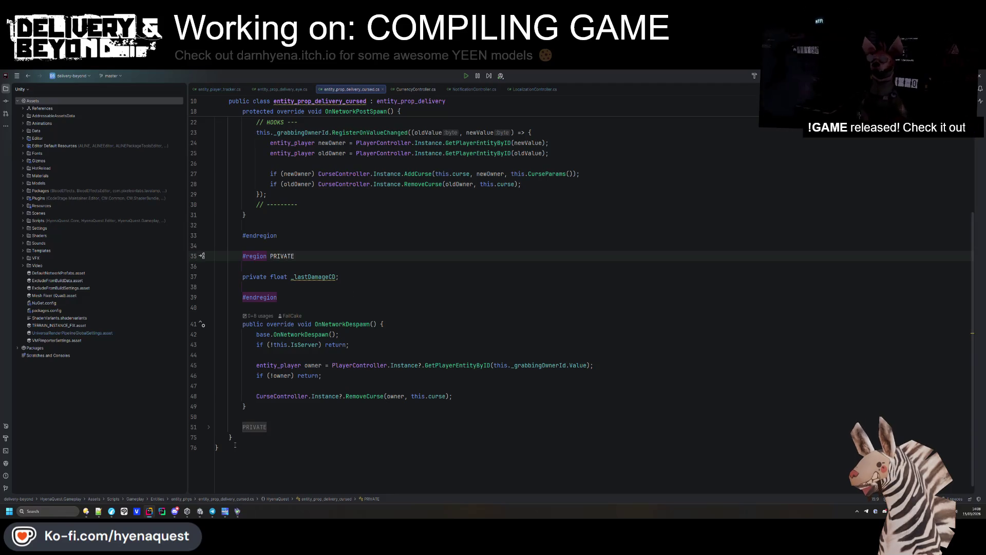
{"action": "scroll", "coordinate": [329, 307], "scroll_direction": "up", "scroll_amount": 5}
{"action": "scroll", "coordinate": [329, 306], "scroll_direction": "down", "scroll_amount": 7}
{"action": "scroll", "coordinate": [330, 307], "scroll_direction": "up", "scroll_amount": 5}
{"action": "left_click_drag", "start_coordinate": [277, 329], "coordinate": [447, 158]}
{"action": "key", "text": "shift+Up"}
{"action": "key", "text": "shift+Up"}
{"action": "key", "text": "ctrl+c"}
{"action": "key", "text": "Delete"}
{"action": "left_click", "coordinate": [285, 181]}
{"action": "key", "text": "Return"}
{"action": "key", "text": "ctrl+v"}
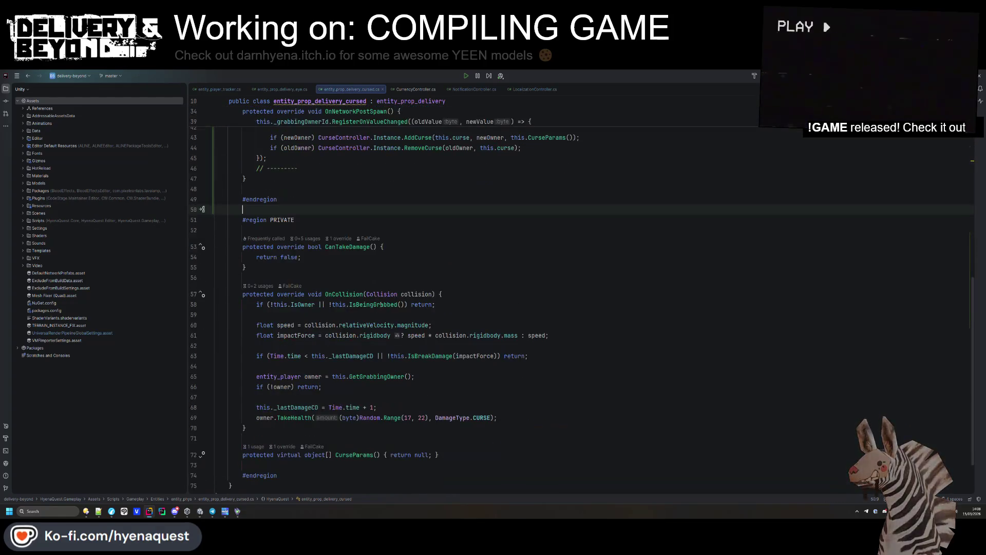
- Remove the extra blank lines in PRIVATE and start a new line after OnCollision's owner check
{"action": "double_click", "coordinate": [300, 121]}
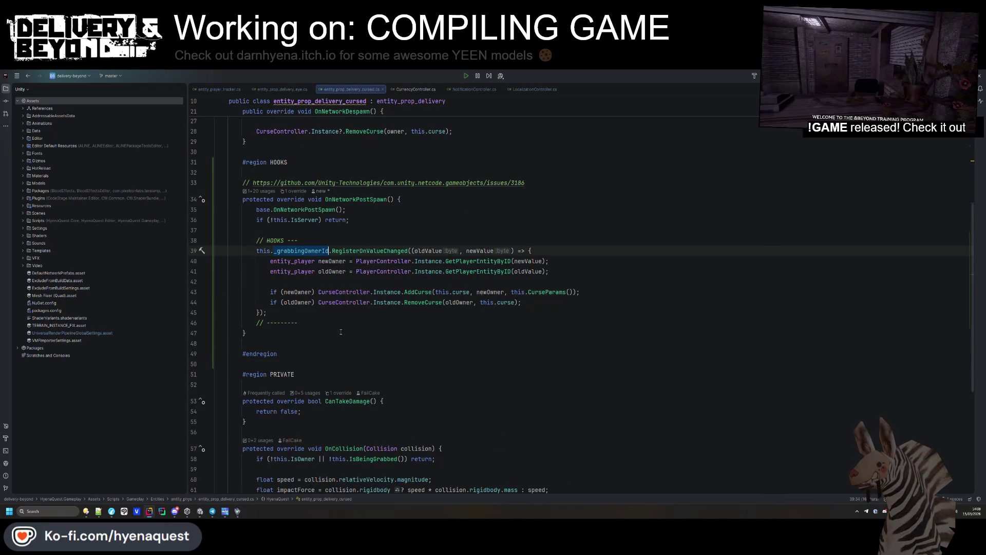
{"action": "scroll", "coordinate": [340, 332], "scroll_direction": "up", "scroll_amount": 8}
{"action": "left_click", "coordinate": [305, 226]}
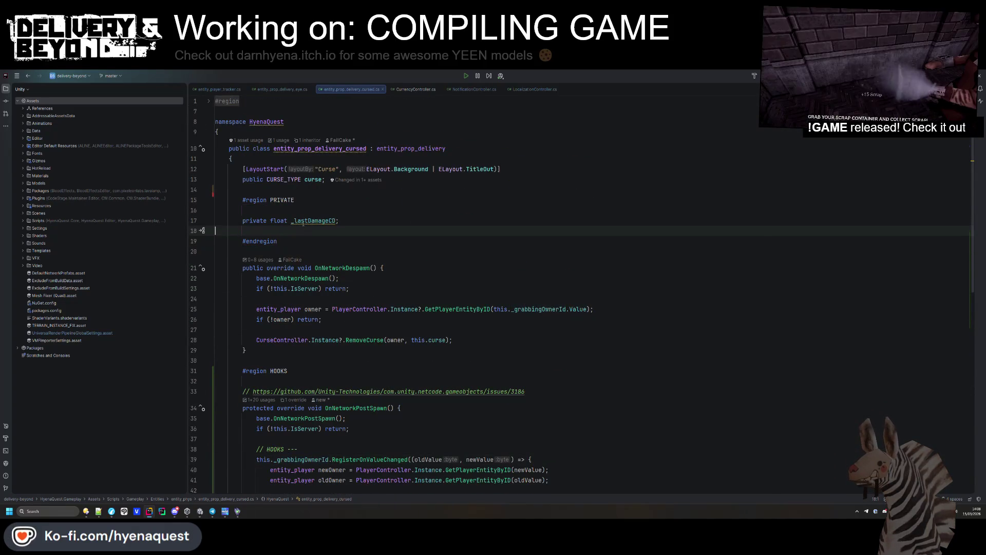
{"action": "key", "text": "Delete"}
{"action": "key", "text": "Down"}
{"action": "key", "text": "Delete"}
{"action": "scroll", "coordinate": [397, 245], "scroll_direction": "down", "scroll_amount": 10}
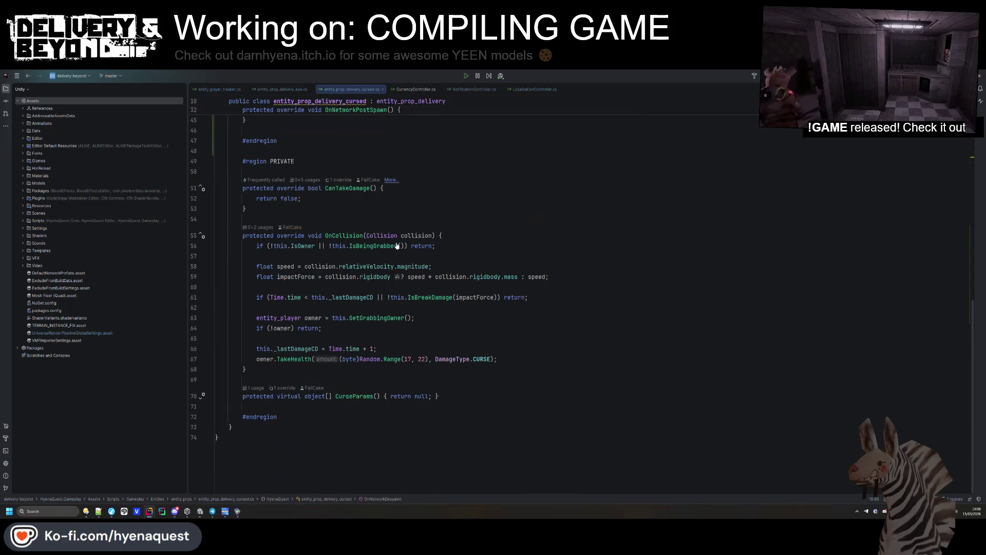
{"action": "left_click", "coordinate": [467, 247]}
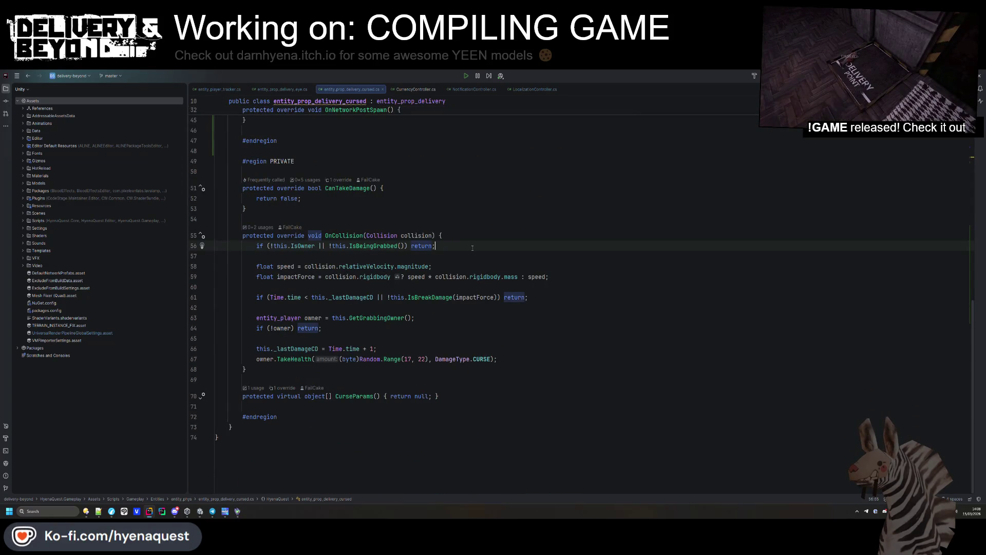
{"action": "key", "text": "Return"}
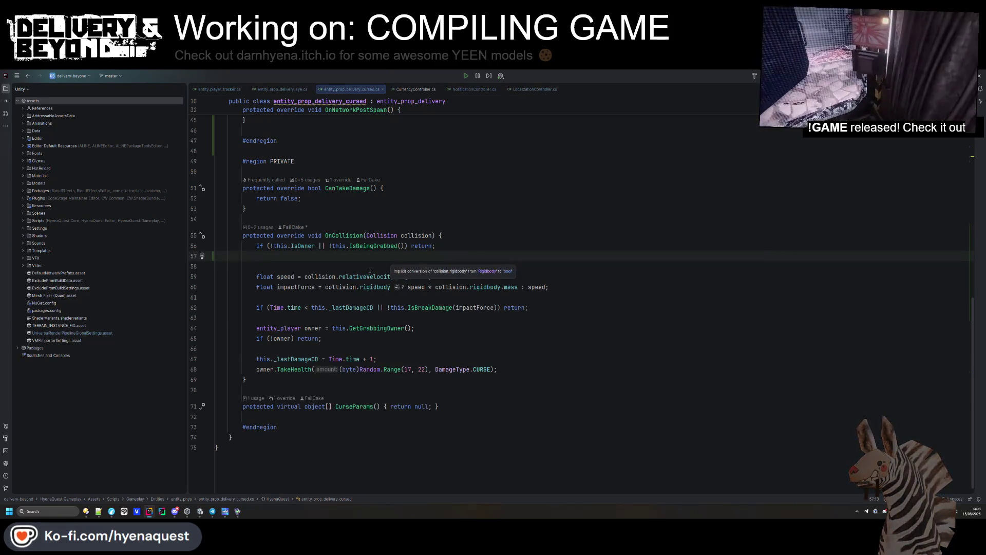
- Move the two owner lookup lines above the float speed calculation in OnCollision
{"action": "key", "text": "Delete"}
{"action": "key", "text": "Down"}
{"action": "key", "text": "Down"}
{"action": "key", "text": "Down"}
{"action": "key", "text": "End"}
{"action": "key", "text": "shift+Up"}
{"action": "left_click", "coordinate": [553, 285]}
{"action": "key", "text": "shift+Up"}
{"action": "key", "text": "shift+Up"}
{"action": "key", "text": "shift+Up"}
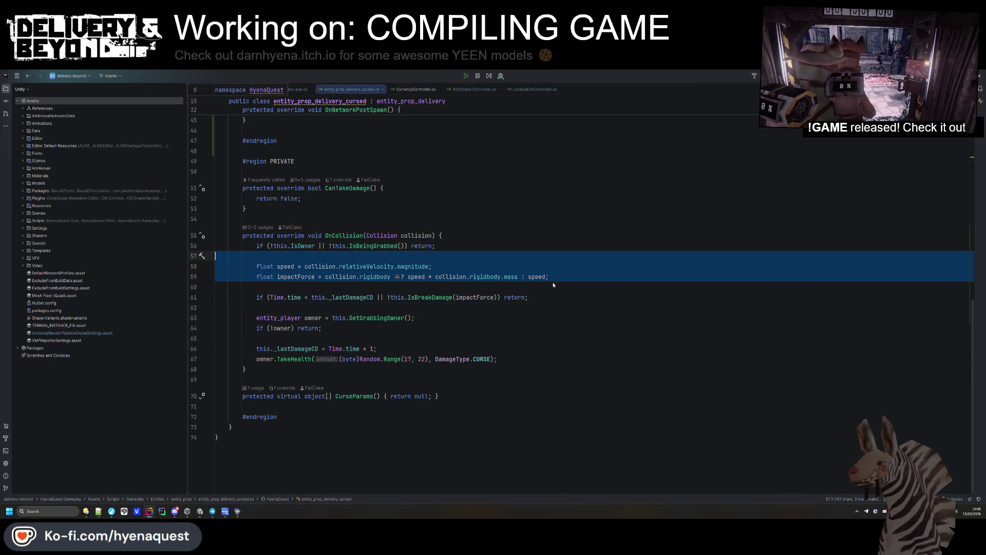
{"action": "left_click_drag", "start_coordinate": [324, 328], "coordinate": [519, 307]}
{"action": "key", "text": "ctrl+c"}
{"action": "left_click", "coordinate": [322, 256]}
{"action": "key", "text": "ctrl+v"}
{"action": "key", "text": "Return"}
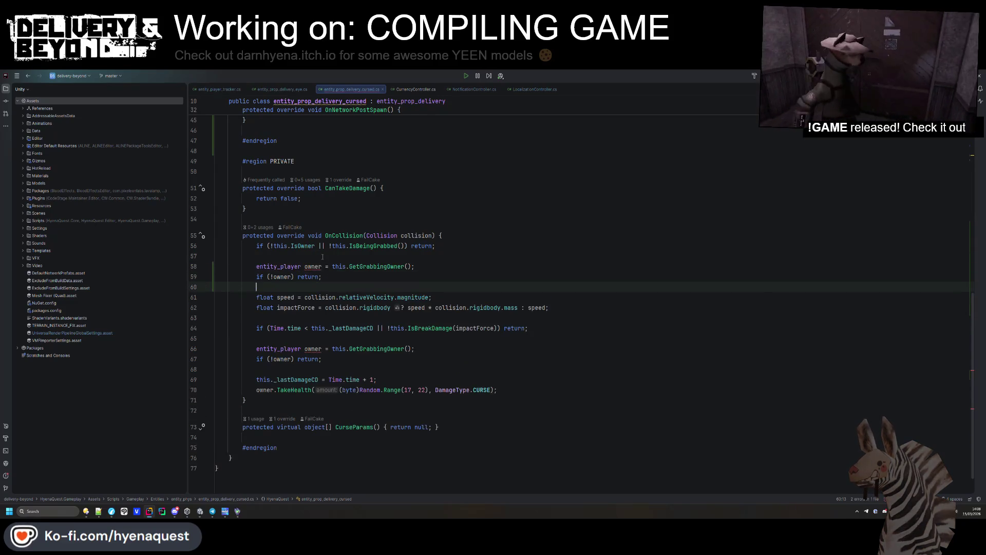
{"action": "left_click_drag", "start_coordinate": [329, 360], "coordinate": [256, 338]}
{"action": "key", "text": "BackSpace"}
{"action": "left_click", "coordinate": [294, 286]}
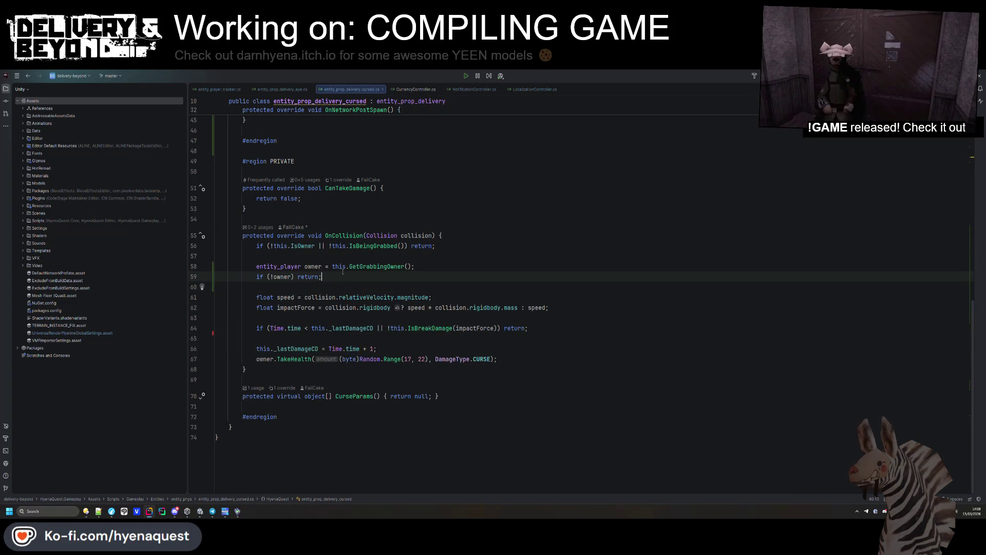
- Add ownerInventory = owner.GetInventory() with early returns if it's null or HasItem("delivery")
{"action": "key", "text": "Return"}
{"action": "type", "text": "var "}
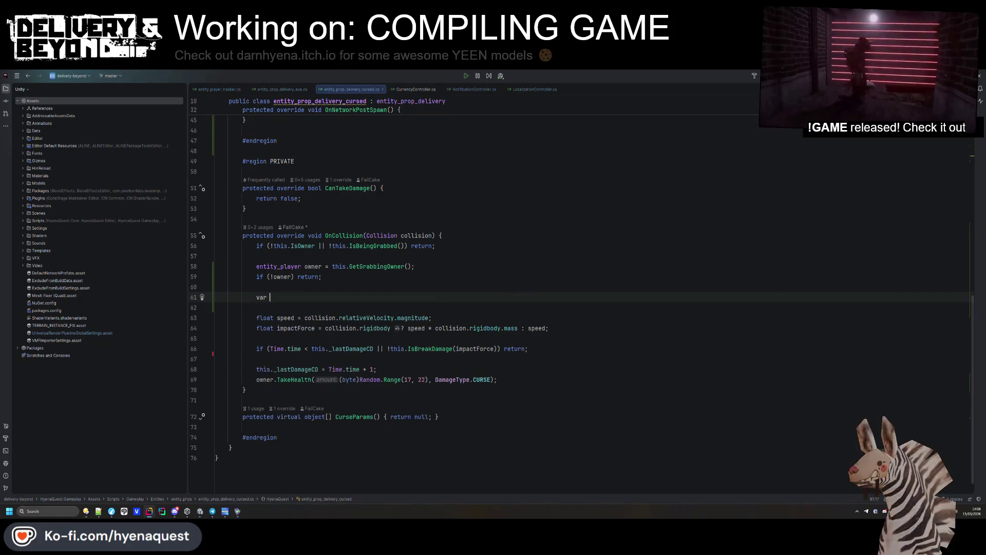
{"action": "type", "text": "ownerInvent"}
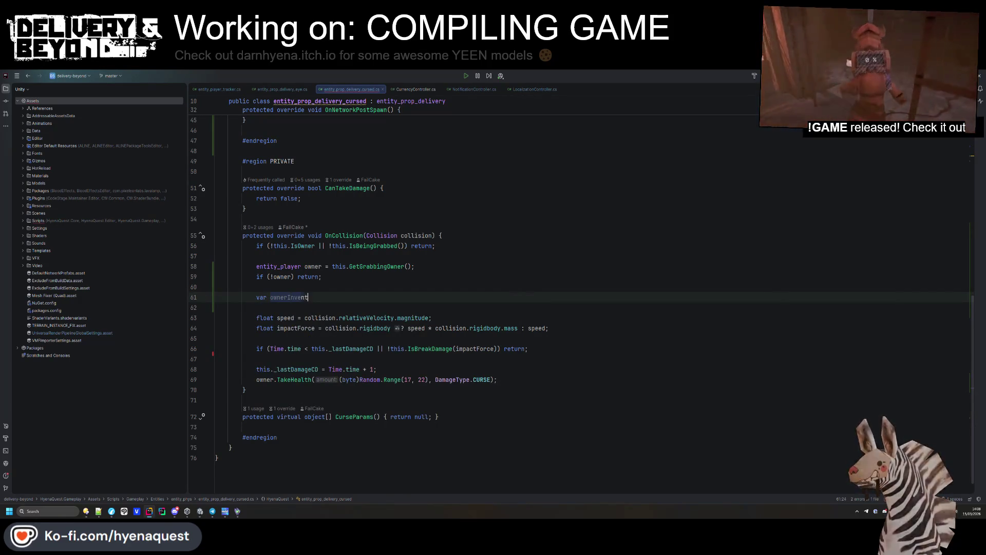
{"action": "type", "text": "ory = this.getowner"}
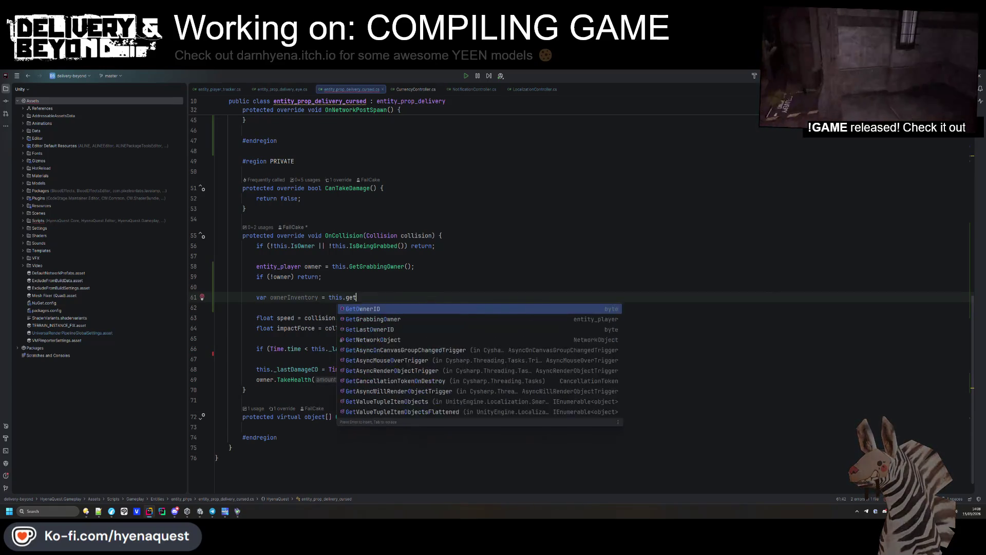
{"action": "key", "text": "BackSpace"}
{"action": "key", "text": "BackSpace"}
{"action": "key", "text": "BackSpace"}
{"action": "type", "text": "owner.inven"}
{"action": "key", "text": "Return"}
{"action": "type", "text": "if(!ownerInventory) return;"}
{"action": "key", "text": "Return"}
{"action": "key", "text": "Return"}
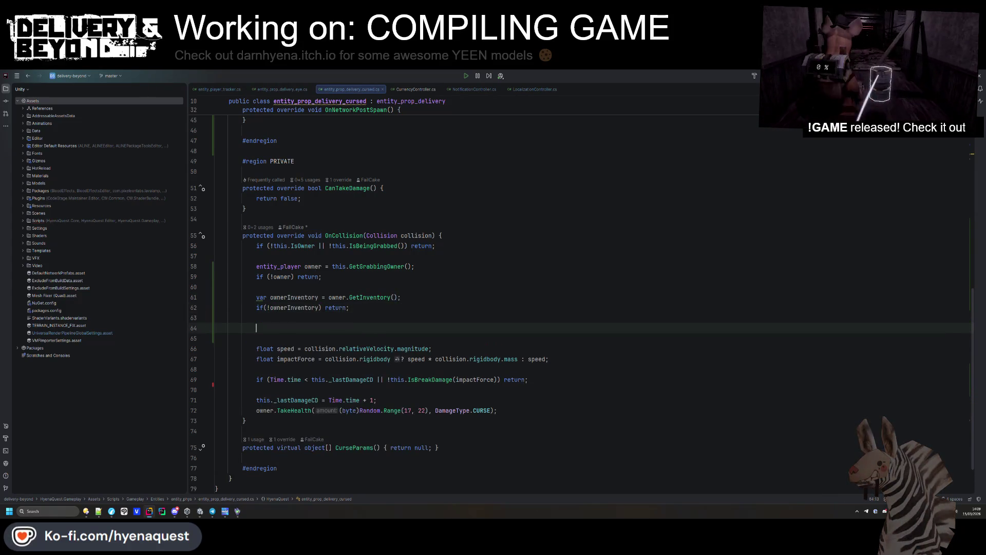
{"action": "type", "text": "if(owner"}
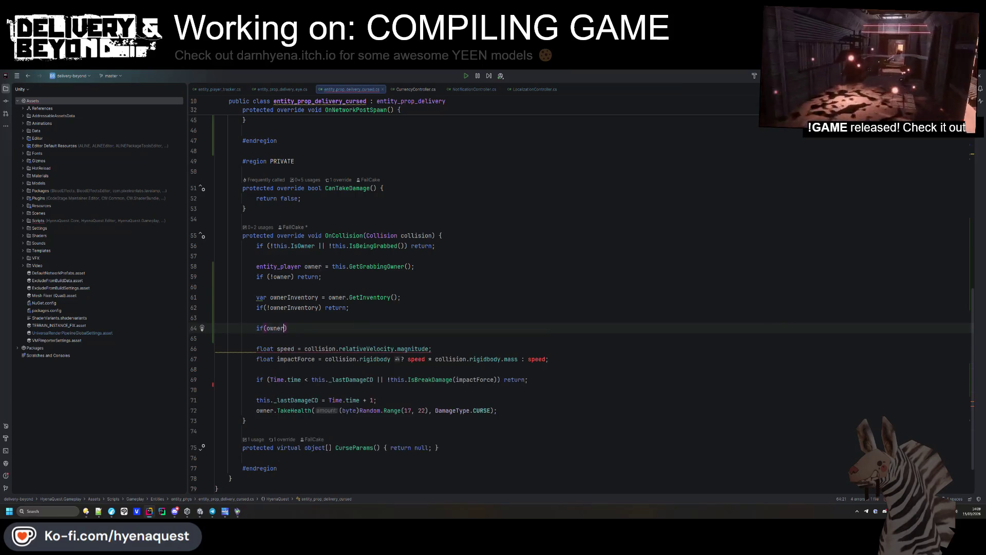
{"action": "key", "text": "Return"}
{"action": "type", "text": ".has"}
{"action": "key", "text": "Down"}
{"action": "key", "text": "Down"}
{"action": "key", "text": "Return"}
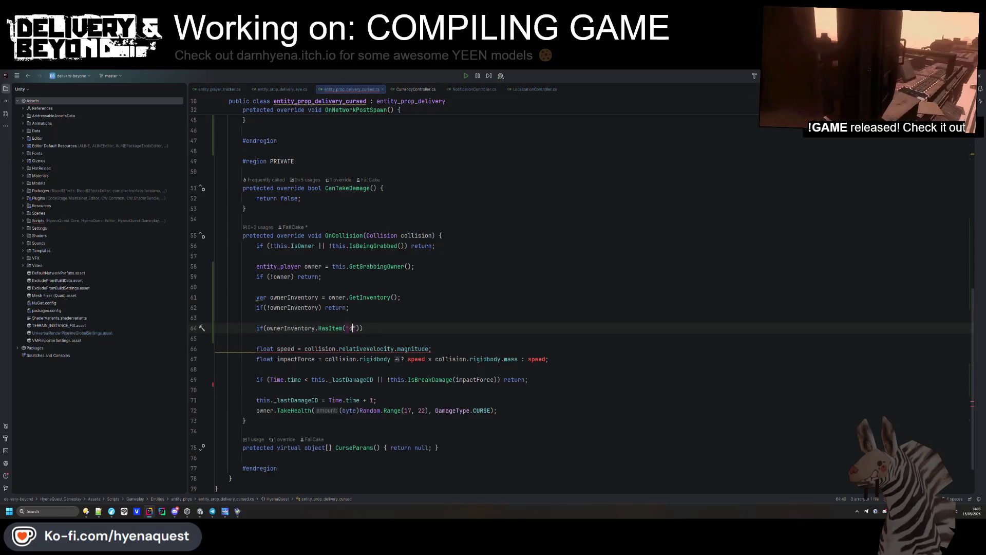
{"action": "type", "text": "retuyn"}
{"action": "type", "text": "ry"}
{"action": "key", "text": "Return"}
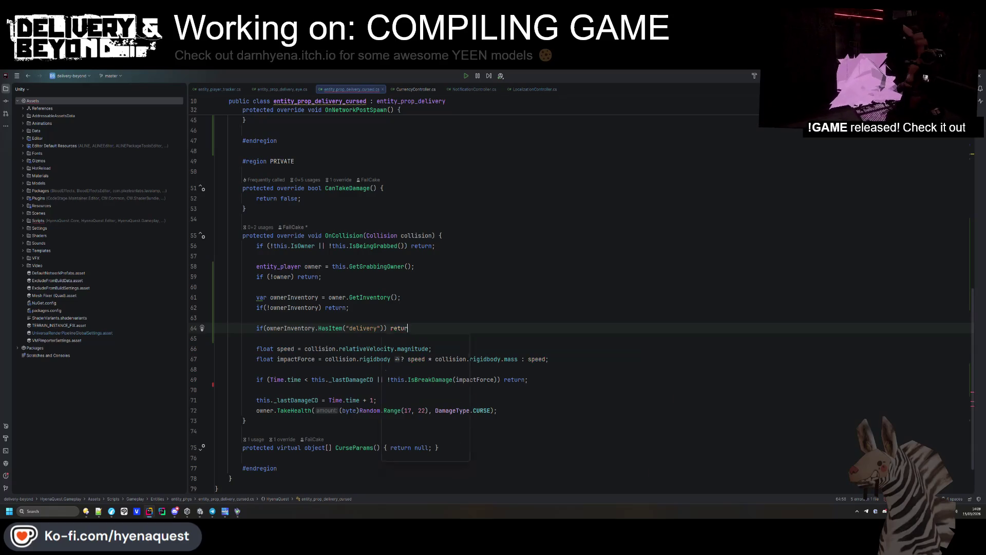
{"action": "key", "text": "Return"}
{"action": "key", "text": "BackSpace"}
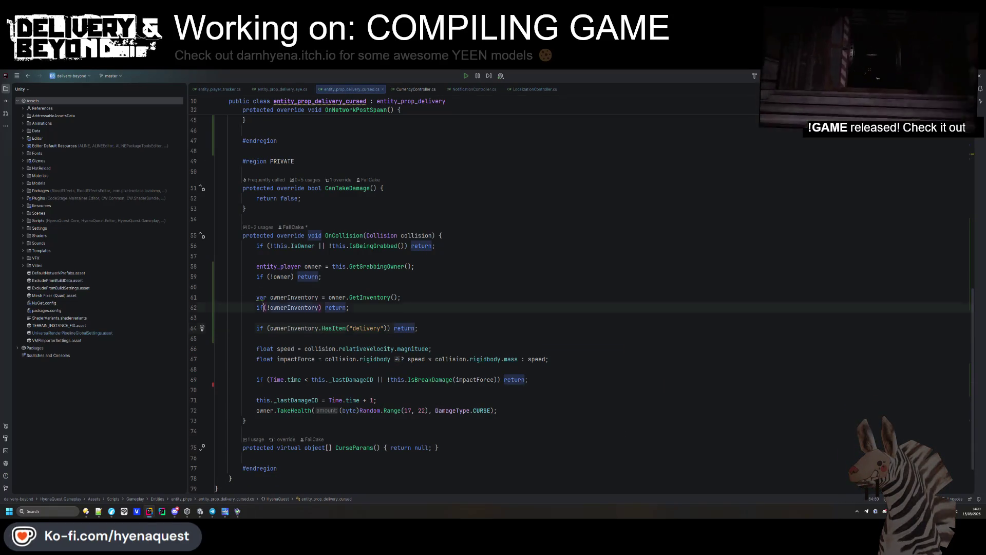
- Replace var with the explicit inventory type on the ownerInventory declaration
{"action": "left_click", "coordinate": [264, 297]}
{"action": "key", "text": "alt+Return"}
{"action": "key", "text": "Return"}
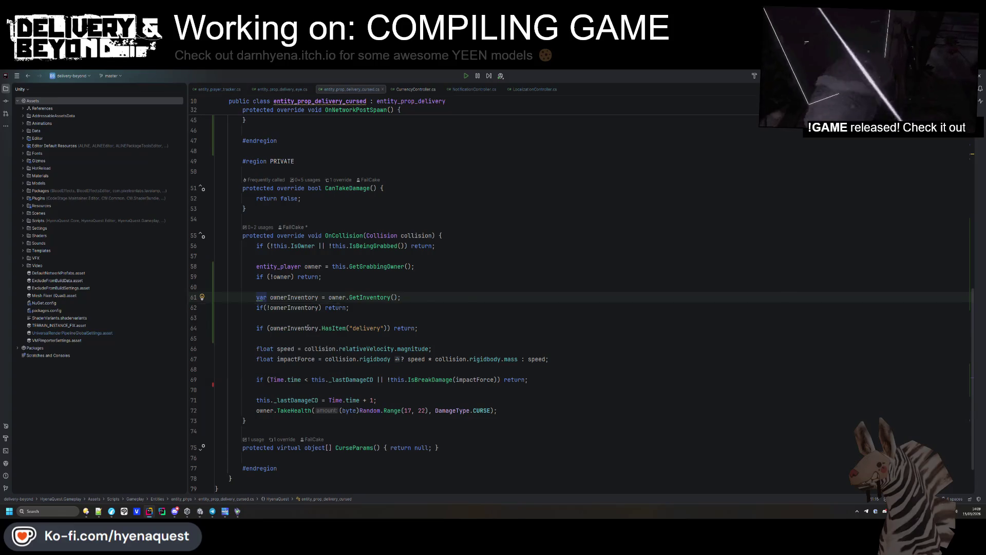
{"action": "key", "text": "shift"}
{"action": "key", "text": "shift"}
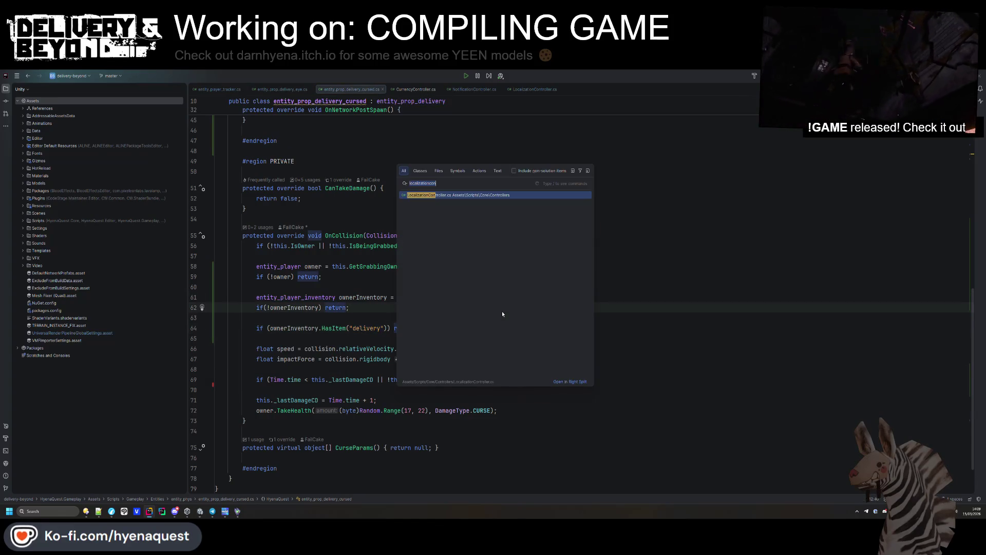
- Search the project and file contents for delivery_boy, finding no results
{"action": "type", "text": "develry_bo"}
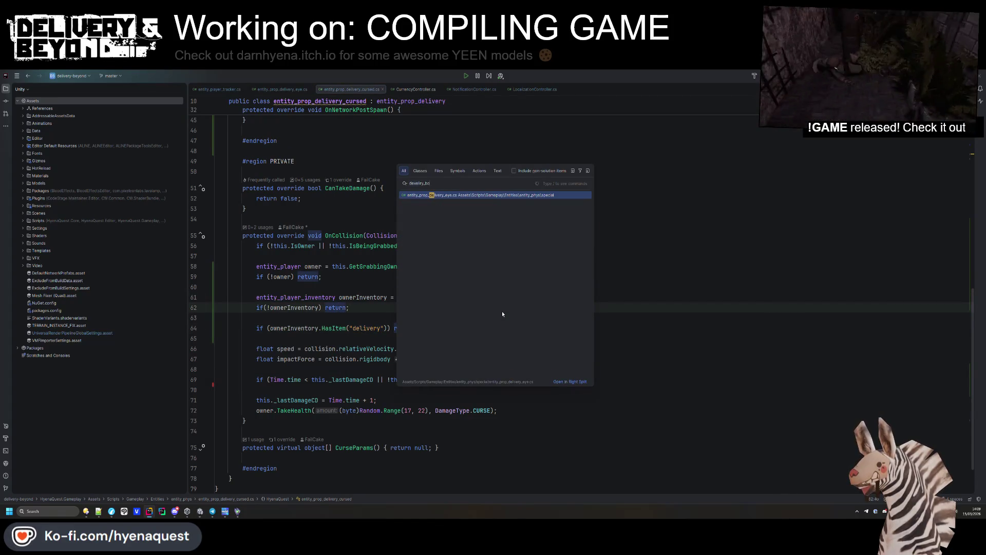
{"action": "key", "text": "BackSpace"}
{"action": "key", "text": "BackSpace"}
{"action": "key", "text": "BackSpace"}
{"action": "type", "text": "livery_boy"}
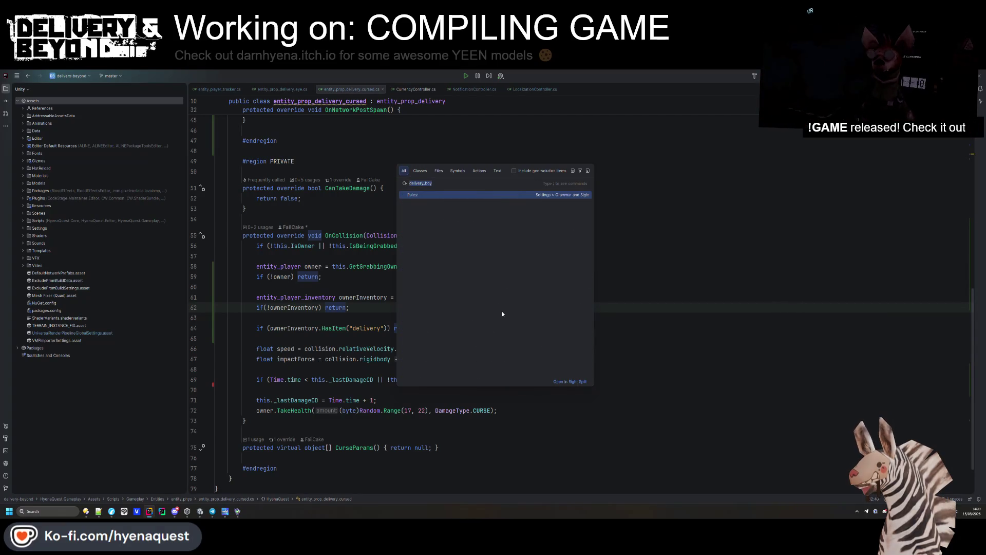
{"action": "left_click", "coordinate": [372, 282]}
{"action": "key", "text": "ctrl+shift+f"}
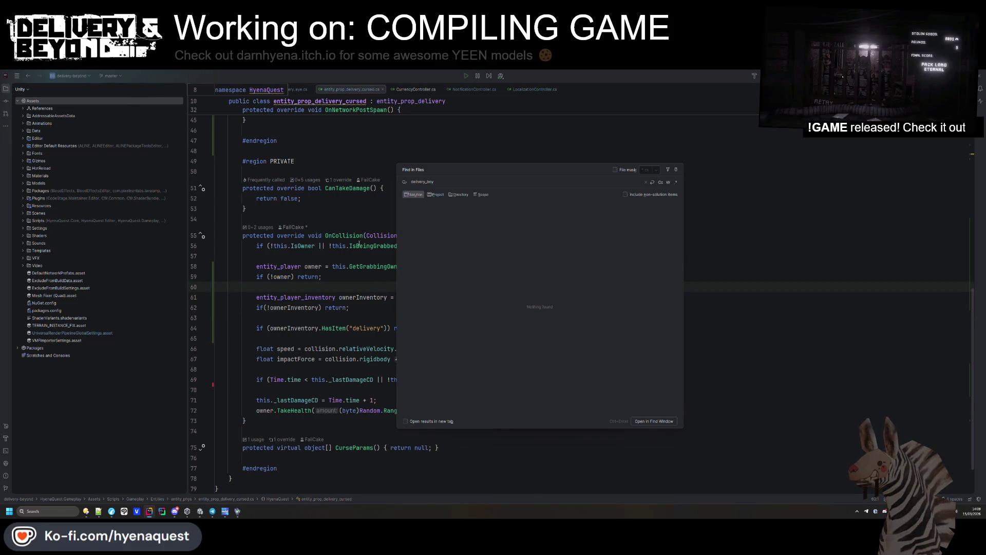
{"action": "key", "text": "Escape"}
{"action": "left_click", "coordinate": [460, 328]}
- Expand the Scripts folder in the project tree
{"action": "key", "text": "shift"}
{"action": "key", "text": "shift"}
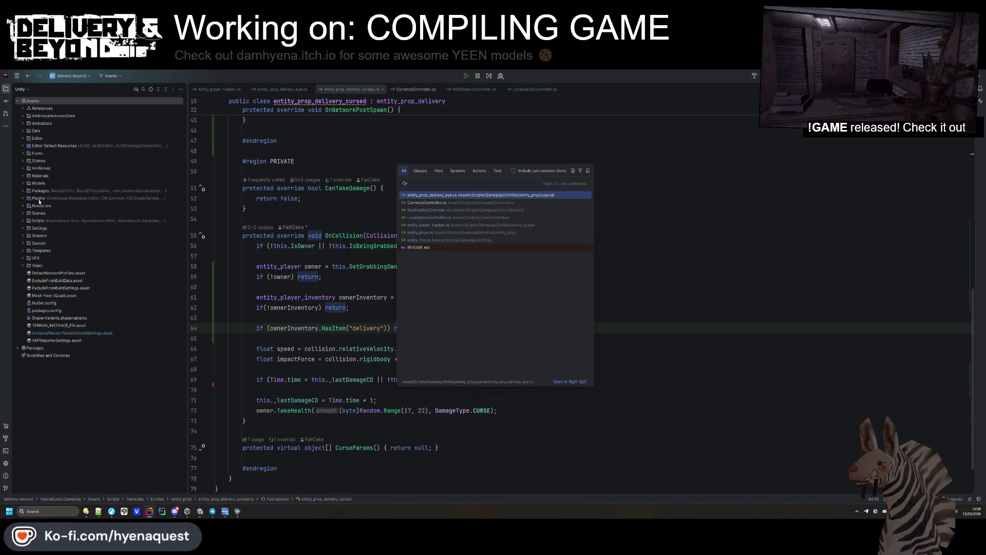
{"action": "left_click", "coordinate": [43, 221]}
{"action": "double_click", "coordinate": [40, 221]}
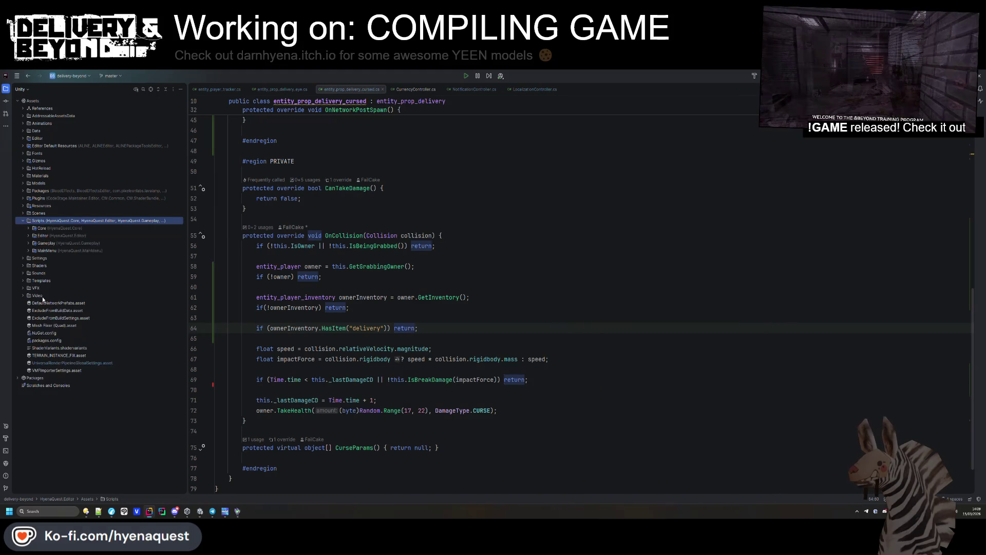
- Browse Gameplay > Entities > entity_item and open entity_item_warn_light.cs
{"action": "left_click", "coordinate": [29, 243]}
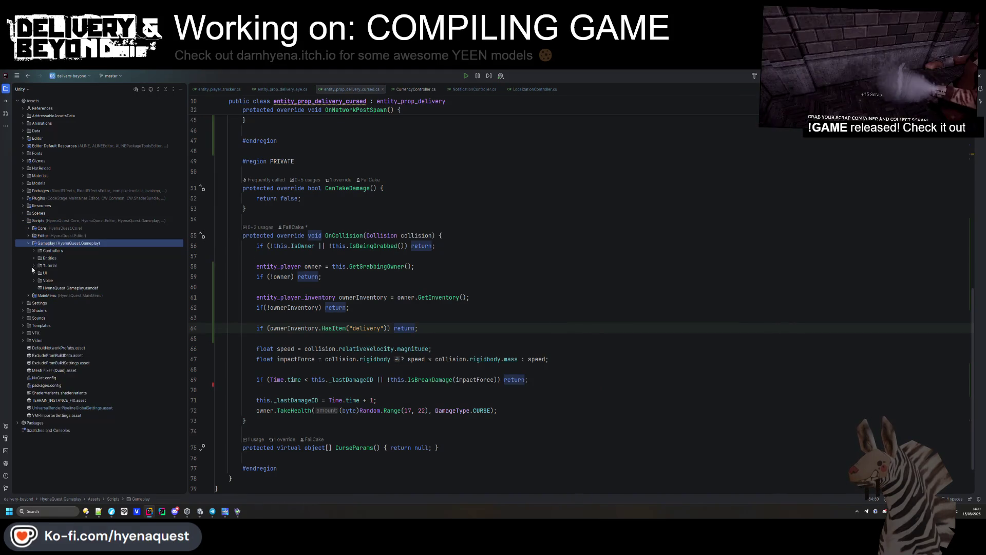
{"action": "left_click", "coordinate": [33, 251]}
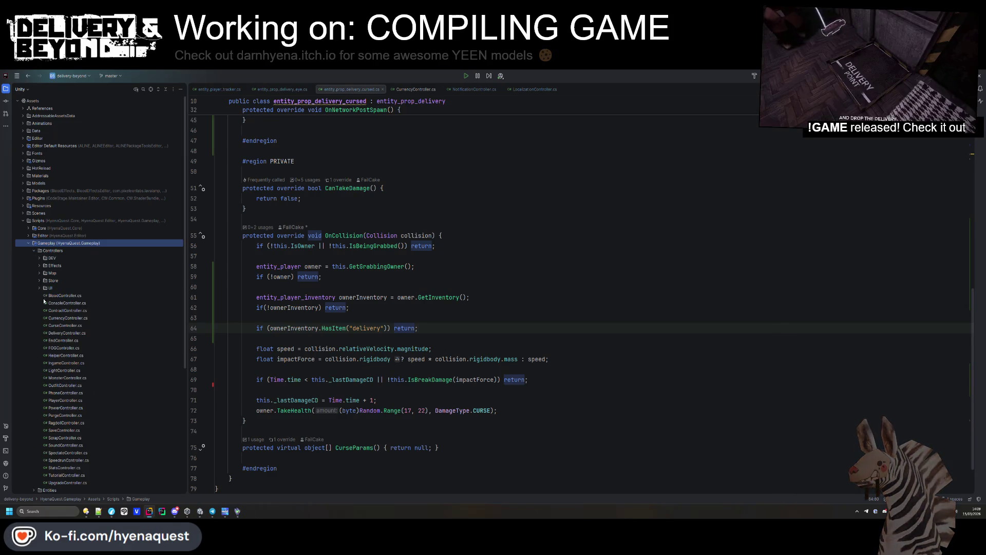
{"action": "scroll", "coordinate": [31, 257], "scroll_direction": "down", "scroll_amount": 1}
{"action": "left_click", "coordinate": [33, 227]}
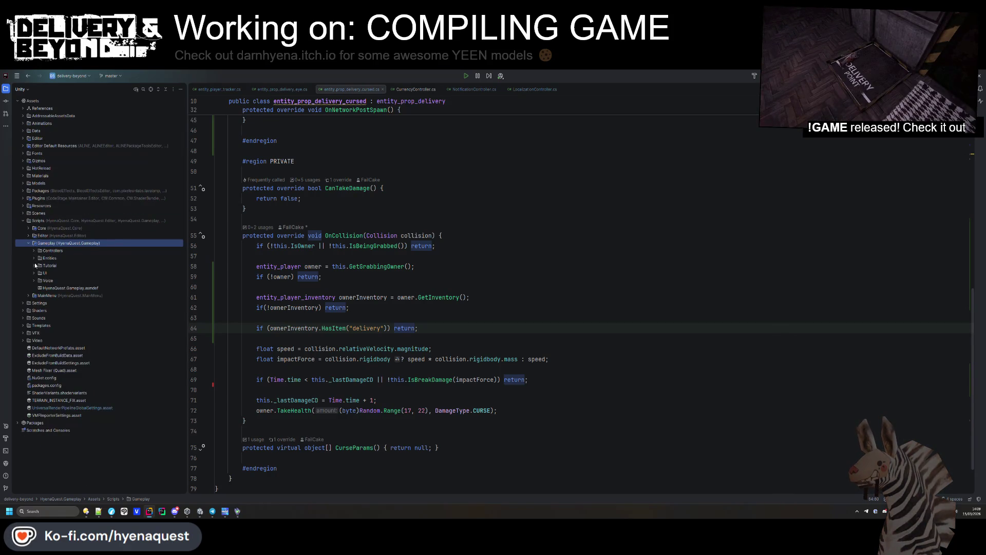
{"action": "left_click", "coordinate": [34, 257]}
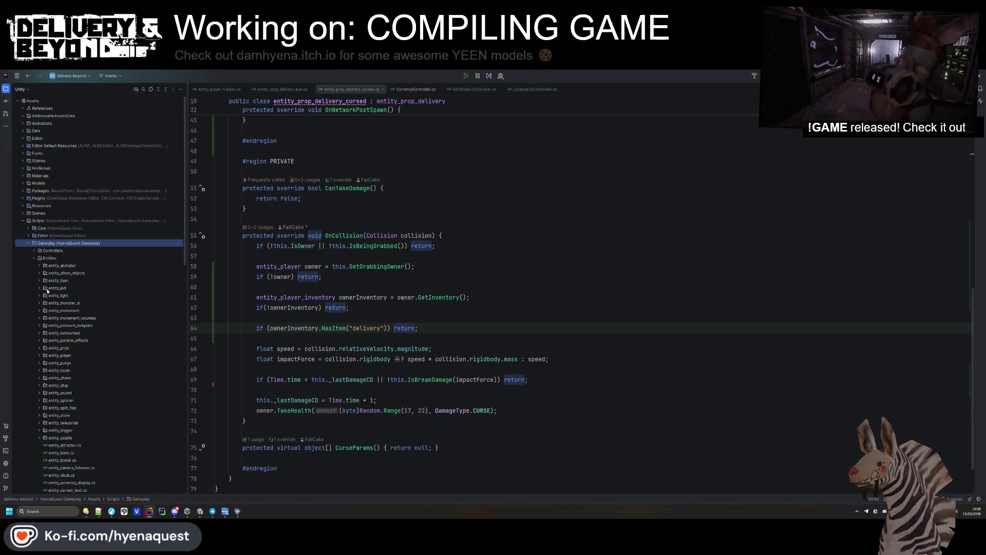
{"action": "double_click", "coordinate": [51, 280]}
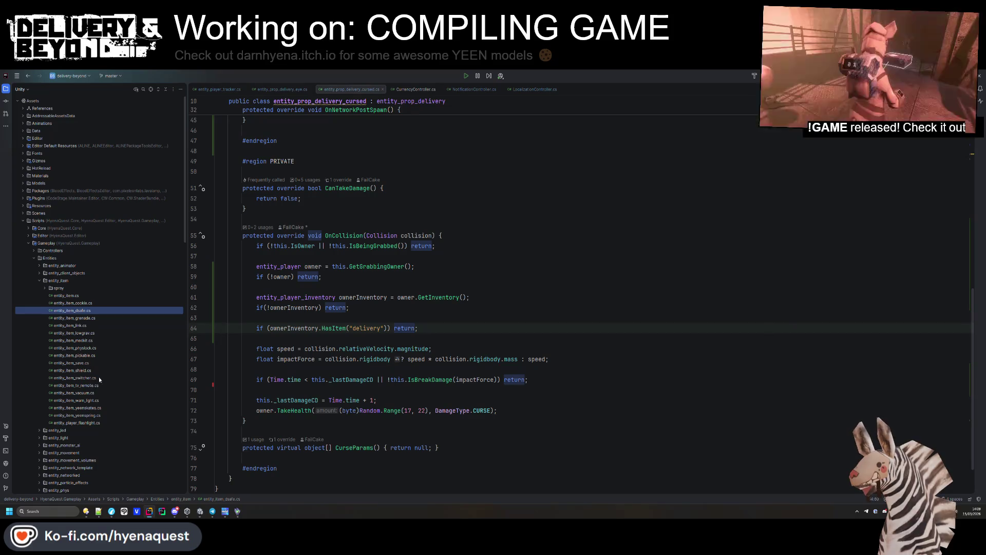
{"action": "double_click", "coordinate": [84, 370]}
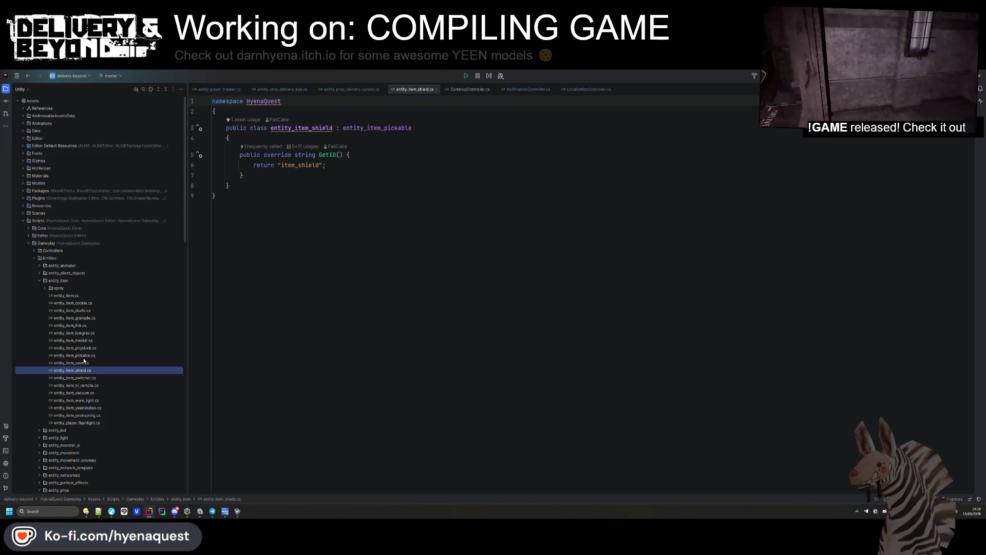
{"action": "left_click", "coordinate": [101, 401]}
{"action": "double_click", "coordinate": [94, 402]}
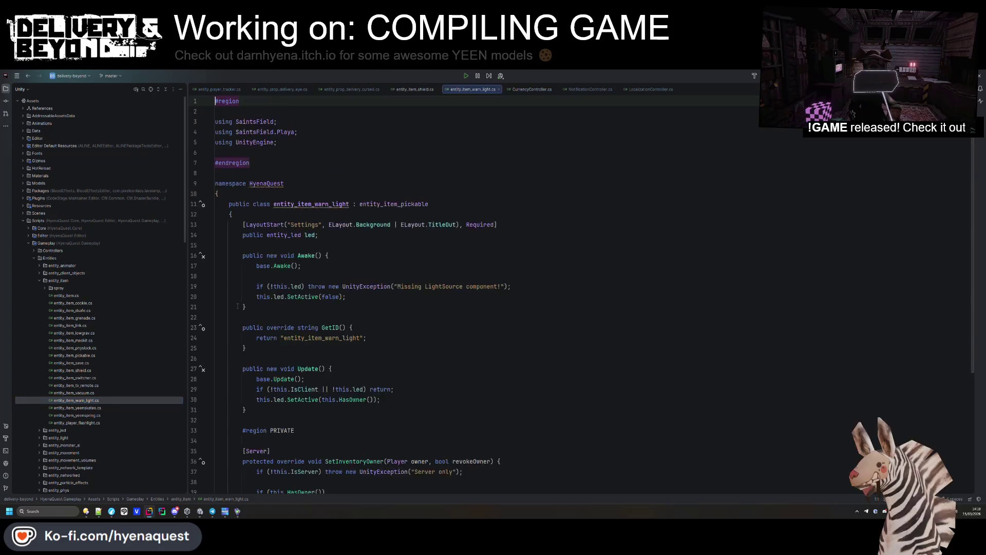
- Copy the entity_item_warn_light ID and paste it over "delivery" on line 64
{"action": "double_click", "coordinate": [336, 298]}
{"action": "key", "text": "ctrl+c"}
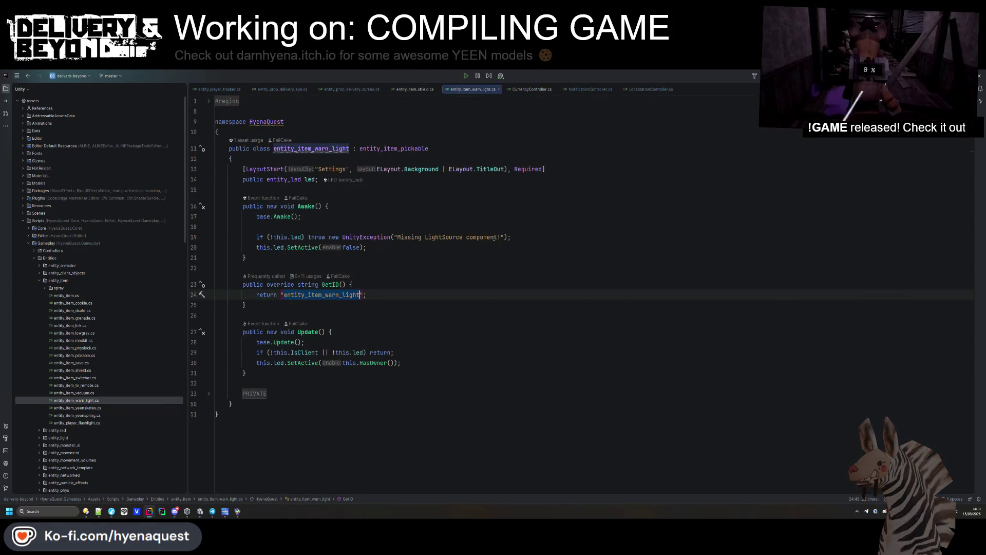
{"action": "left_click", "coordinate": [517, 237]}
{"action": "middle_click", "coordinate": [476, 91]}
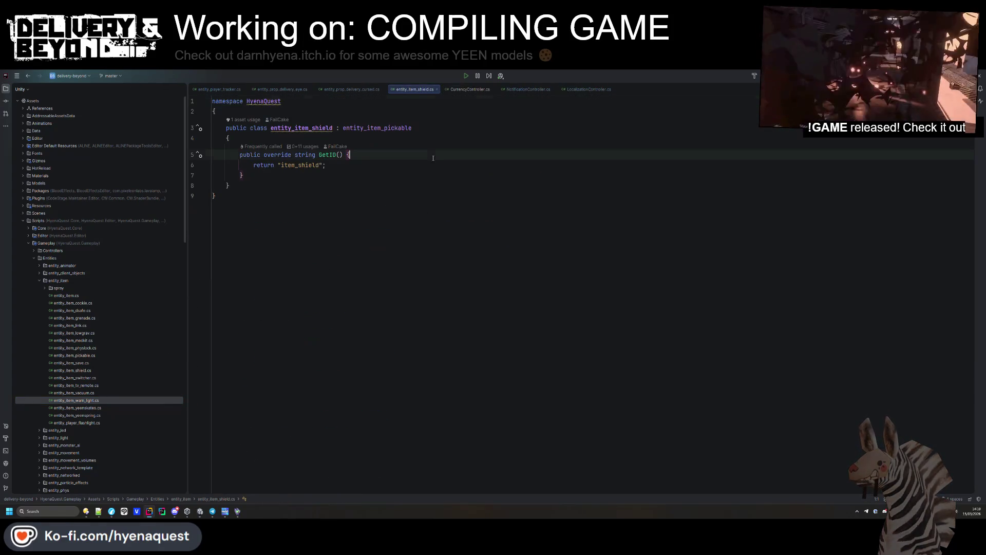
{"action": "left_click", "coordinate": [376, 88]}
{"action": "double_click", "coordinate": [357, 329]}
{"action": "key", "text": "ctrl+v"}
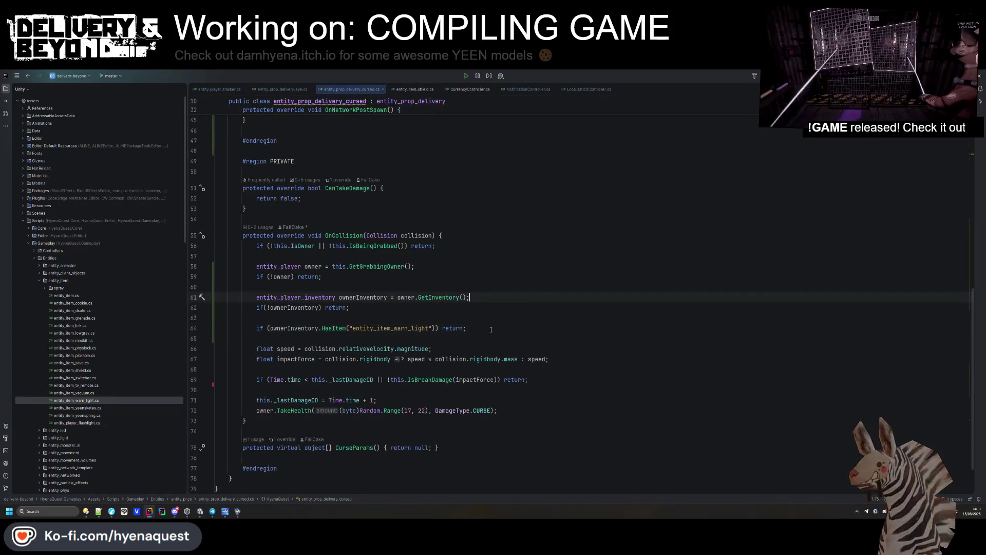
- Place the caret in OnCollision near line 57, then switch to the Unity editor
{"action": "left_click", "coordinate": [488, 321]}
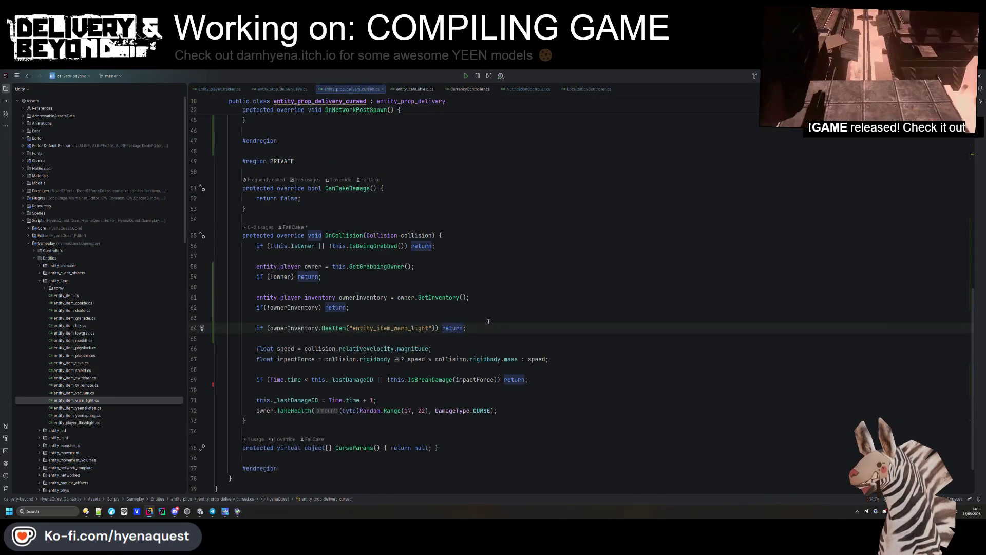
{"action": "left_click", "coordinate": [521, 252]}
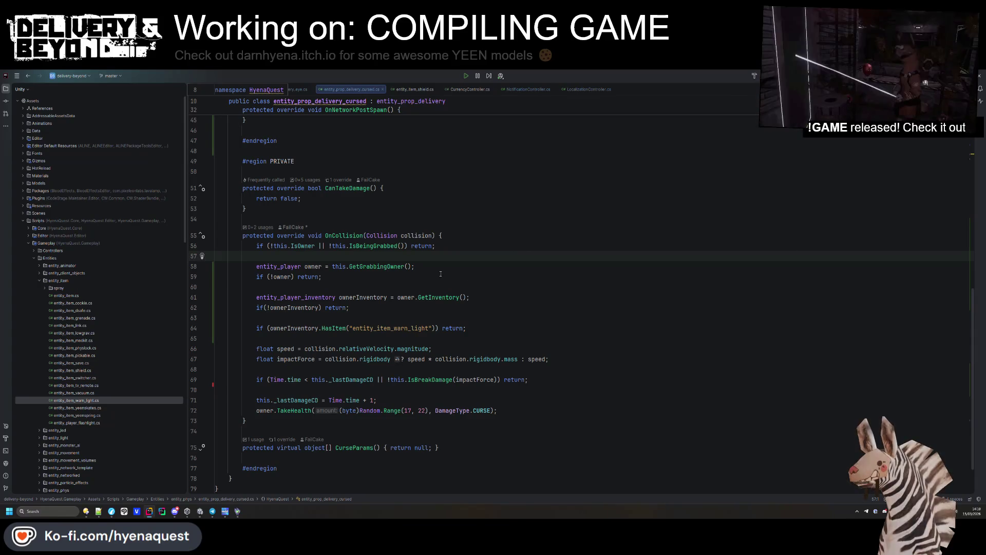
{"action": "left_click", "coordinate": [555, 264]}
{"action": "scroll", "coordinate": [554, 264], "scroll_direction": "down", "scroll_amount": 2}
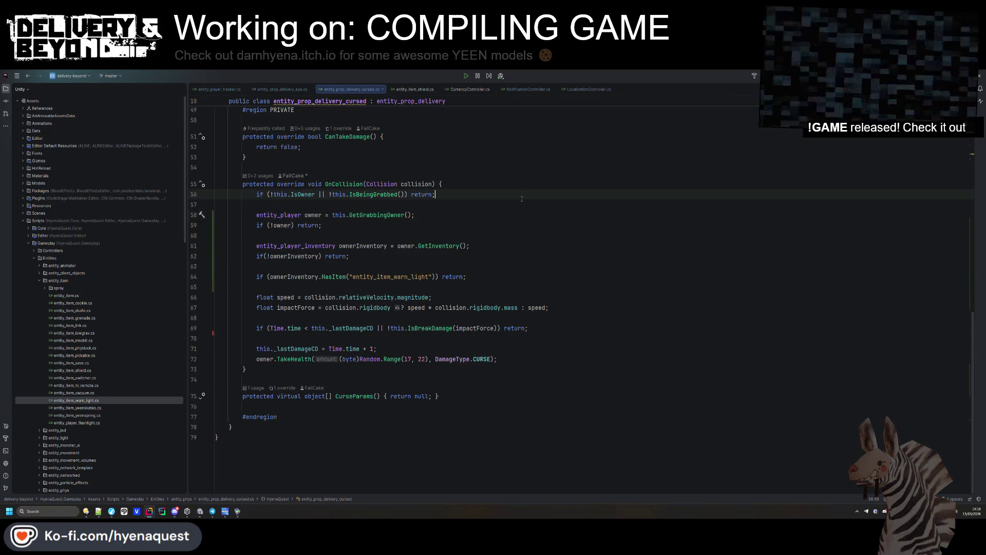
{"action": "key", "text": "alt+Tab"}
{"action": "left_click", "coordinate": [424, 248]}
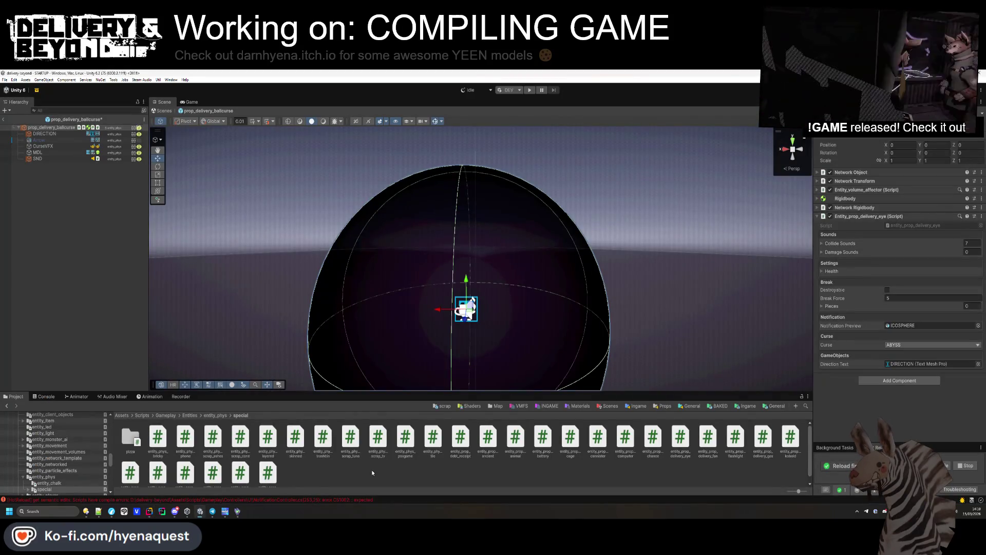
- Clear the Console's logged errors and exit prop_delivery_ballcurse prefab mode to the STARTUP scene
{"action": "left_click", "coordinate": [432, 365]}
{"action": "scroll", "coordinate": [438, 339], "scroll_direction": "down", "scroll_amount": 5}
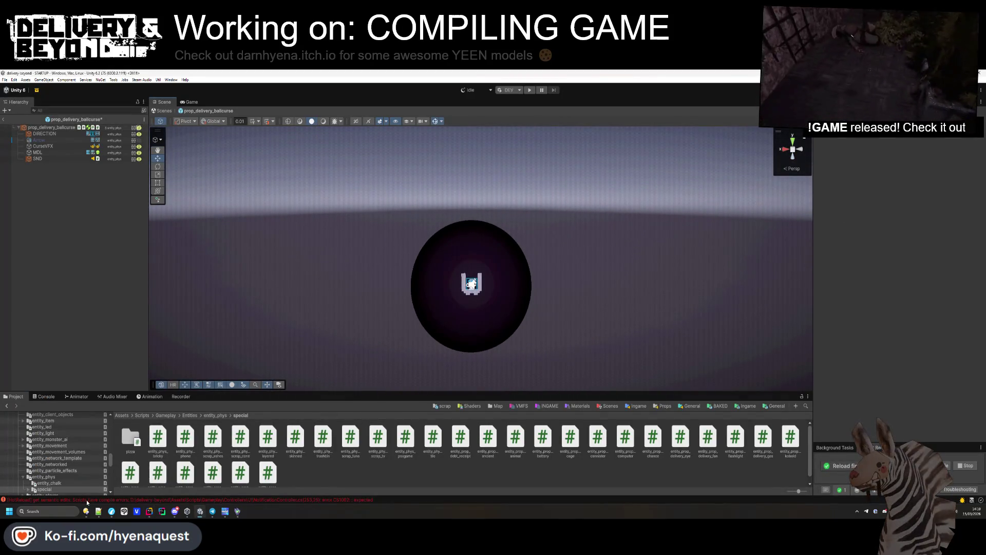
{"action": "left_click", "coordinate": [87, 502]}
{"action": "left_click", "coordinate": [10, 405]}
{"action": "left_click", "coordinate": [15, 396]}
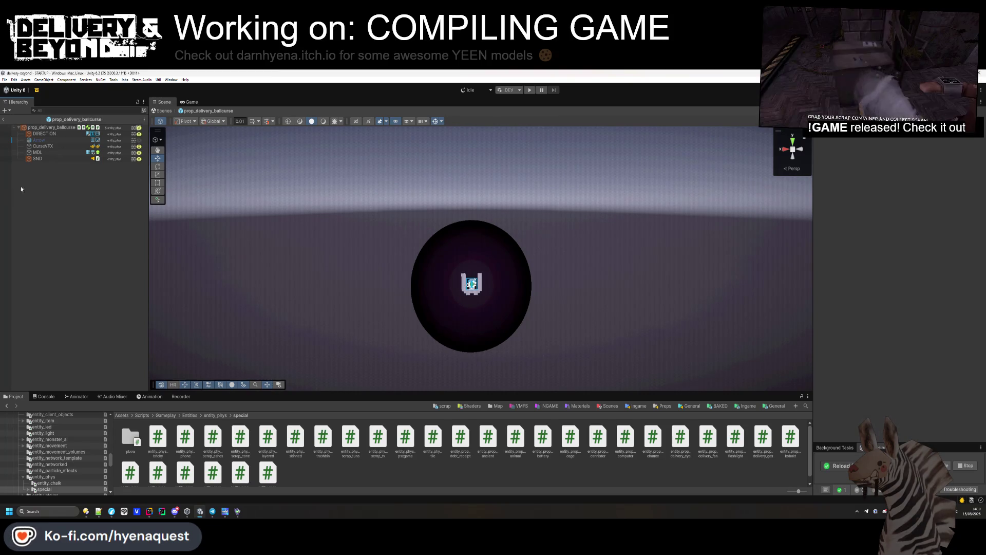
{"action": "left_click", "coordinate": [4, 119]}
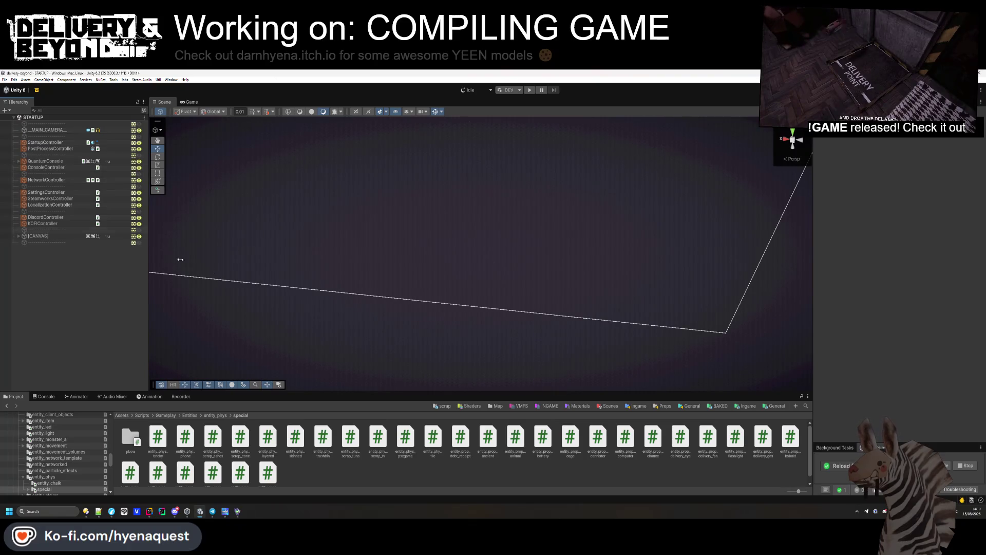
- Open the INGAME scene from Assets > Scenes
{"action": "left_click", "coordinate": [560, 408]}
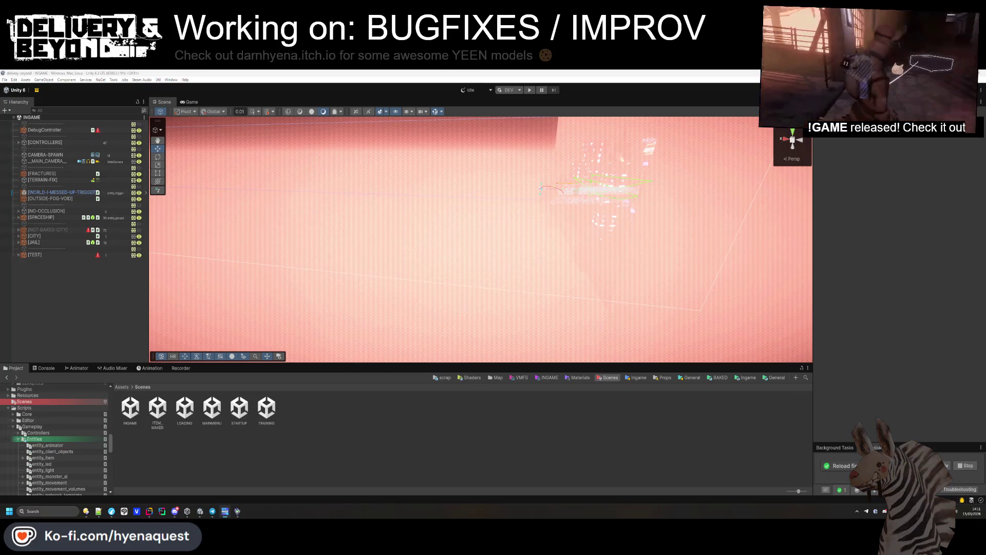
- Fly the Scene camera down to the pizza achievement labels
{"action": "scroll", "coordinate": [536, 176], "scroll_direction": "down", "scroll_amount": 3}
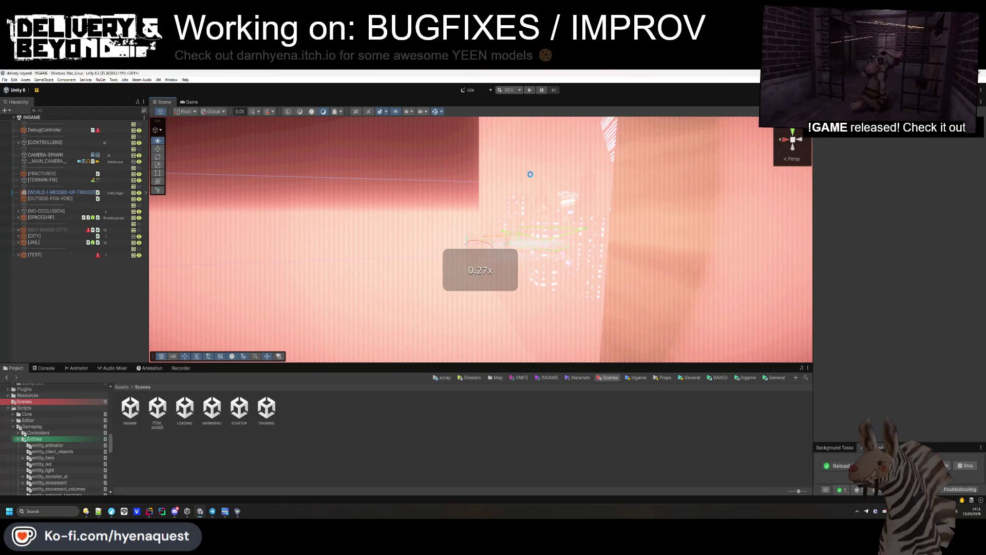
{"action": "scroll", "coordinate": [531, 176], "scroll_direction": "down", "scroll_amount": 2}
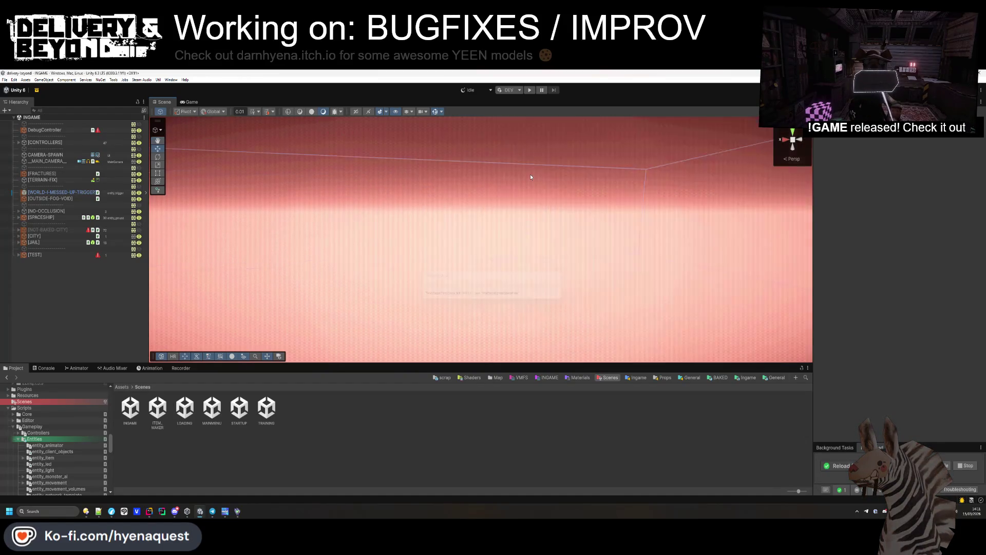
{"action": "mouse_move", "coordinate": [544, 223]}
{"action": "left_mouse_down"}
{"action": "mouse_move", "coordinate": [408, 266]}
{"action": "mouse_move", "coordinate": [525, 238]}
{"action": "mouse_move", "coordinate": [484, 260]}
{"action": "mouse_move", "coordinate": [608, 298]}
{"action": "left_mouse_up"}
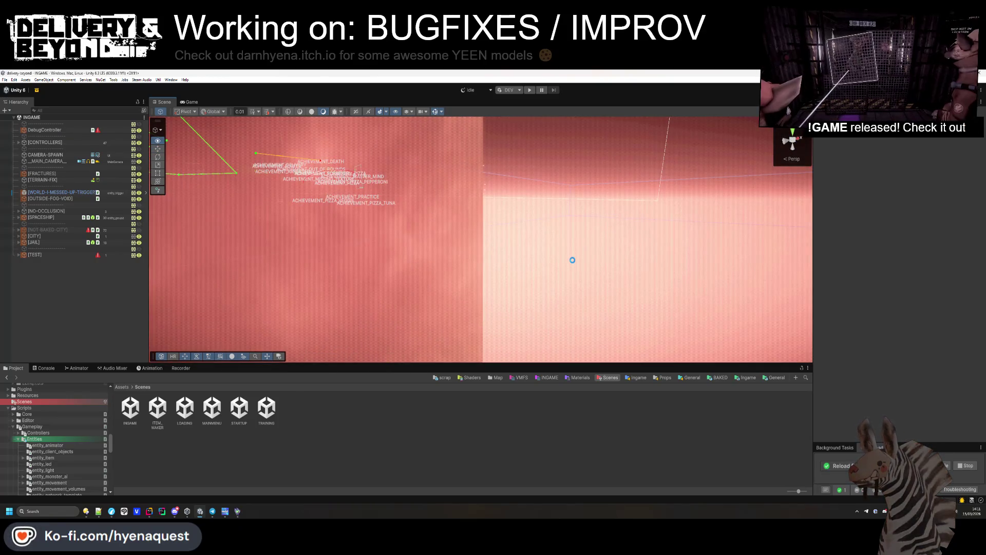
{"action": "key", "text": "d"}
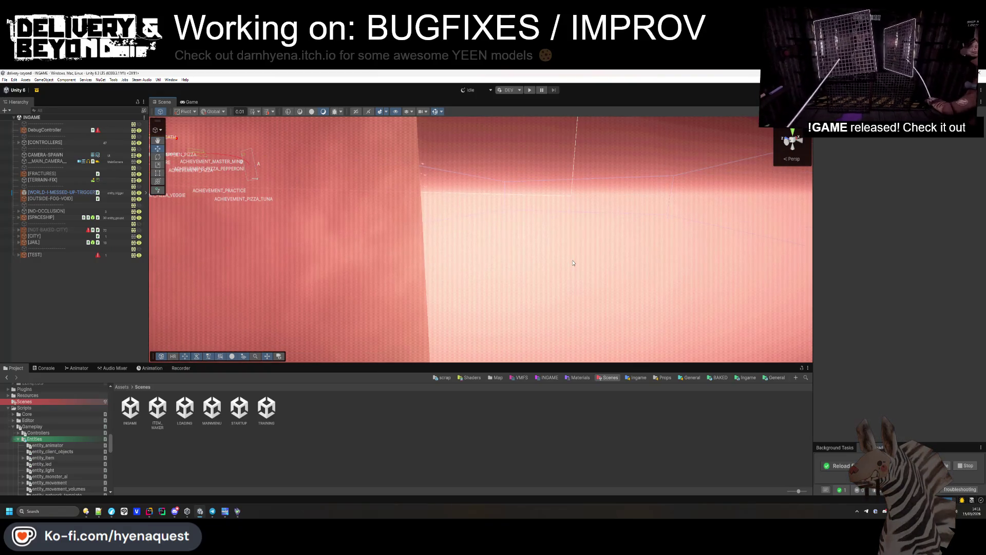
{"action": "mouse_move", "coordinate": [566, 261]}
{"action": "left_mouse_down"}
{"action": "mouse_move", "coordinate": [489, 221]}
{"action": "mouse_move", "coordinate": [465, 230]}
{"action": "mouse_move", "coordinate": [495, 262]}
{"action": "mouse_move", "coordinate": [366, 158]}
{"action": "mouse_move", "coordinate": [284, 275]}
{"action": "left_mouse_up"}
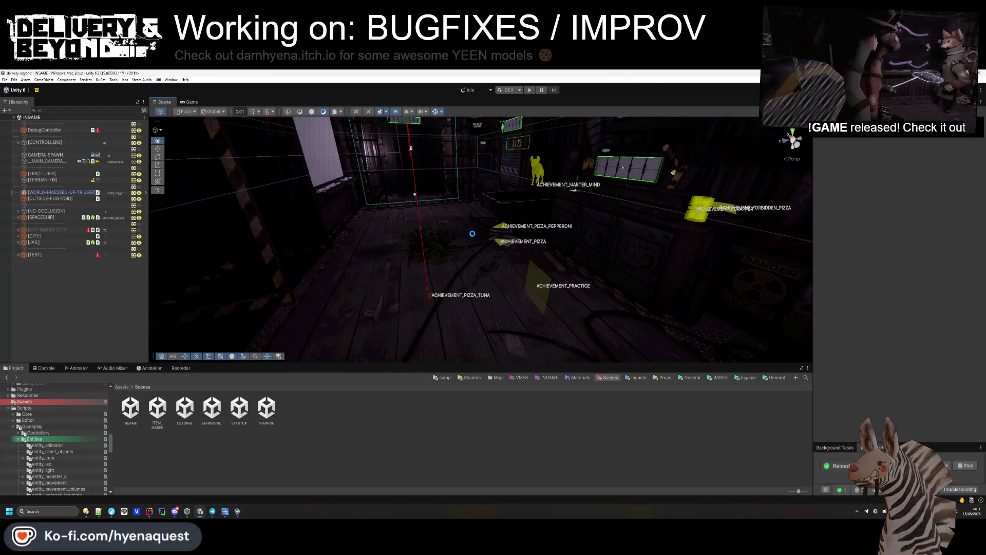
{"action": "right_click", "coordinate": [468, 193]}
{"action": "mouse_move", "coordinate": [473, 236]}
{"action": "left_mouse_down"}
{"action": "mouse_move", "coordinate": [495, 345]}
{"action": "mouse_move", "coordinate": [375, 448]}
{"action": "left_mouse_up"}
- Drop three prop_delivery_ballcurse props from Props/delivery onto the floor there
{"action": "left_click", "coordinate": [375, 448]}
{"action": "mouse_move", "coordinate": [342, 405]}
{"action": "left_mouse_down"}
{"action": "mouse_move", "coordinate": [484, 266]}
{"action": "mouse_move", "coordinate": [426, 257]}
{"action": "mouse_move", "coordinate": [419, 231]}
{"action": "mouse_move", "coordinate": [471, 247]}
{"action": "mouse_move", "coordinate": [467, 211]}
{"action": "left_mouse_up"}
{"action": "key", "text": "ctrl+d"}
{"action": "mouse_move", "coordinate": [328, 409]}
{"action": "left_mouse_down"}
{"action": "mouse_move", "coordinate": [515, 257]}
{"action": "mouse_move", "coordinate": [449, 248]}
{"action": "mouse_move", "coordinate": [520, 227]}
{"action": "left_mouse_up"}
{"action": "left_click", "coordinate": [102, 282]}
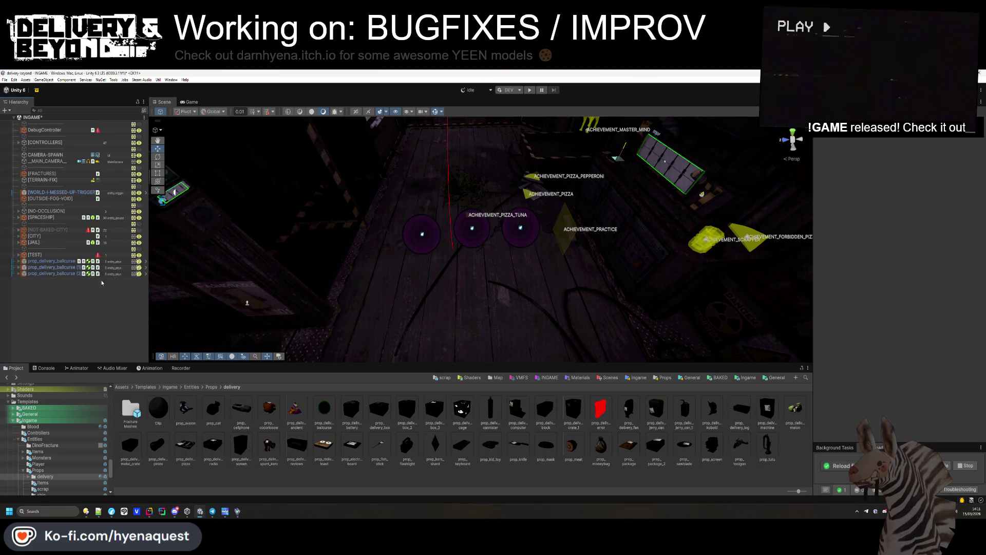
- Drag the three prop_delivery_ballcurse rows onto [TEST] and expand it
{"action": "left_click", "coordinate": [39, 261]}
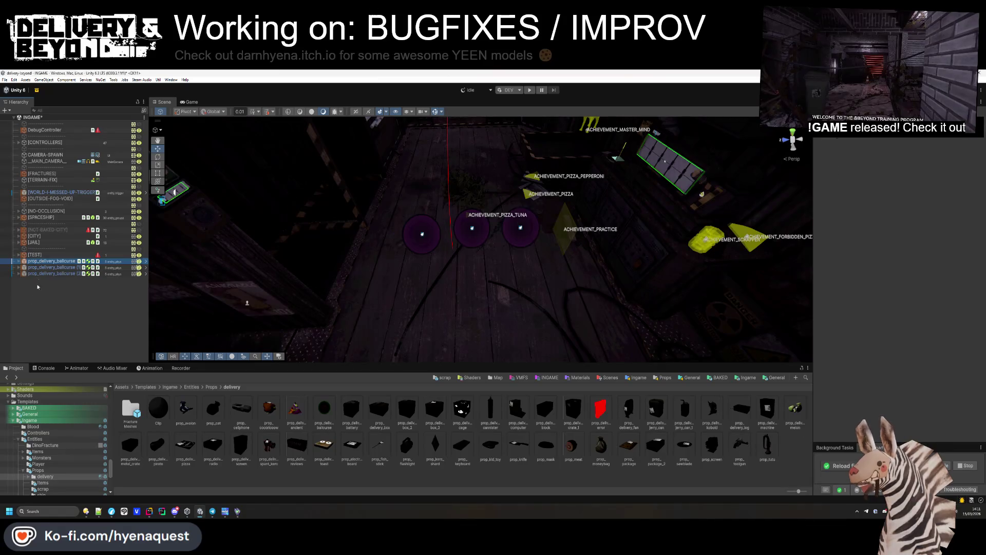
{"action": "left_click", "coordinate": [39, 273], "text": "shift"}
{"action": "left_click_drag", "start_coordinate": [42, 260], "coordinate": [41, 255]}
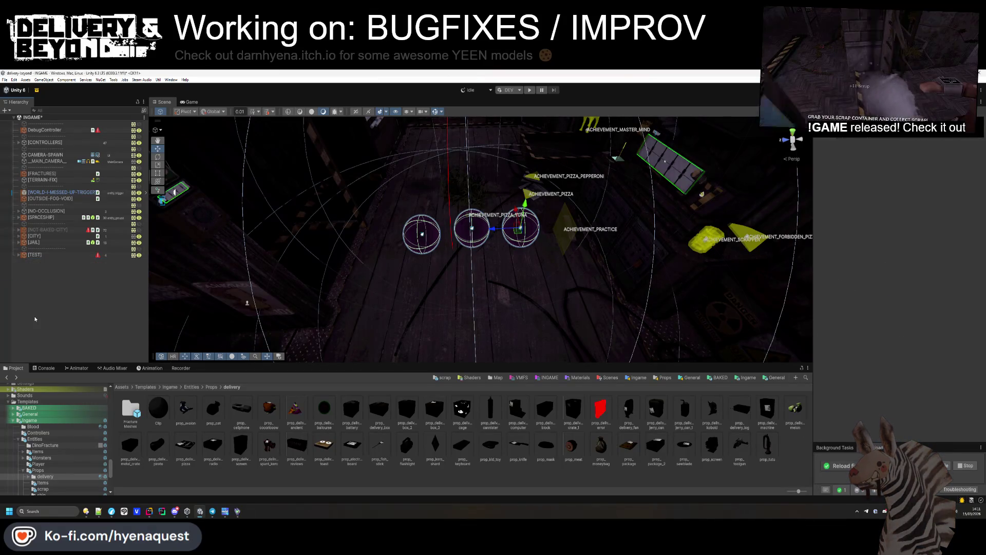
{"action": "left_click", "coordinate": [18, 255]}
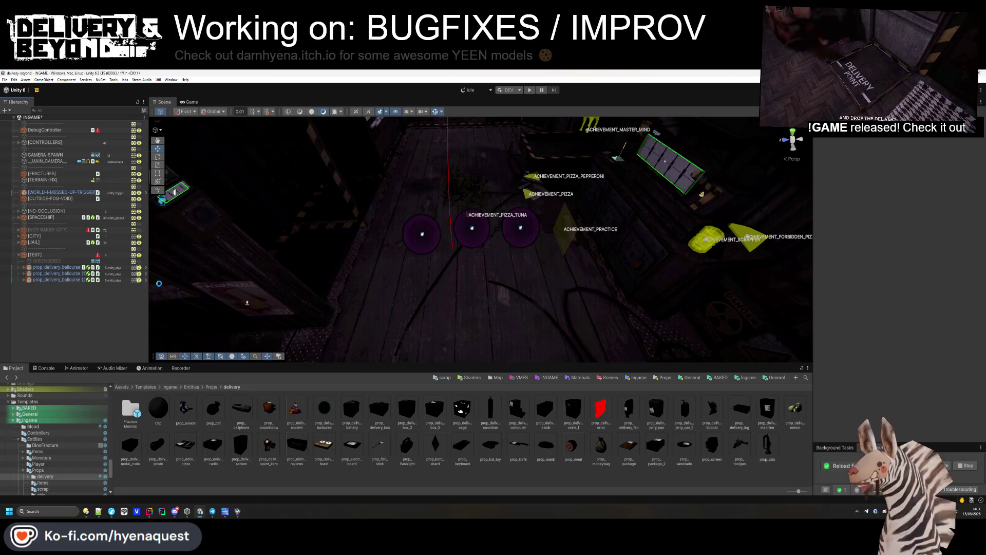
- Play the INGAME scene to check the eyes' MOVE labels, then stop play mode and recompile
{"action": "left_click", "coordinate": [531, 92]}
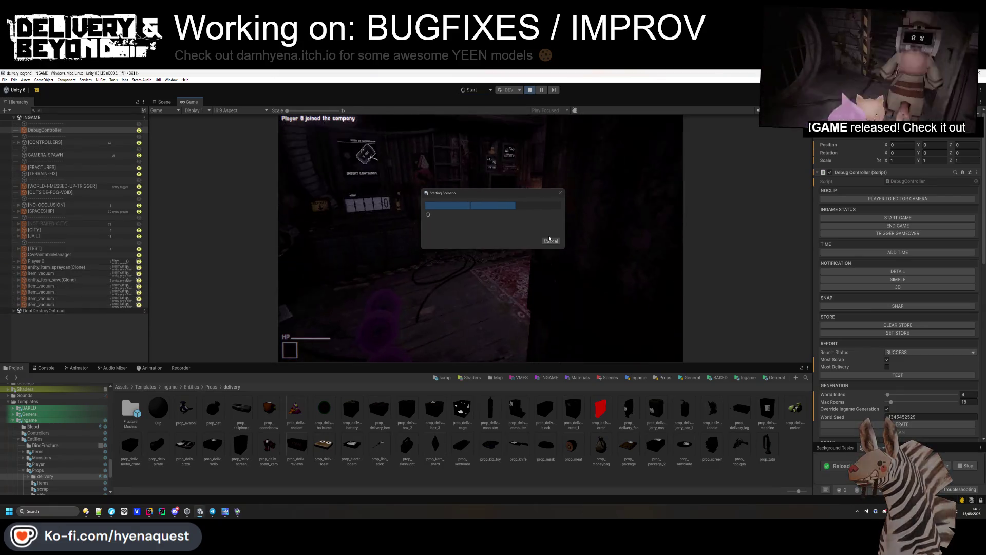
{"action": "left_click_drag", "start_coordinate": [517, 363], "coordinate": [516, 421]}
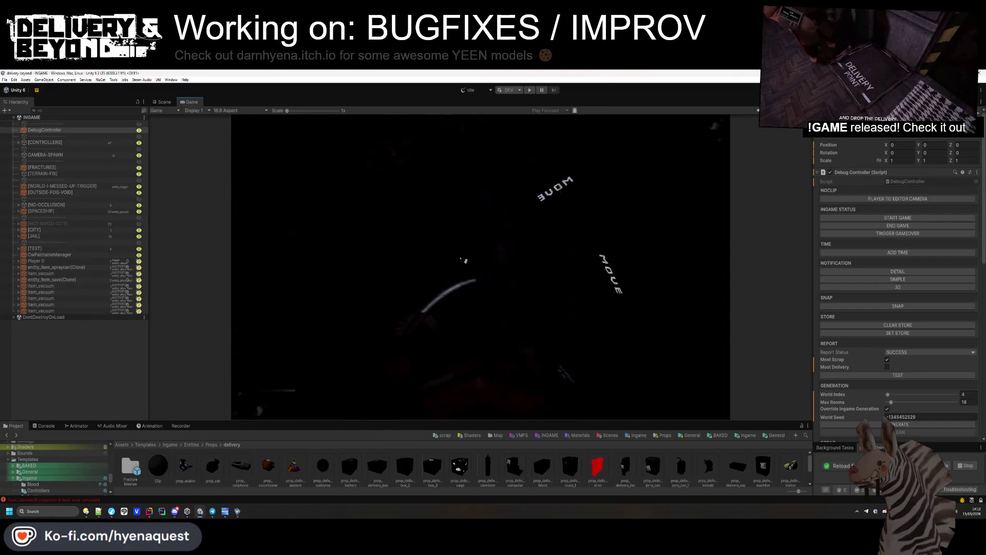
{"action": "key", "text": "alt+Tab"}
{"action": "left_click", "coordinate": [507, 264]}
{"action": "scroll", "coordinate": [491, 148], "scroll_direction": "down", "scroll_amount": 5}
{"action": "key", "text": "alt+Tab"}
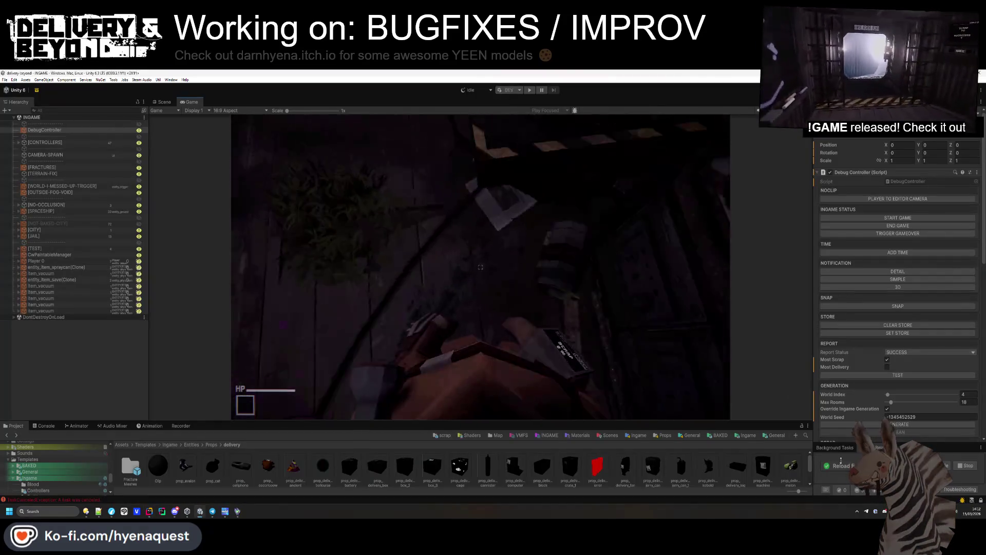
{"action": "left_click", "coordinate": [496, 300]}
{"action": "key", "text": "alt+Tab"}
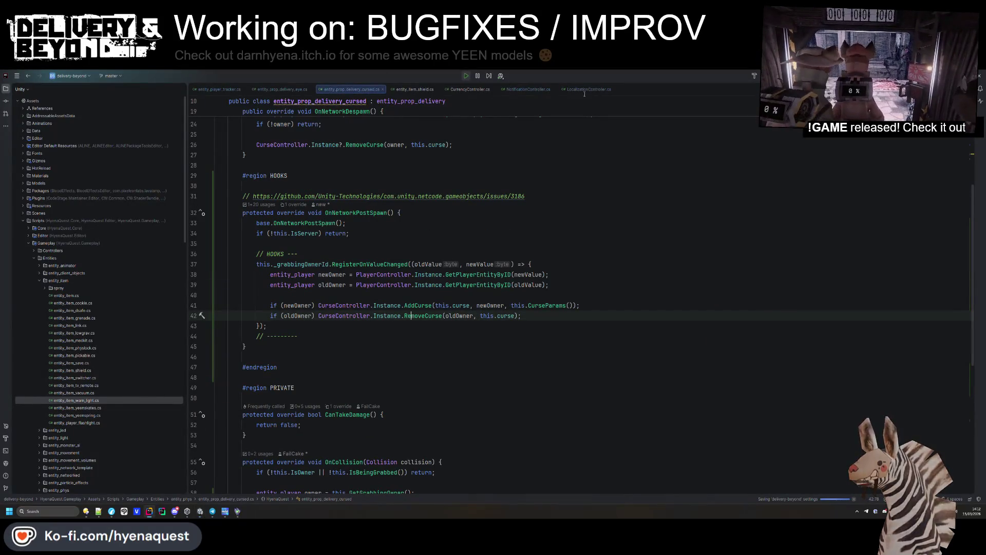
- Open entity_prop_delivery_eye.cs and cut out the directionText statement
{"action": "key", "text": "ctrl+Tab"}
{"action": "left_click", "coordinate": [276, 90]}
{"action": "scroll", "coordinate": [645, 317], "scroll_direction": "down", "scroll_amount": 3}
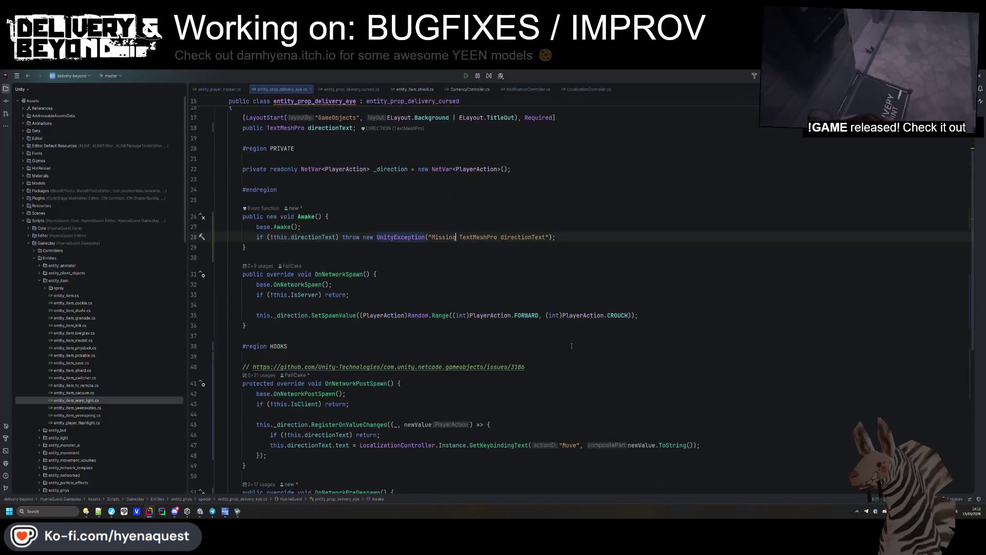
{"action": "scroll", "coordinate": [526, 314], "scroll_direction": "down", "scroll_amount": 5}
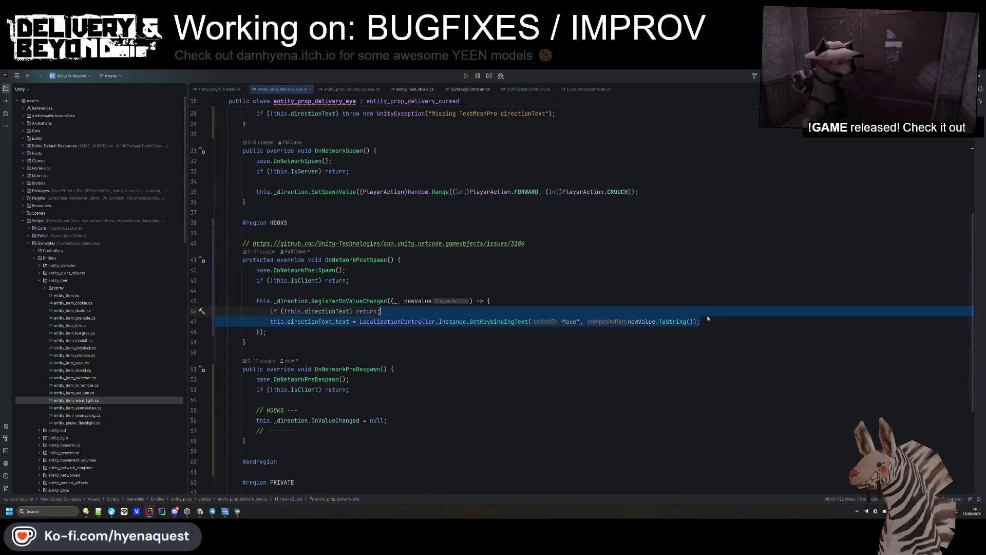
{"action": "left_click", "coordinate": [618, 339]}
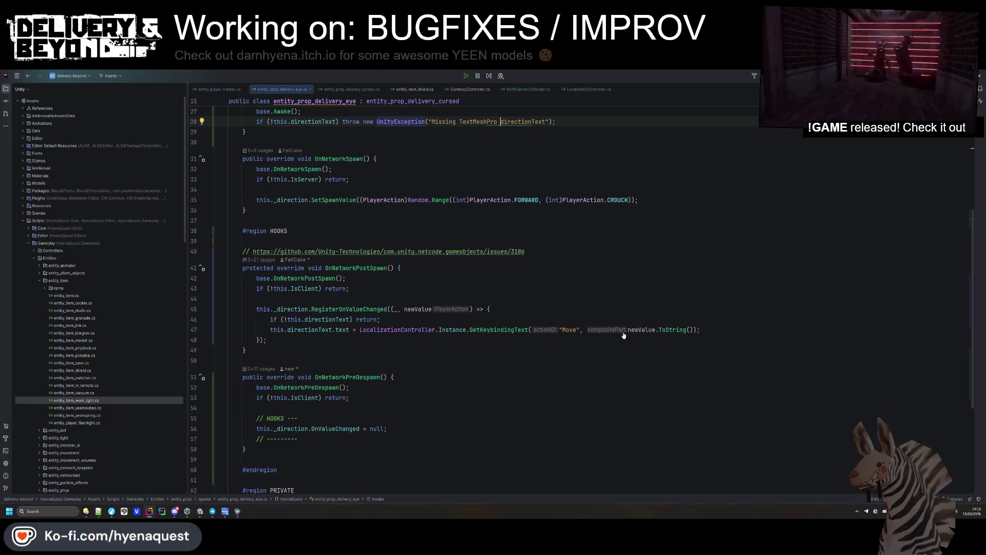
{"action": "left_click", "coordinate": [623, 332]}
{"action": "key", "text": "ctrl+w"}
{"action": "key", "text": "ctrl+w"}
{"action": "key", "text": "ctrl+w"}
- Insert a switch (newValue) with case PlayerAction.FORWARD holding the directionText GetKeybindingText assignment
{"action": "type", "text": "swi"}
{"action": "key", "text": "Return"}
{"action": "type", "text": "ne"}
{"action": "key", "text": "Return"}
{"action": "type", "text": "c"}
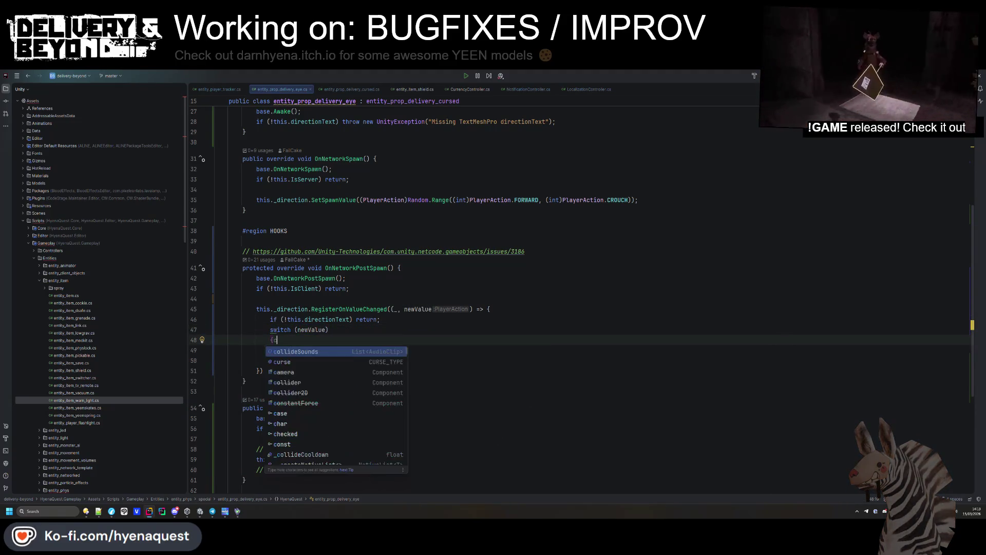
{"action": "type", "text": "ase"}
{"action": "key", "text": "Return"}
{"action": "key", "text": "Return"}
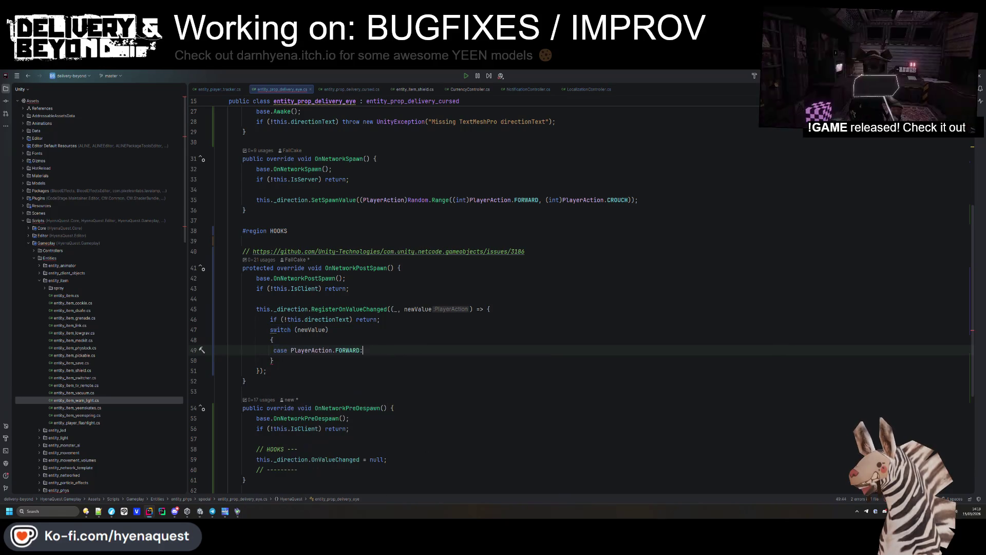
{"action": "key", "text": "Return"}
{"action": "key", "text": "Return"}
{"action": "type", "text": "this.directionText.text = LocalizationController.Instance.GetKeybindingText(\"Move\", newValue.ToString());"}
- Remove the blank line under the case and add break after the assignment
{"action": "left_click", "coordinate": [437, 391]}
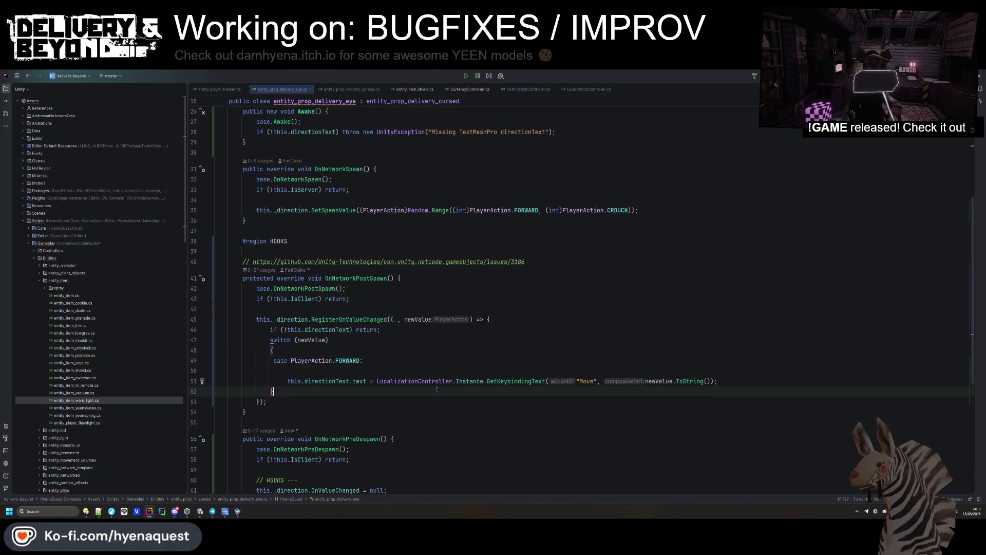
{"action": "left_click", "coordinate": [276, 370]}
{"action": "key", "text": "BackSpace"}
{"action": "key", "text": "Tab"}
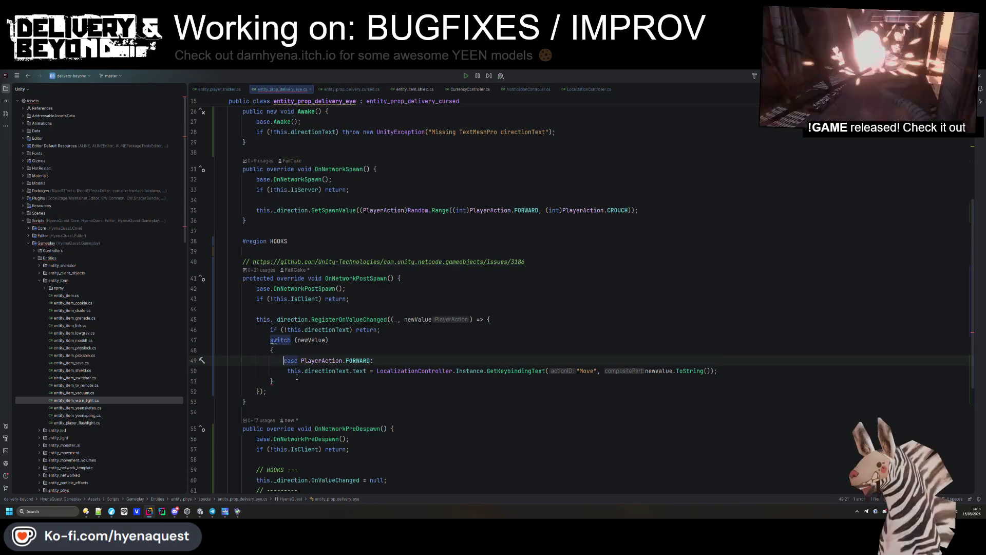
{"action": "left_click", "coordinate": [735, 368]}
{"action": "key", "text": "Return"}
{"action": "type", "text": "break;"}
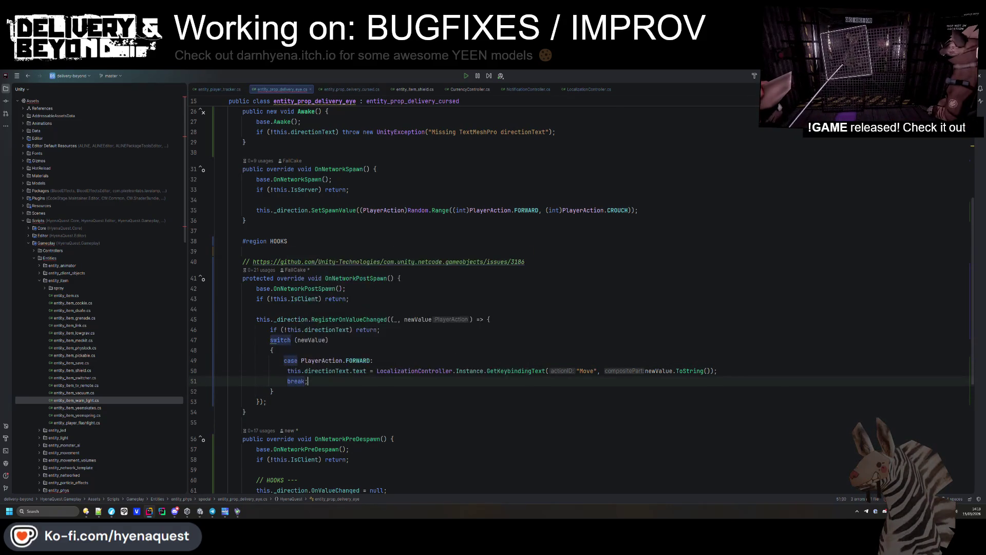
- Fix the indentation of the FORWARD case label, statement and break
{"action": "key", "text": "shift+Up"}
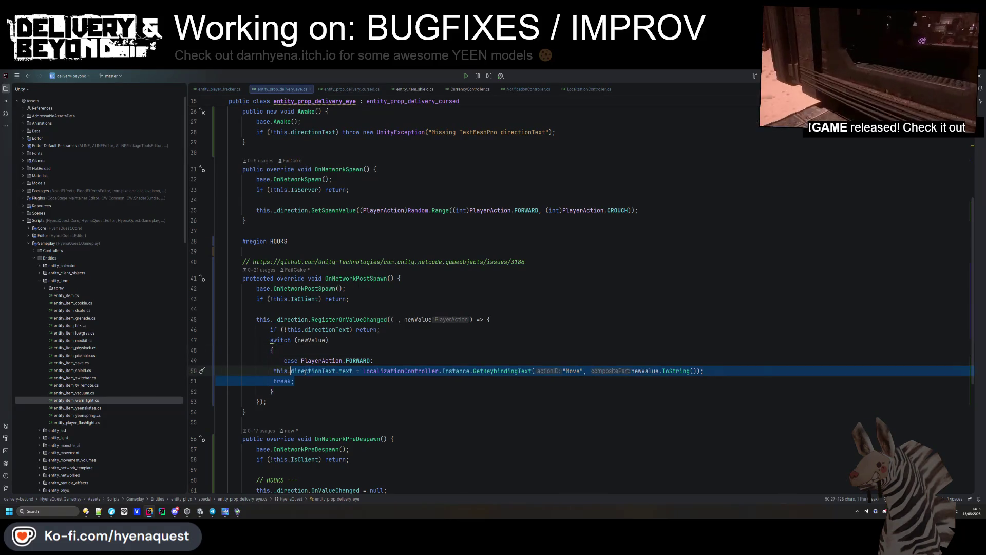
{"action": "key", "text": "alt+shift+Up"}
{"action": "key", "text": "alt+shift+Down"}
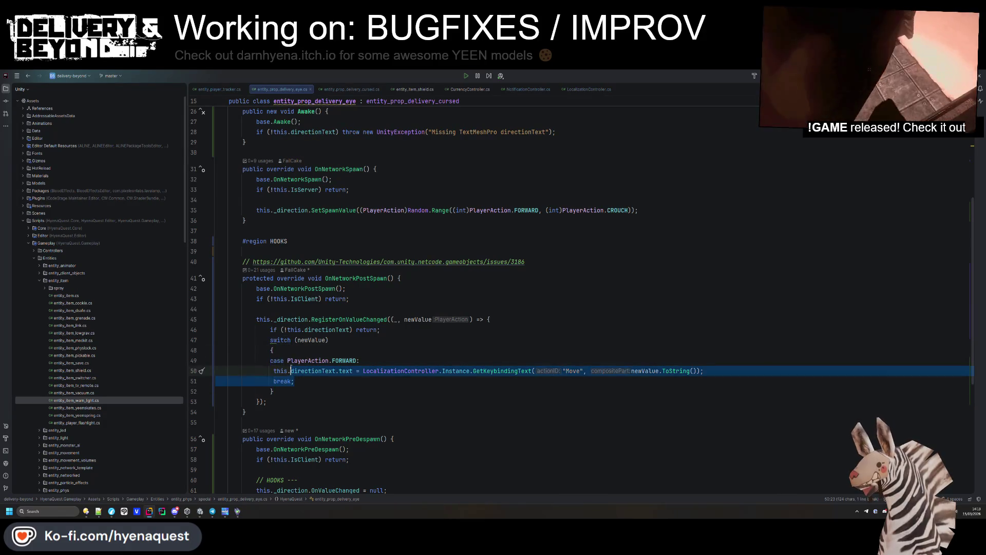
{"action": "left_click", "coordinate": [271, 360]}
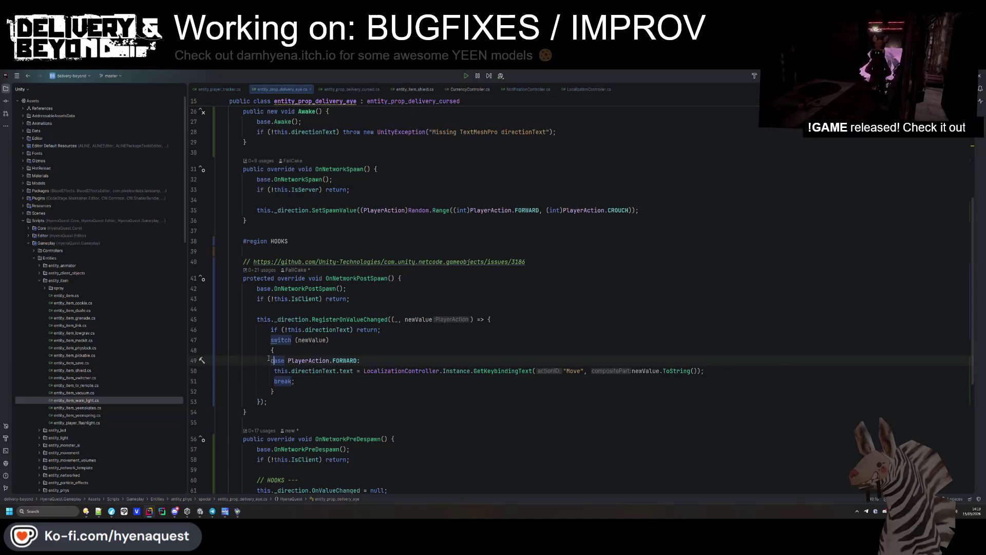
{"action": "left_click", "coordinate": [270, 371]}
{"action": "key", "text": "shift+Up"}
{"action": "key", "text": "shift+Up"}
{"action": "key", "text": "Tab"}
{"action": "key", "text": "Tab"}
- Select the newValue.ToString() argument in the FORWARD case for replacement
{"action": "left_click", "coordinate": [329, 340]}
{"action": "left_click", "coordinate": [334, 393]}
{"action": "scroll", "coordinate": [334, 392], "scroll_direction": "down", "scroll_amount": 2}
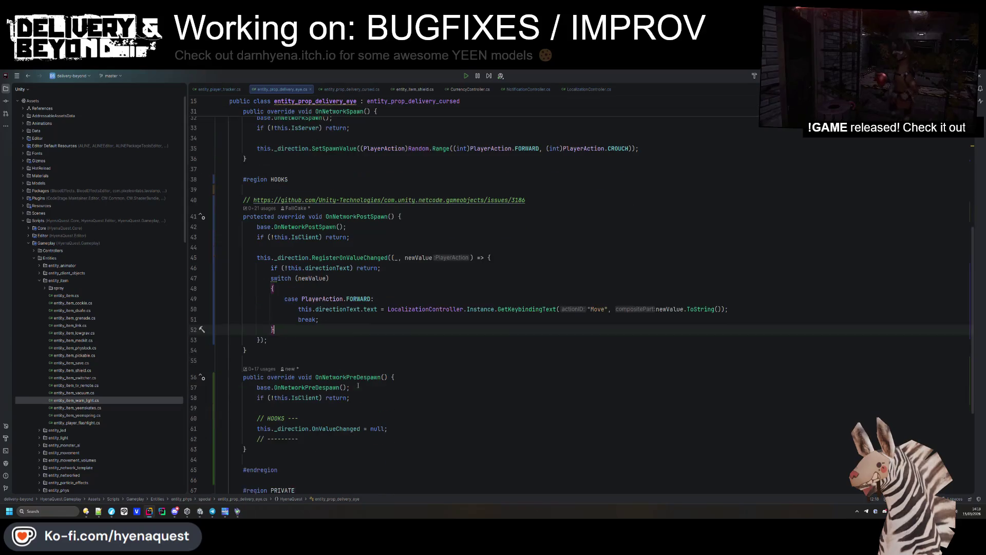
{"action": "left_click", "coordinate": [651, 318]}
{"action": "left_click_drag", "start_coordinate": [657, 309], "coordinate": [723, 309]}
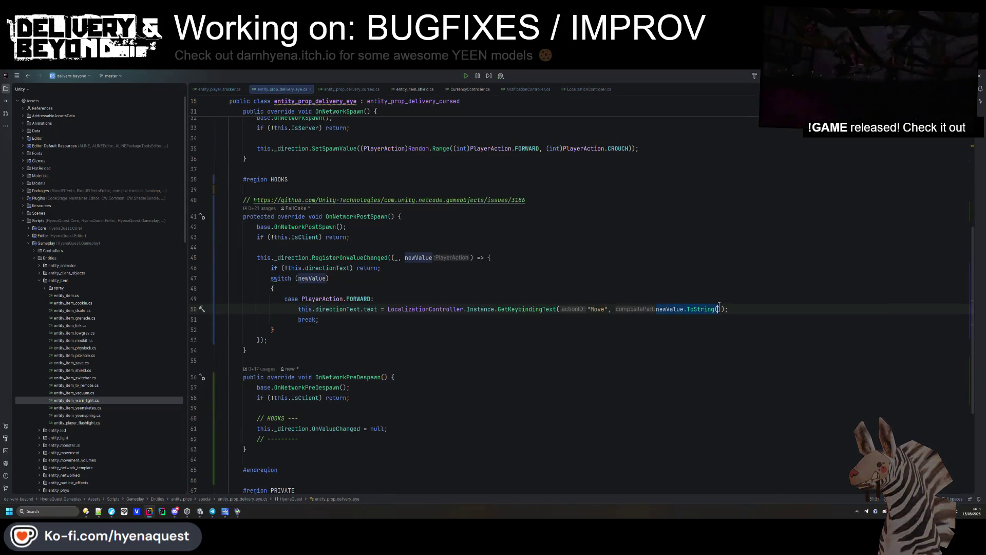
- Make the FORWARD case pass "up" as the composite-part string
{"action": "type", "text": "\"For"}
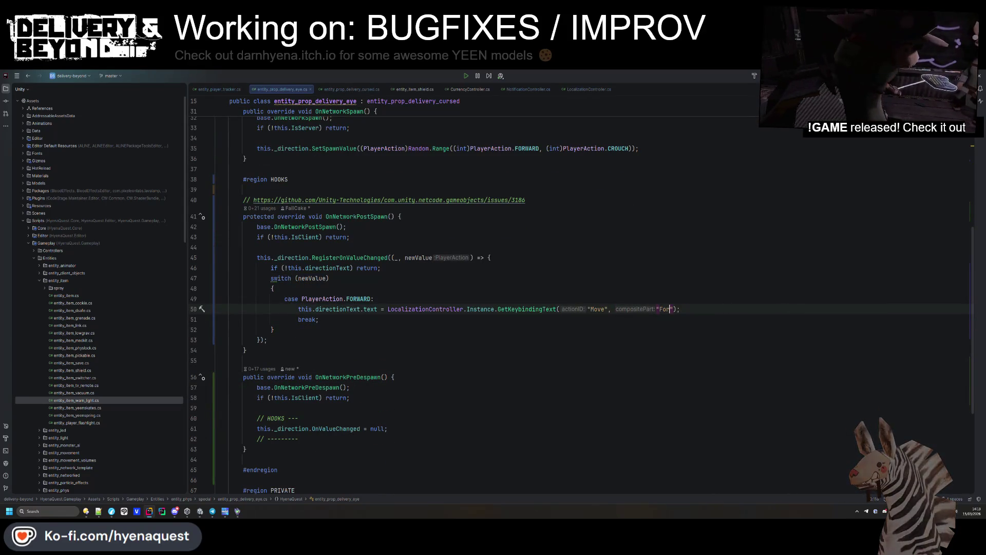
{"action": "key", "text": "BackSpace"}
{"action": "type", "text": "forwa"}
{"action": "key", "text": "BackSpace"}
{"action": "key", "text": "BackSpace"}
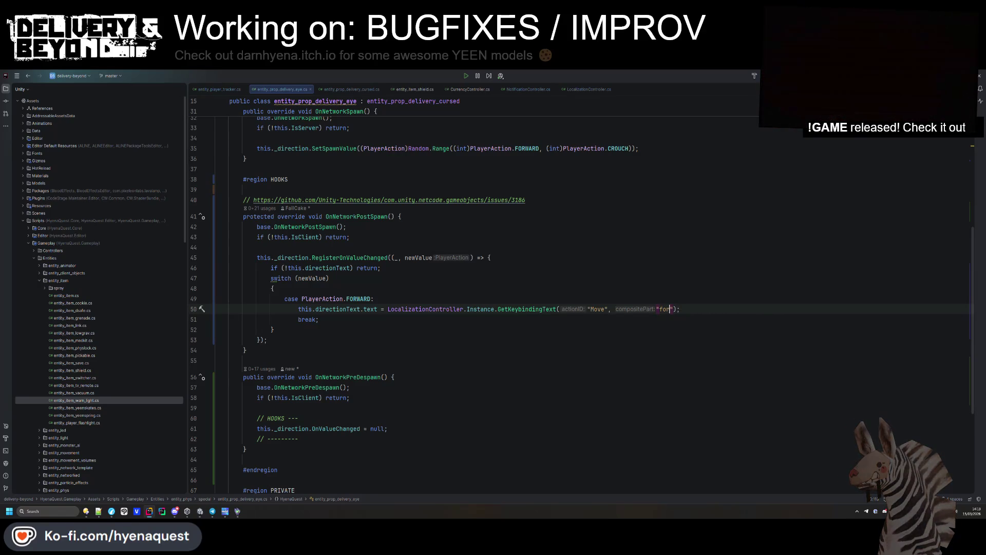
{"action": "type", "text": "rd"}
{"action": "left_click", "coordinate": [216, 248]}
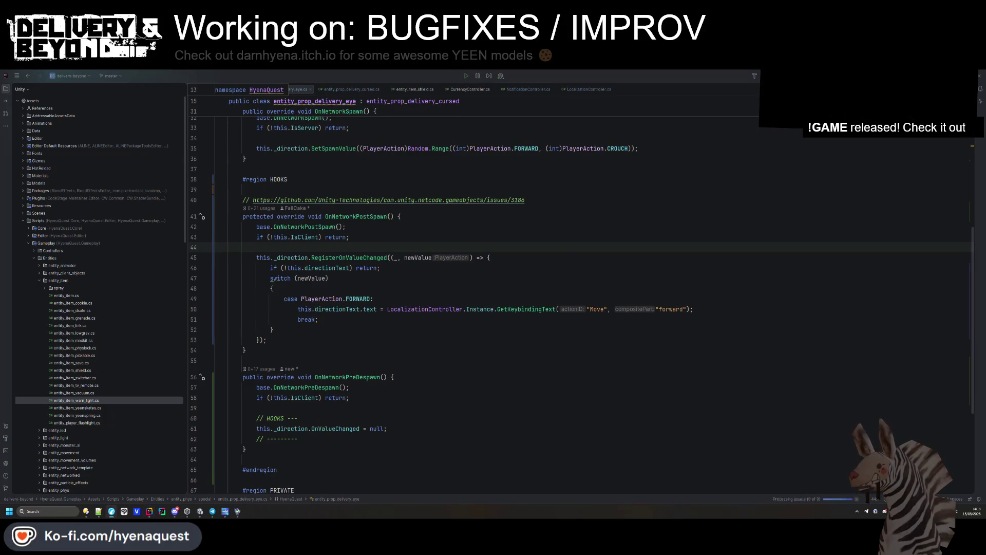
{"action": "double_click", "coordinate": [666, 309]}
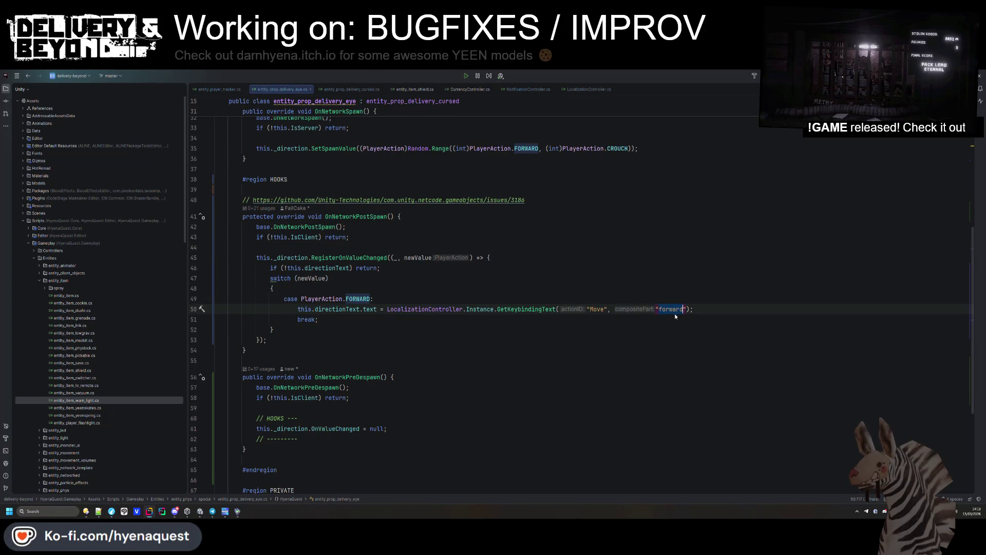
{"action": "type", "text": "up"}
- Duplicate the FORWARD case as a BACKWARD case passing "down"
{"action": "left_click", "coordinate": [626, 281]}
{"action": "mouse_move", "coordinate": [337, 322]}
{"action": "left_mouse_down"}
{"action": "mouse_move", "coordinate": [333, 303]}
{"action": "mouse_move", "coordinate": [273, 289]}
{"action": "mouse_move", "coordinate": [303, 321]}
{"action": "left_mouse_up"}
{"action": "key", "text": "ctrl+d"}
{"action": "double_click", "coordinate": [358, 330]}
{"action": "type", "text": "bac:"}
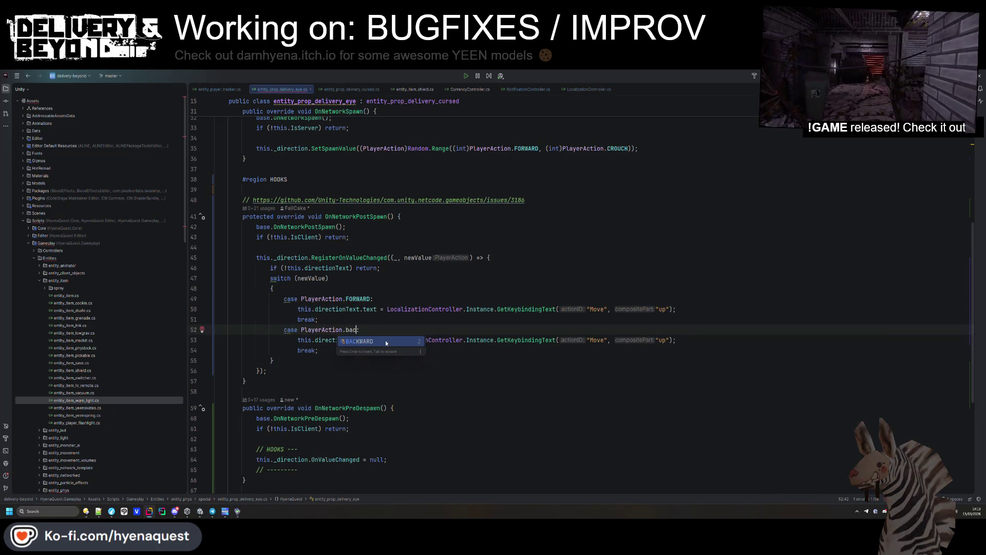
{"action": "double_click", "coordinate": [662, 339]}
{"action": "type", "text": "back"}
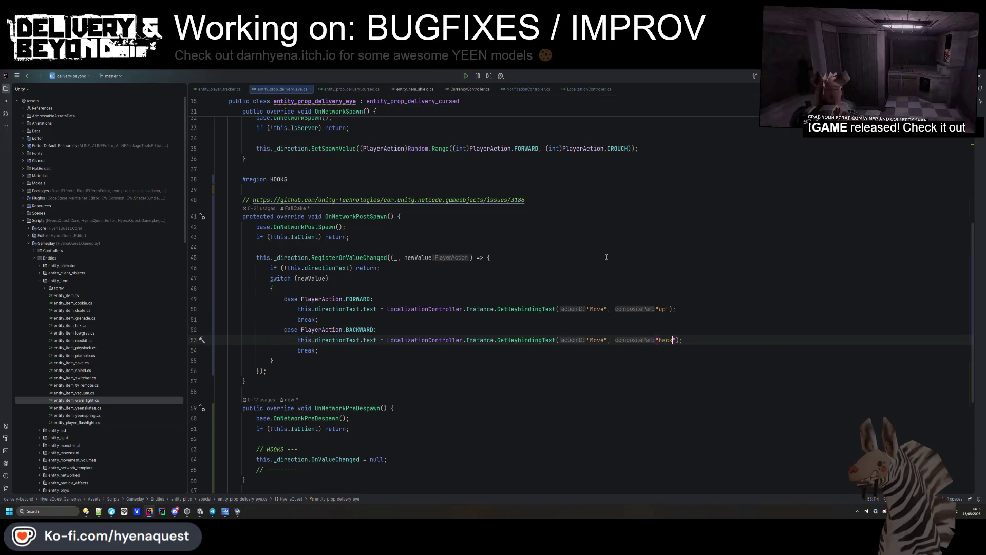
{"action": "left_click", "coordinate": [616, 257]}
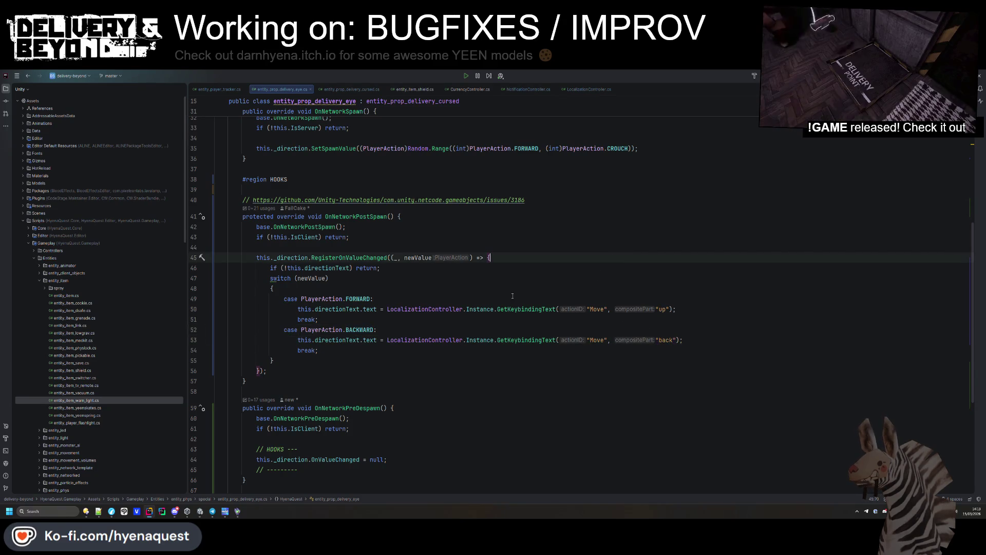
{"action": "double_click", "coordinate": [662, 340]}
{"action": "type", "text": "down"}
- Duplicate the BACKWARD case as a LEFT case passing "left"
{"action": "left_click_drag", "start_coordinate": [218, 329], "coordinate": [331, 343]}
{"action": "key", "text": "ctrl+c"}
{"action": "key", "text": "ctrl+d"}
{"action": "double_click", "coordinate": [360, 360]}
{"action": "type", "text": "LEFT:"}
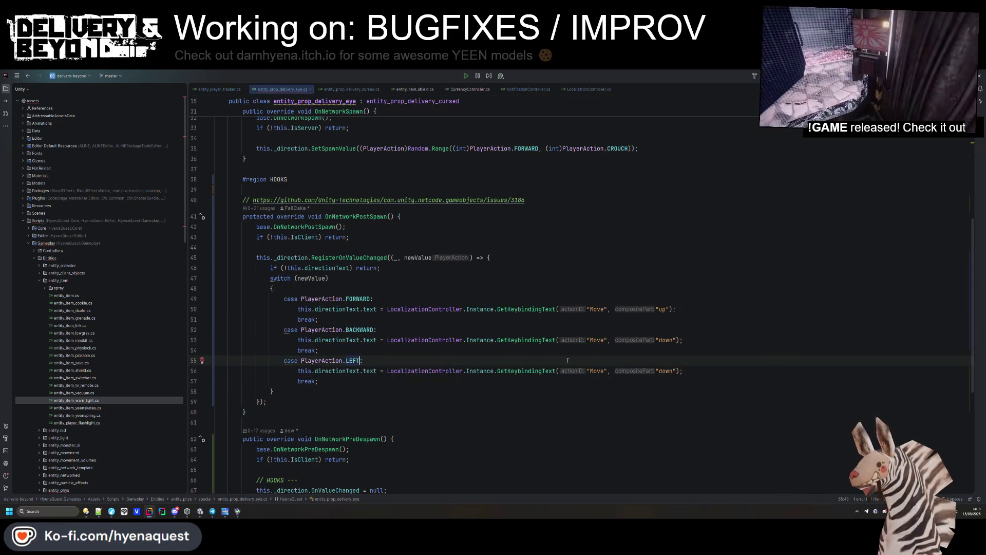
{"action": "left_click", "coordinate": [665, 371]}
{"action": "double_click", "coordinate": [666, 370]}
{"action": "type", "text": "left"}
- Paste another case below LEFT and turn it into RIGHT passing "right"
{"action": "left_click", "coordinate": [380, 380]}
{"action": "key", "text": "Return"}
{"action": "key", "text": "ctrl+v"}
{"action": "left_click", "coordinate": [380, 381]}
{"action": "key", "text": "Delete"}
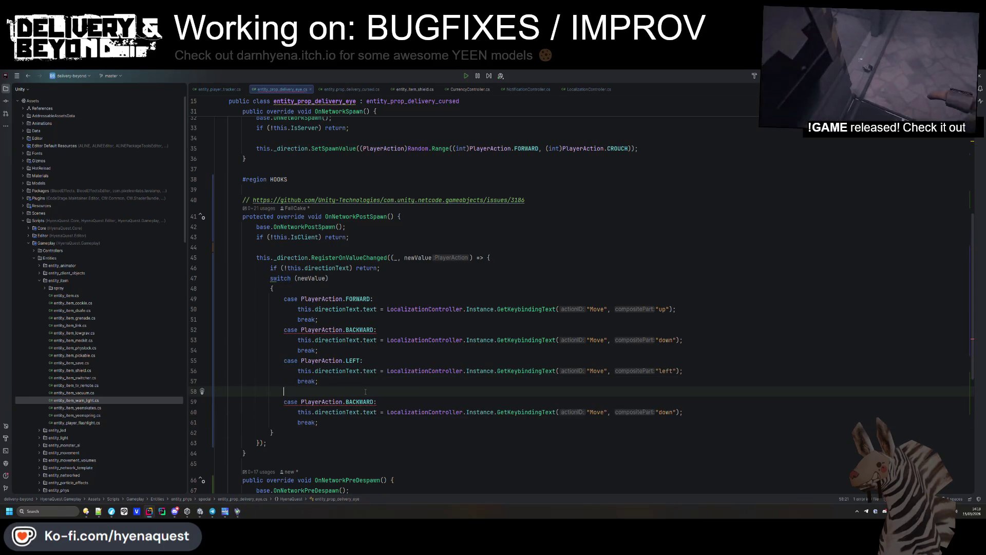
{"action": "double_click", "coordinate": [359, 391]}
{"action": "type", "text": "r"}
{"action": "key", "text": "Return"}
{"action": "left_click", "coordinate": [669, 402]}
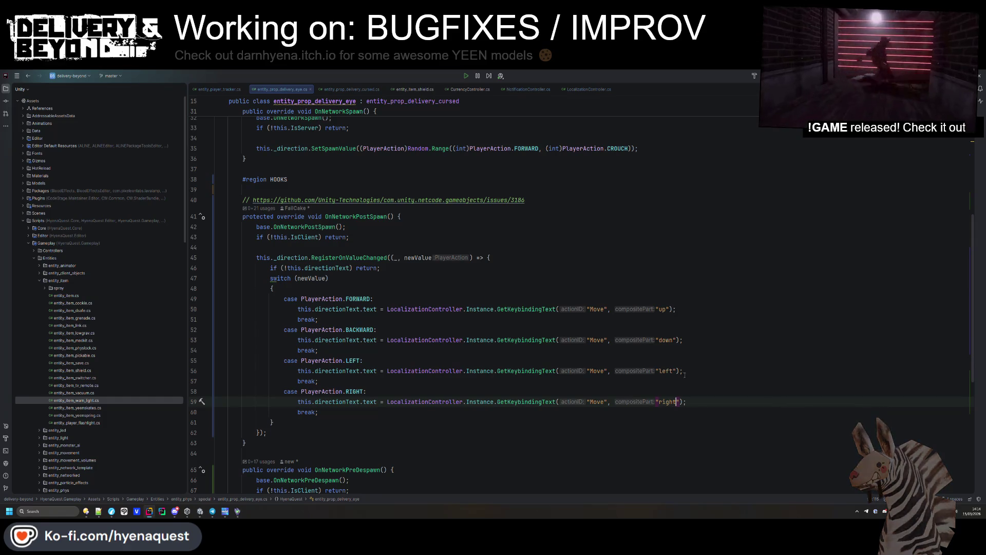
{"action": "type", "text": "ight"}
{"action": "scroll", "coordinate": [519, 287], "scroll_direction": "down", "scroll_amount": 1}
{"action": "key", "text": "Down"}
{"action": "left_click", "coordinate": [519, 286]}
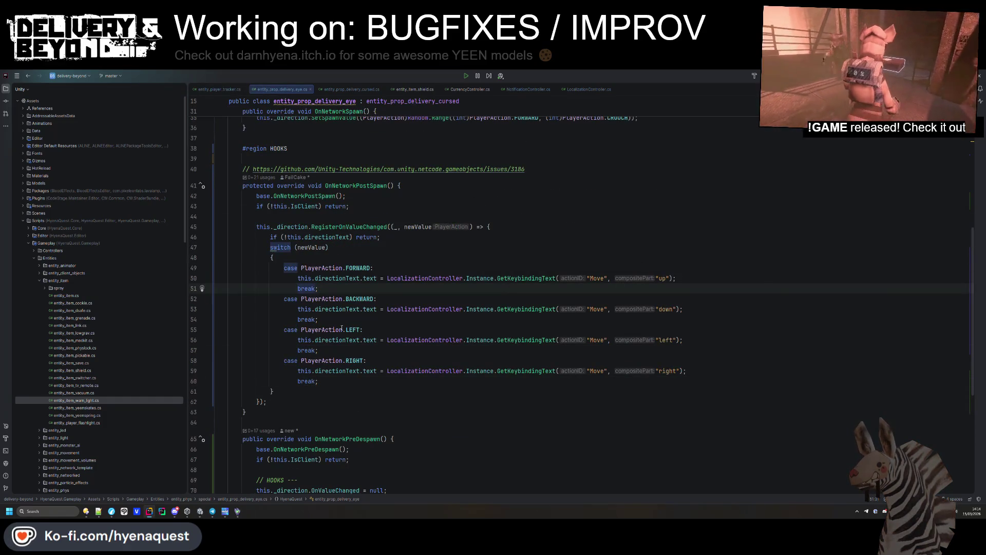
{"action": "left_click", "coordinate": [377, 358]}
- Add a RIGHT case label above LEFT and pass newValue.ToString() instead of "left"
{"action": "key", "text": "ctrl+d"}
{"action": "key", "text": "ctrl+shift+Up"}
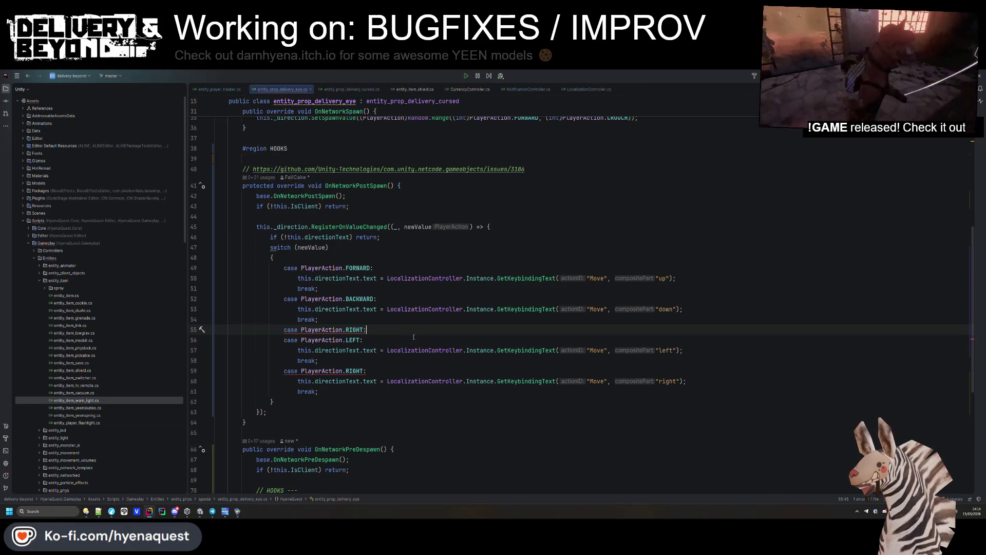
{"action": "left_click_drag", "start_coordinate": [656, 350], "coordinate": [674, 349]}
{"action": "type", "text": "new"}
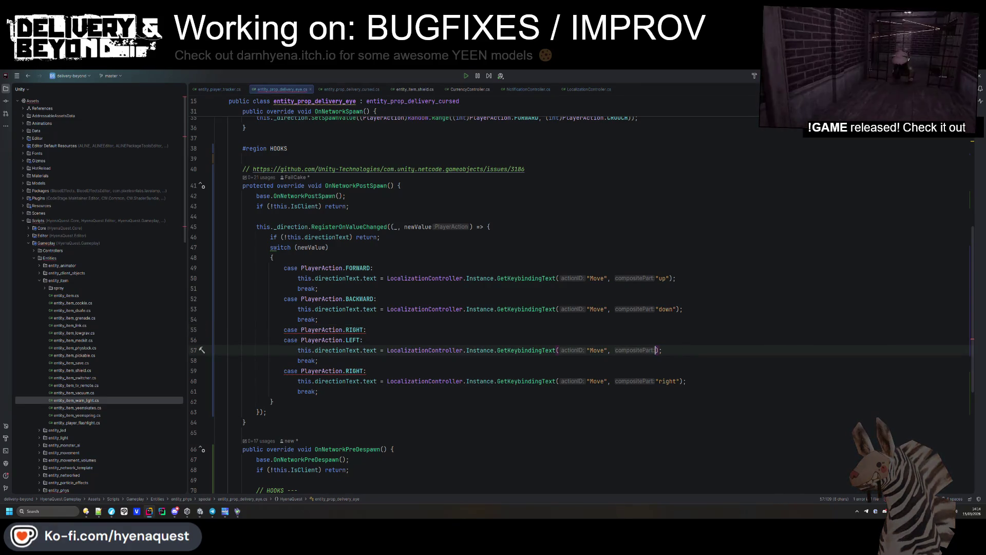
{"action": "type", "text": "V"}
{"action": "key", "text": "Return"}
{"action": "type", "text": ".ToS"}
{"action": "key", "text": "Return"}
- Delete the redundant RIGHT case block and inspect the GetKeybindingText definition
{"action": "left_click_drag", "start_coordinate": [329, 392], "coordinate": [324, 361]}
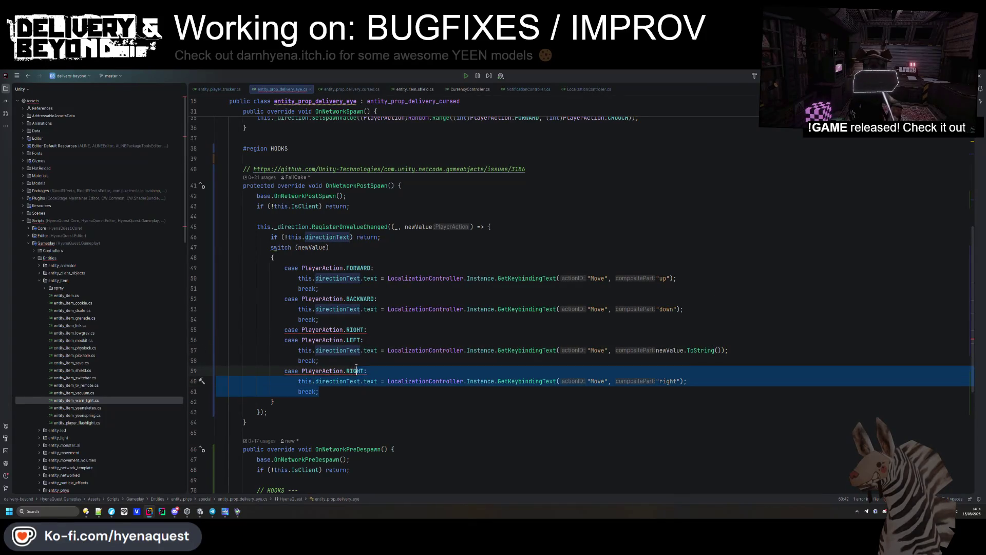
{"action": "key", "text": "BackSpace"}
{"action": "left_click", "coordinate": [489, 322]}
{"action": "left_click", "coordinate": [581, 352]}
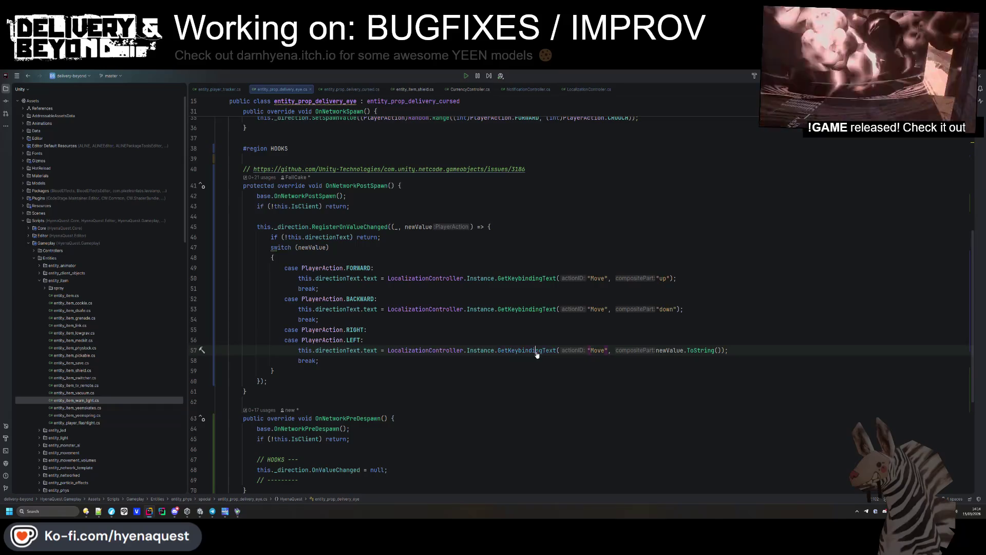
{"action": "left_click", "coordinate": [536, 353], "text": "ctrl"}
{"action": "double_click", "coordinate": [653, 241]}
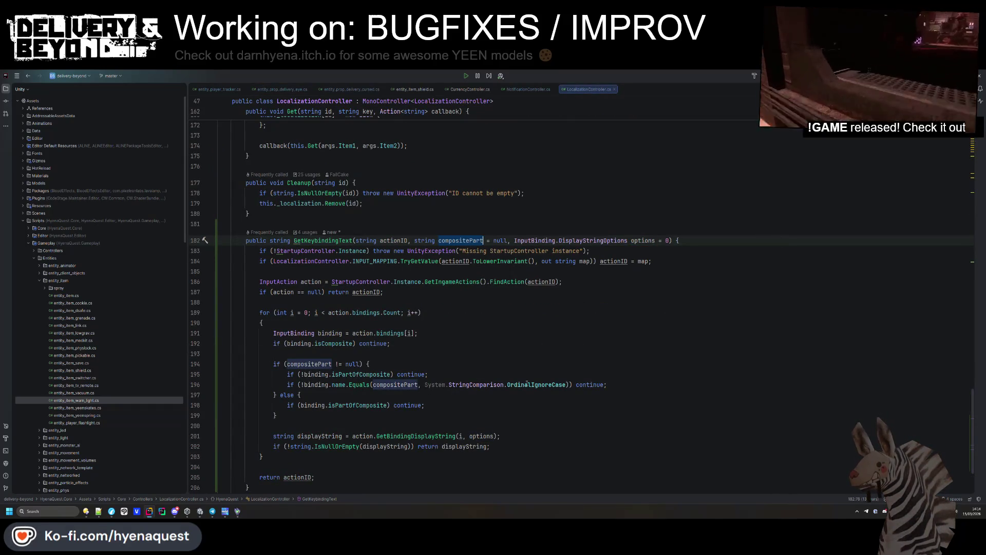
{"action": "key", "text": "ctrl+alt+Left"}
{"action": "key", "text": "ctrl+alt+Left"}
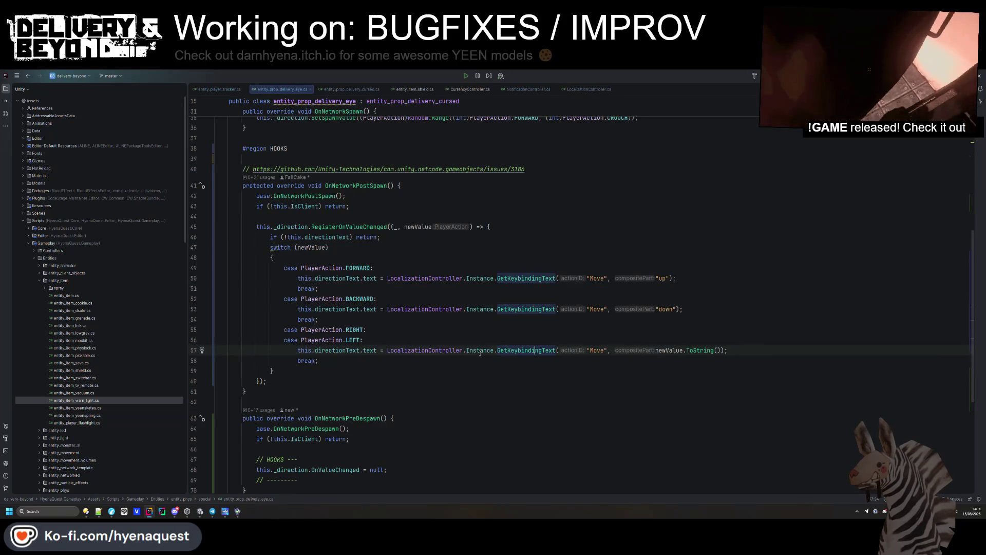
- Add a blank line above the switch, check its braces, then return to Unity
{"action": "left_click", "coordinate": [444, 369]}
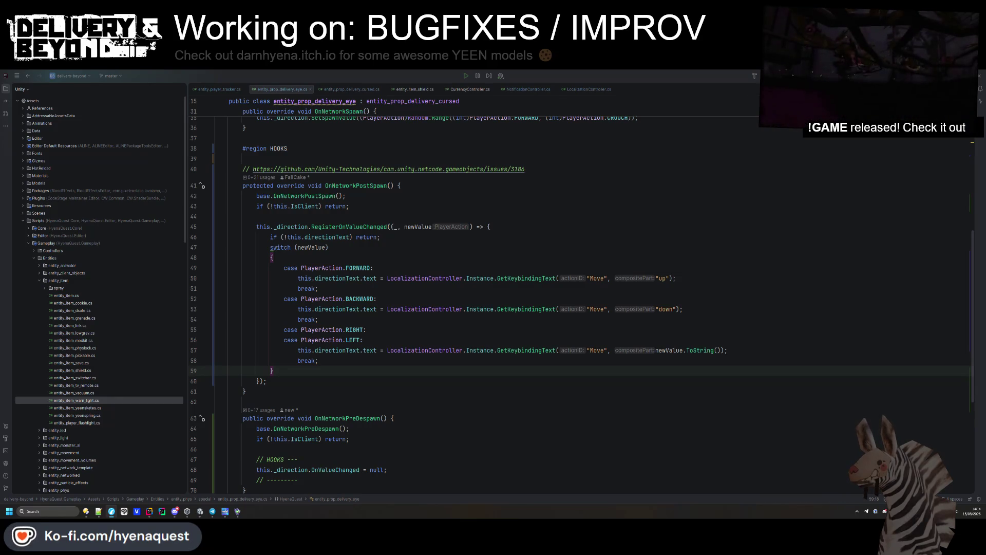
{"action": "left_click", "coordinate": [573, 268]}
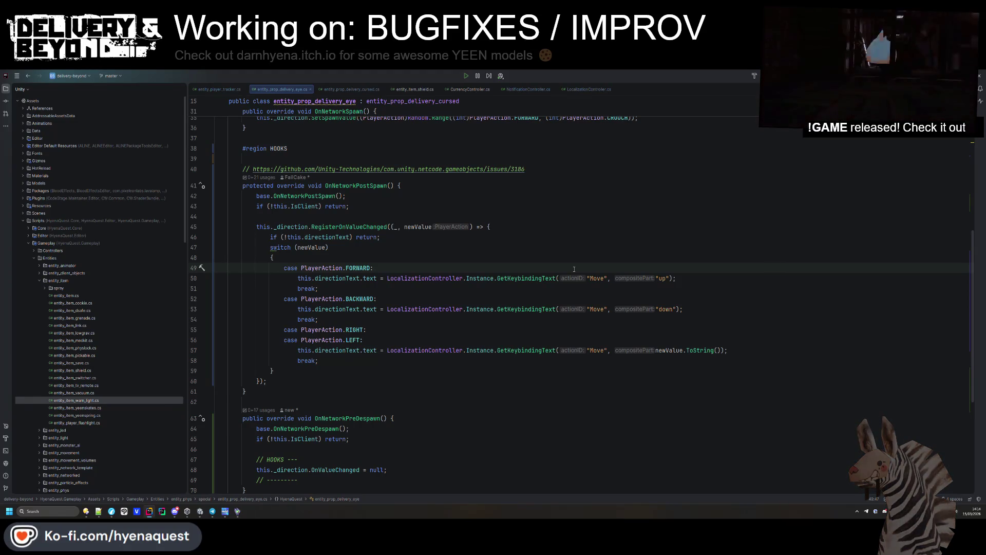
{"action": "left_click", "coordinate": [391, 239]}
{"action": "key", "text": "Return"}
{"action": "left_click", "coordinate": [416, 265]}
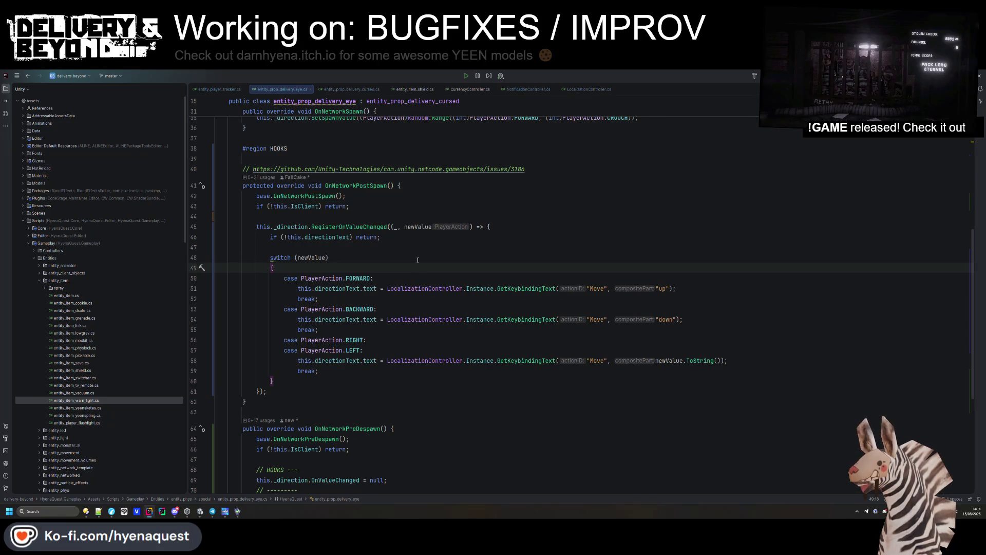
{"action": "left_click", "coordinate": [388, 321]}
{"action": "left_click", "coordinate": [368, 380]}
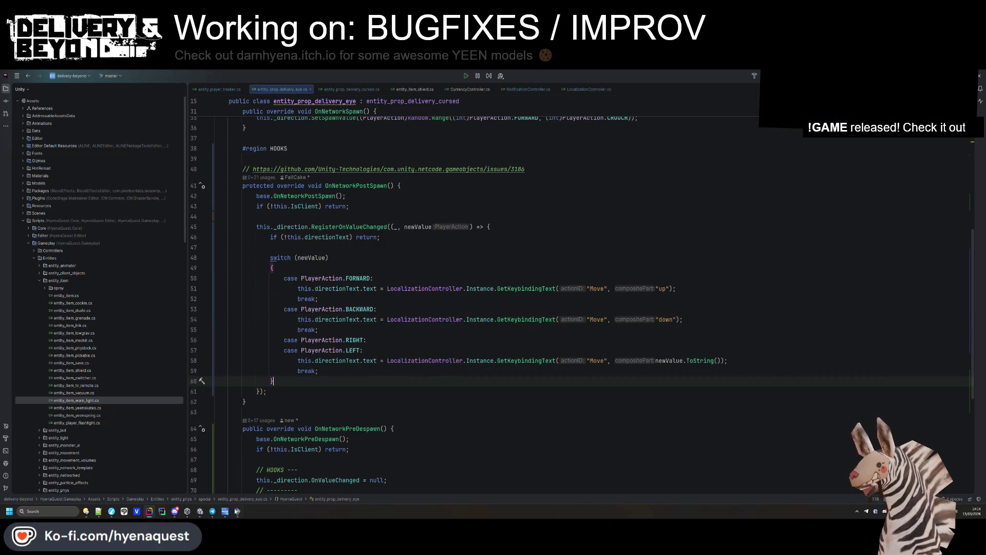
{"action": "left_click", "coordinate": [368, 339]}
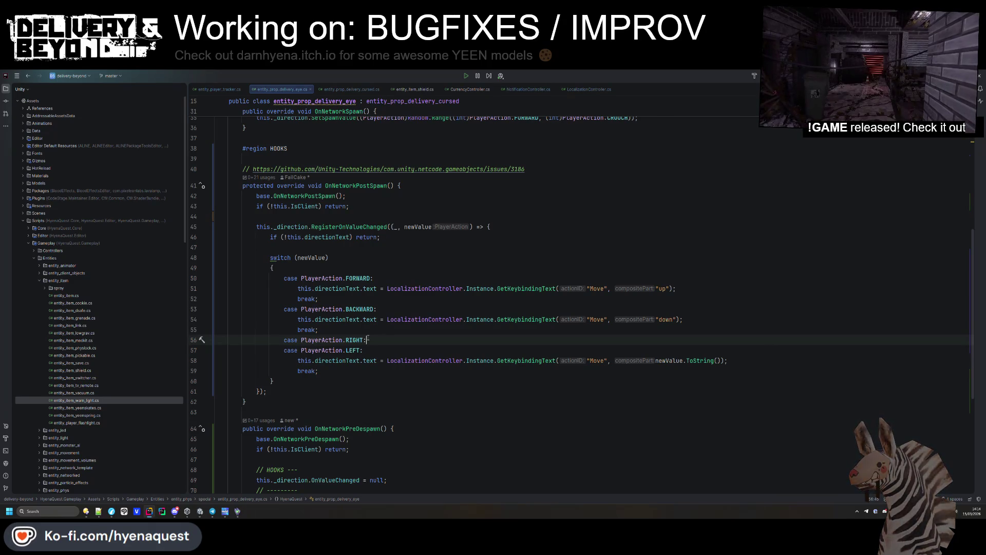
{"action": "scroll", "coordinate": [365, 327], "scroll_direction": "down", "scroll_amount": 5}
{"action": "key", "text": "alt+Tab"}
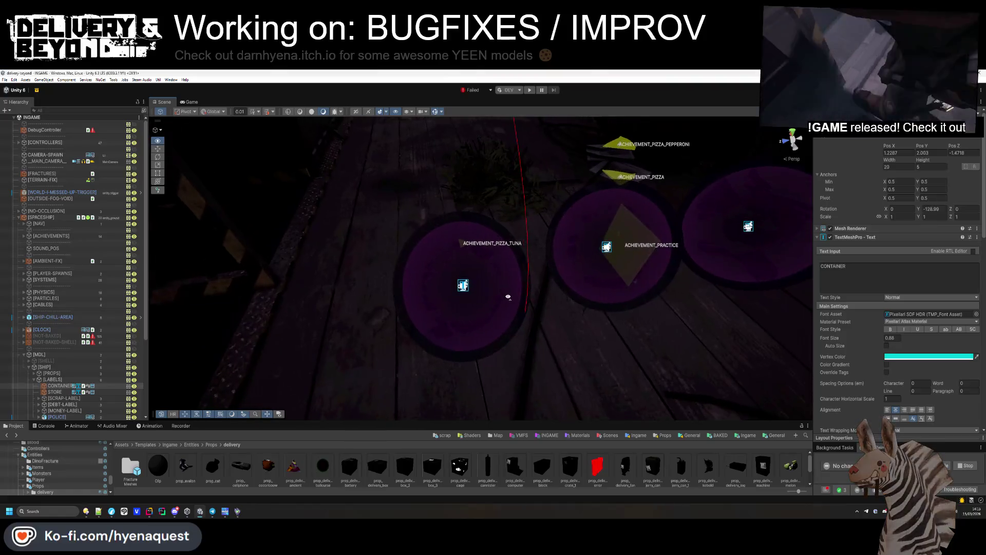
- Start play mode in Unity to launch the game from the startup scene
{"action": "scroll", "coordinate": [479, 291], "scroll_direction": "up", "scroll_amount": 5}
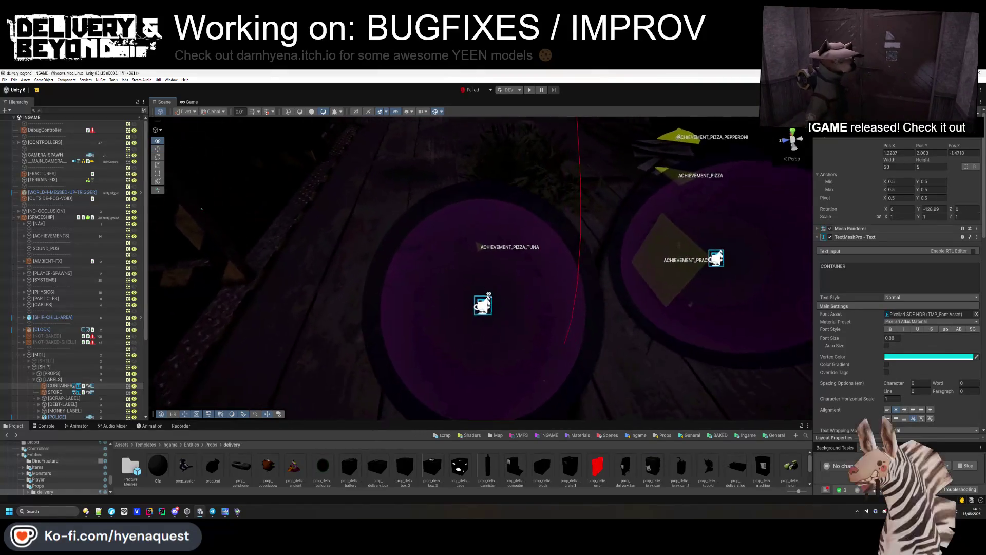
{"action": "scroll", "coordinate": [486, 306], "scroll_direction": "down", "scroll_amount": 5}
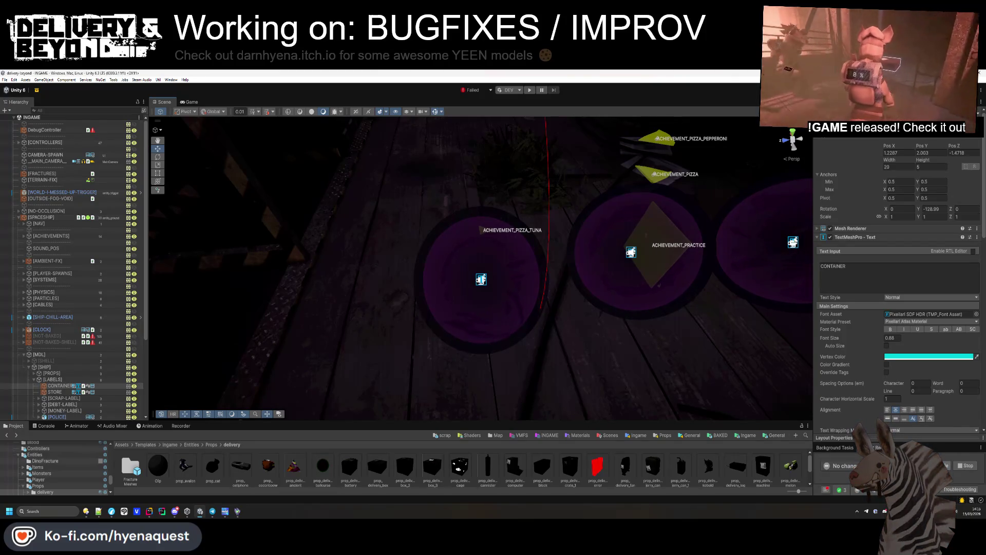
{"action": "left_click", "coordinate": [530, 90]}
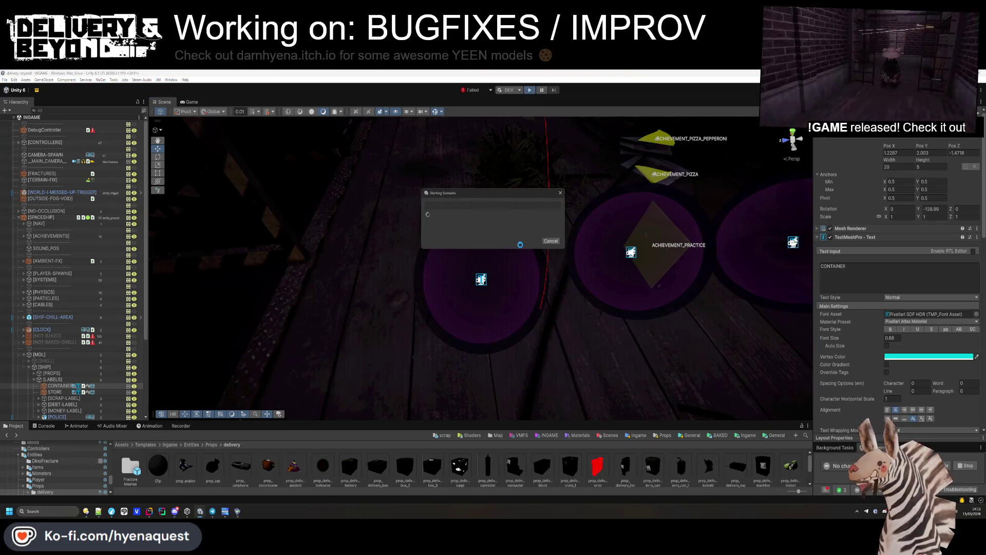
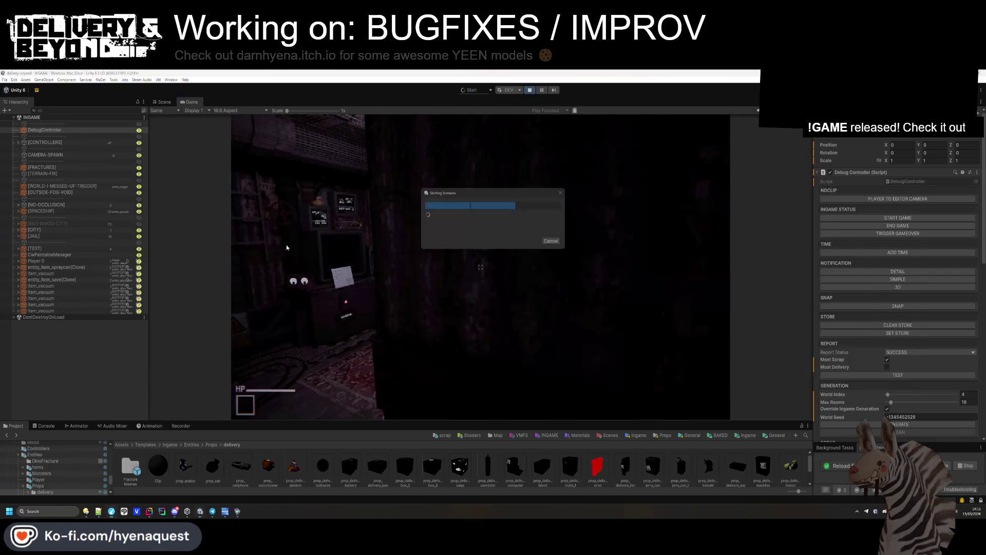
- Cancel the Starting Scenario loading and check the cancellation error in the Console
{"action": "left_click", "coordinate": [550, 241]}
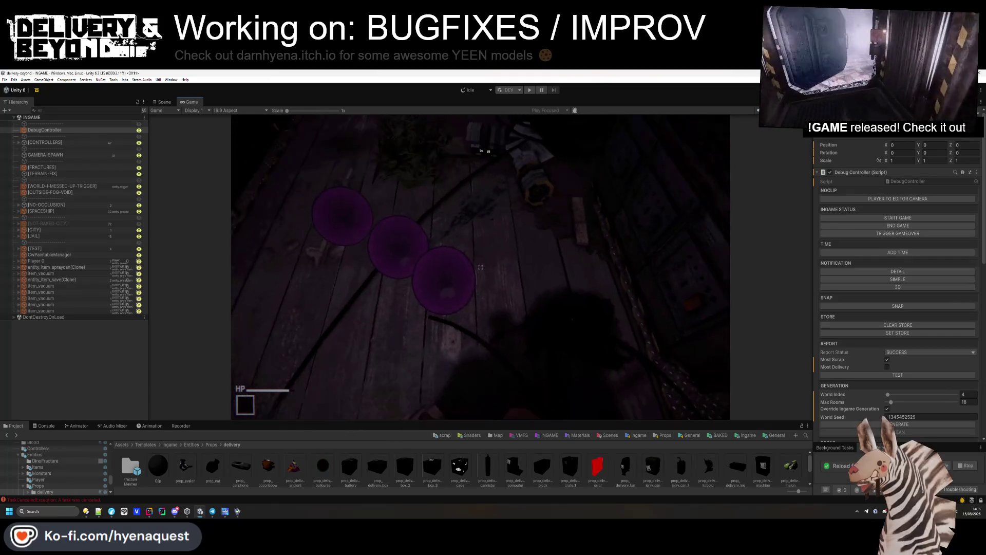
{"action": "left_click", "coordinate": [45, 426]}
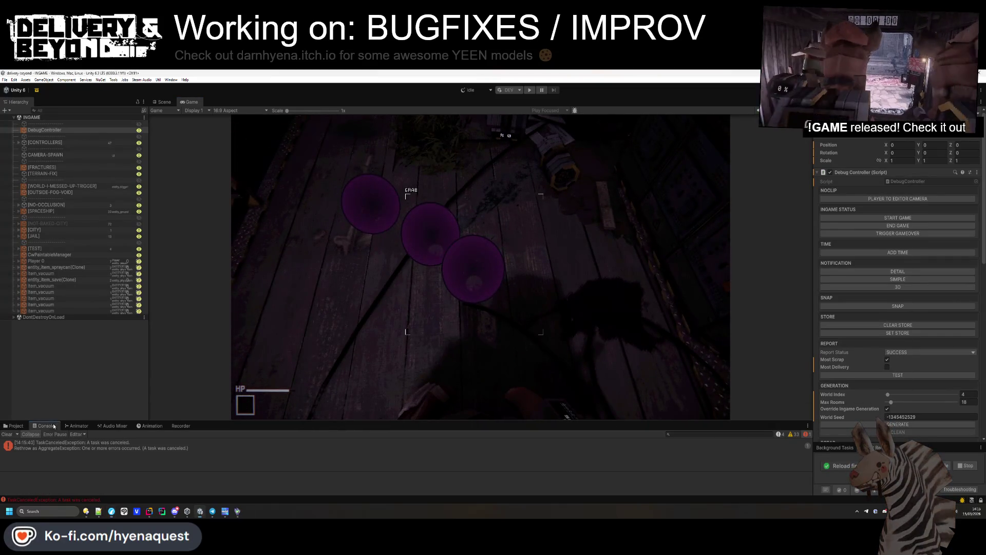
{"action": "left_click", "coordinate": [15, 426]}
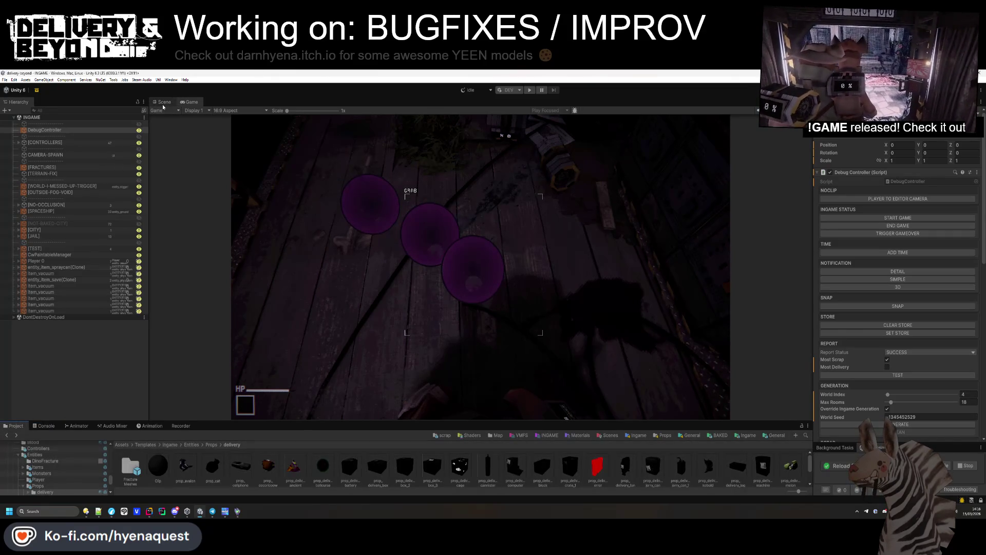
- Compare the Scene and Game views, ending in the Scene view
{"action": "left_click", "coordinate": [163, 102]}
{"action": "left_click", "coordinate": [190, 102]}
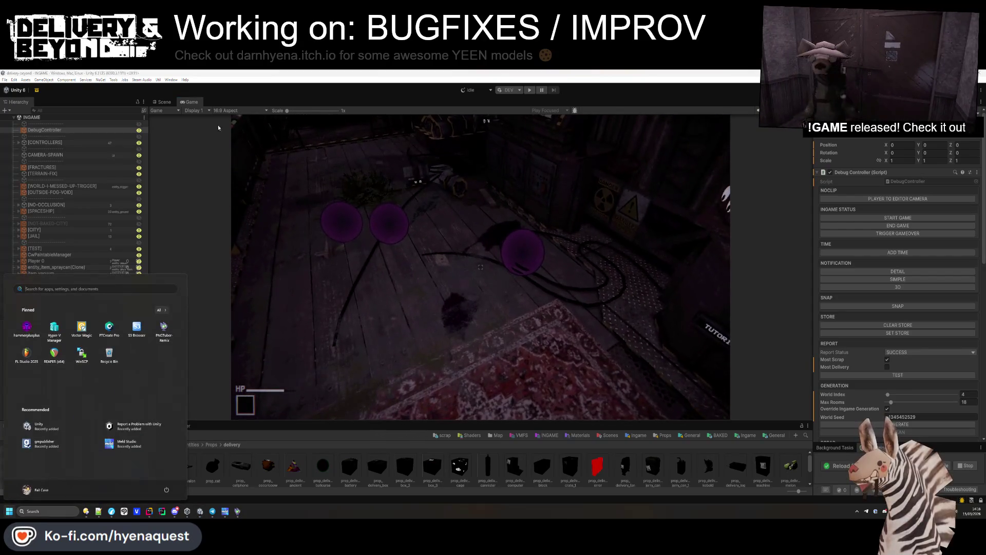
{"action": "key", "text": "ctrl+1"}
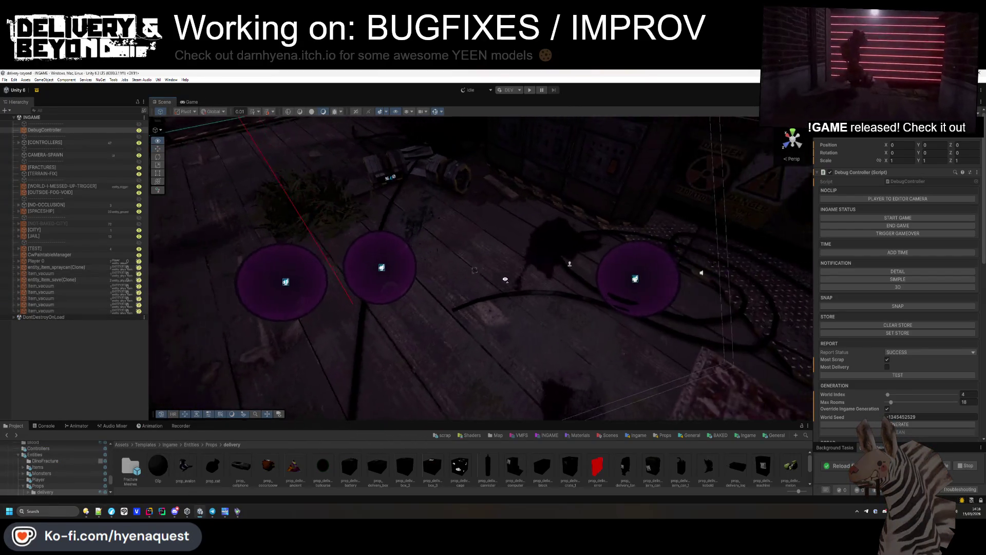
- Select the ball prop's Icosphere in the Scene view
{"action": "left_click", "coordinate": [548, 293]}
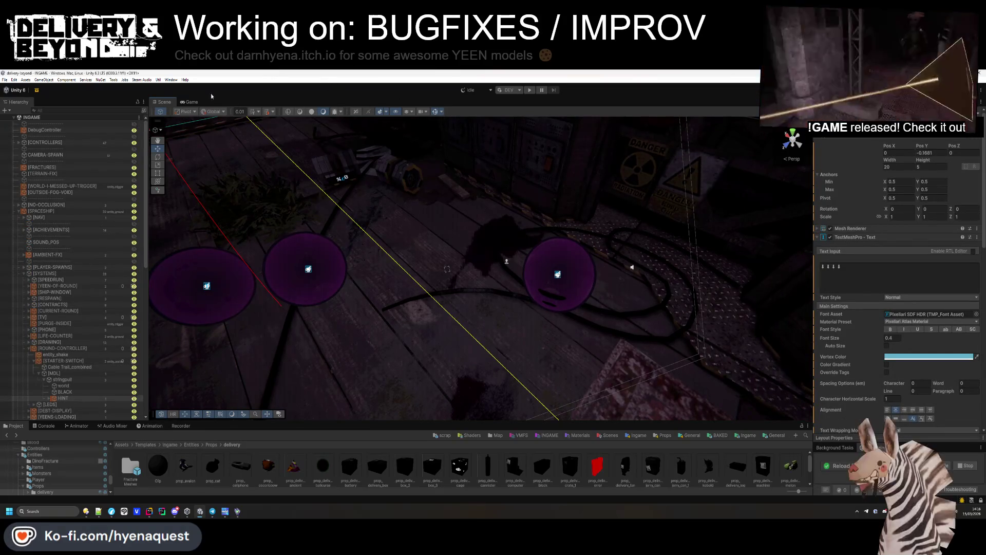
{"action": "key", "text": "ctrl+2"}
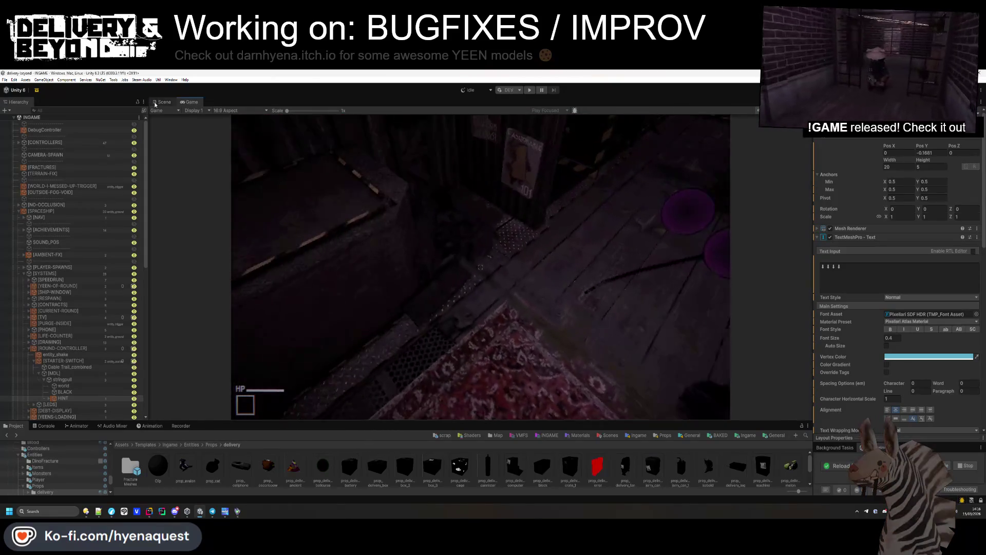
{"action": "key", "text": "ctrl+1"}
{"action": "left_click", "coordinate": [561, 291]}
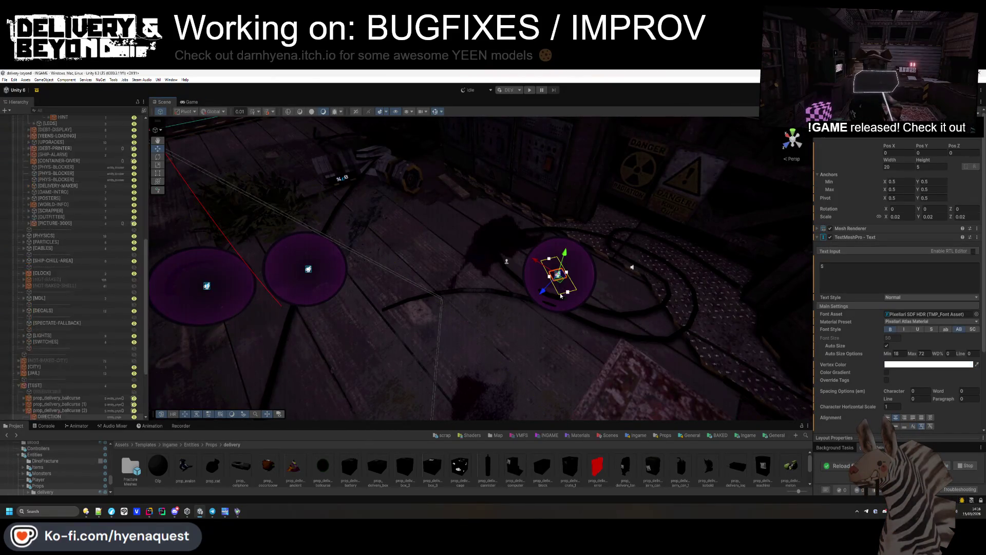
{"action": "left_click", "coordinate": [540, 269]}
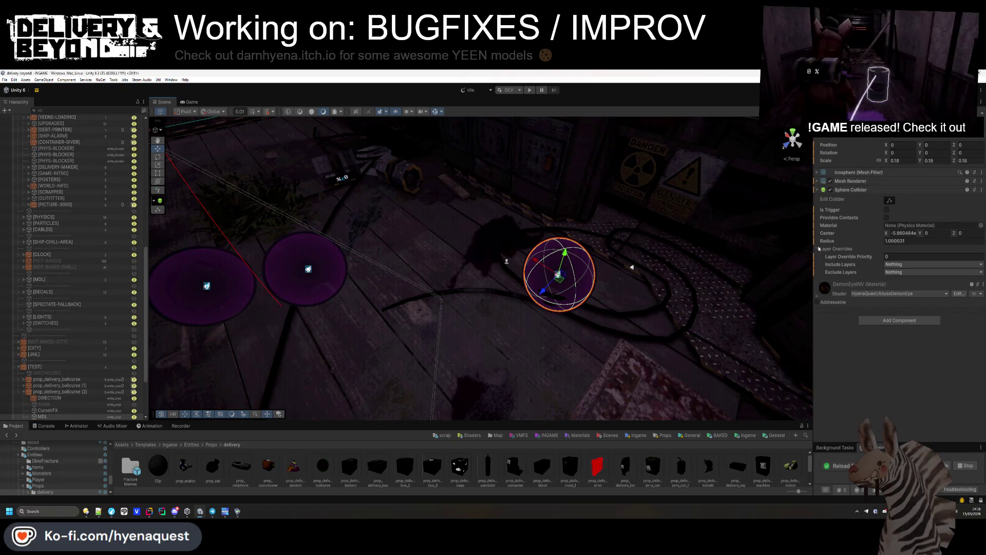
- Expand the Icosphere's Mesh Renderer and ping its DemonEyeINV material in the Project window
{"action": "left_click", "coordinate": [877, 184]}
{"action": "left_click", "coordinate": [877, 184]}
{"action": "left_click", "coordinate": [878, 173]}
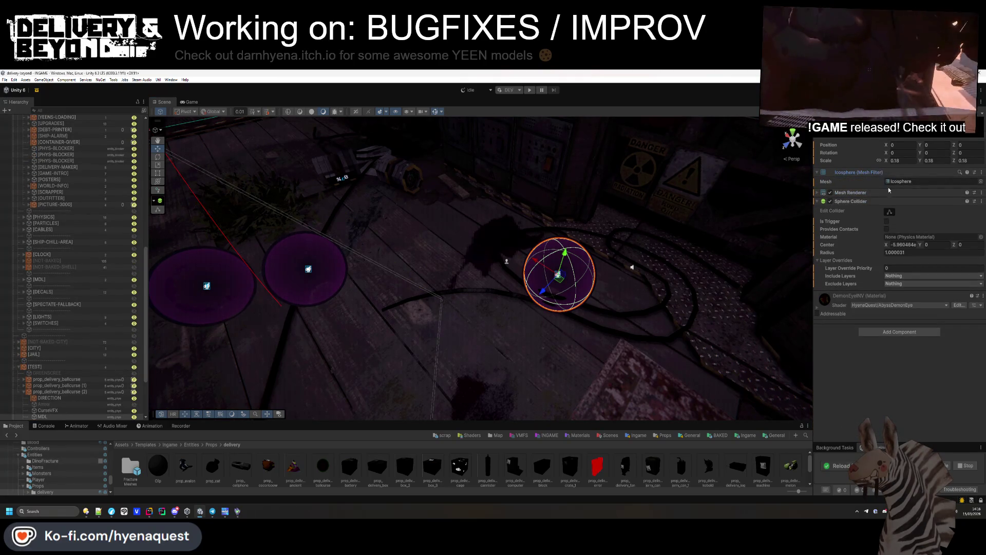
{"action": "left_click", "coordinate": [883, 193]}
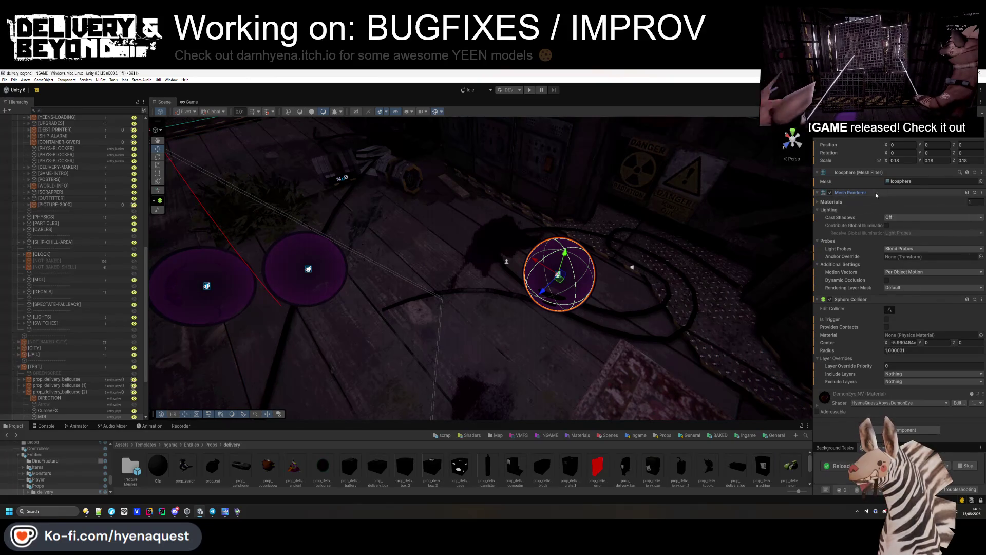
{"action": "left_click", "coordinate": [837, 202]}
{"action": "left_click", "coordinate": [904, 210]}
{"action": "left_click", "coordinate": [851, 192]}
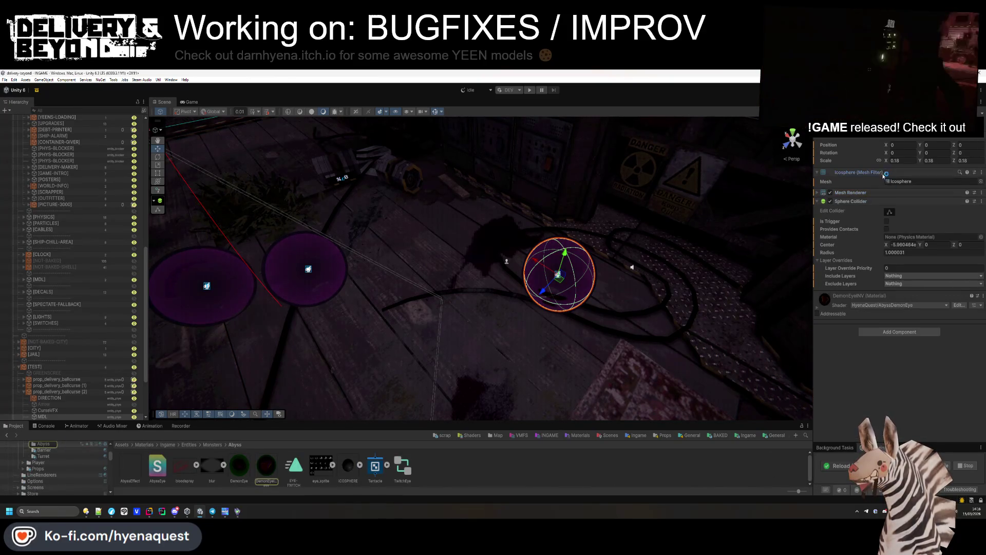
- Select DemonEyeINV, try the Cull Mode Reverse options and leave it Off
{"action": "left_click", "coordinate": [856, 172]}
{"action": "left_click", "coordinate": [266, 466]}
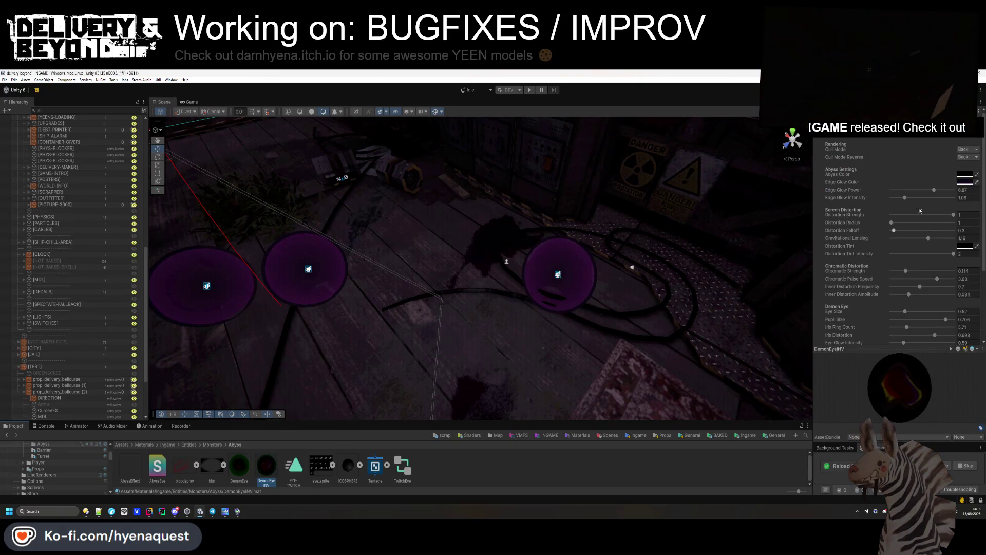
{"action": "left_click", "coordinate": [969, 166]}
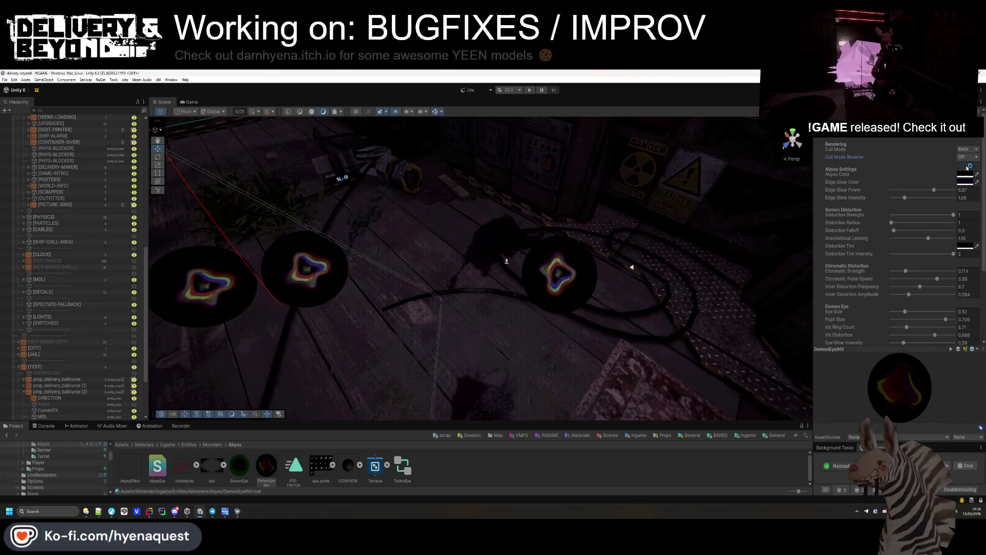
{"action": "left_click", "coordinate": [968, 172]}
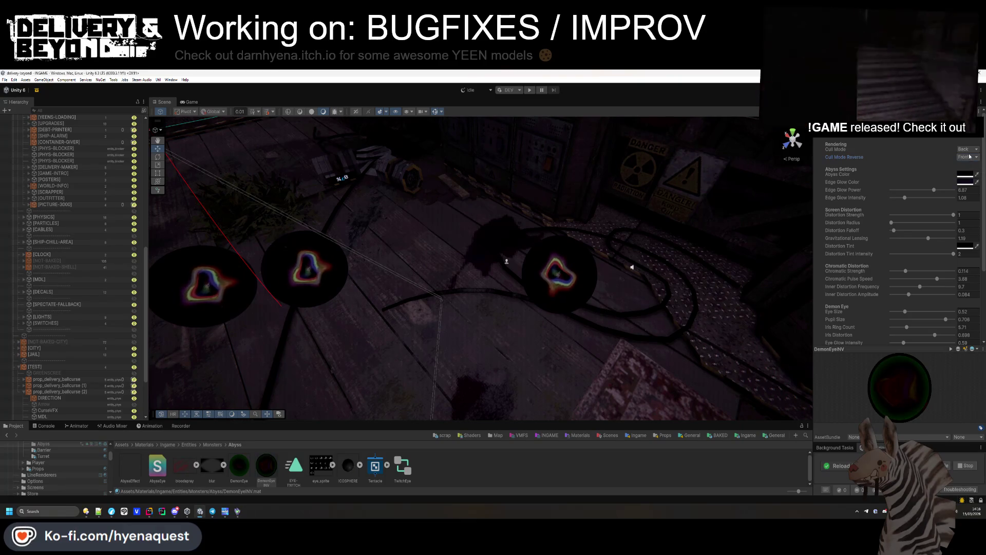
{"action": "left_click", "coordinate": [968, 156]}
{"action": "left_click", "coordinate": [969, 165]}
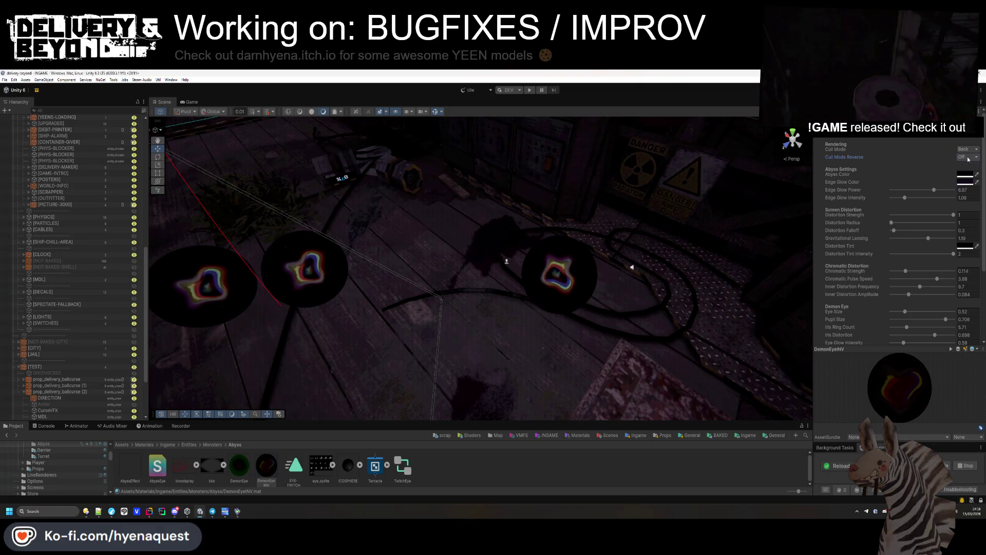
{"action": "left_click", "coordinate": [968, 157]}
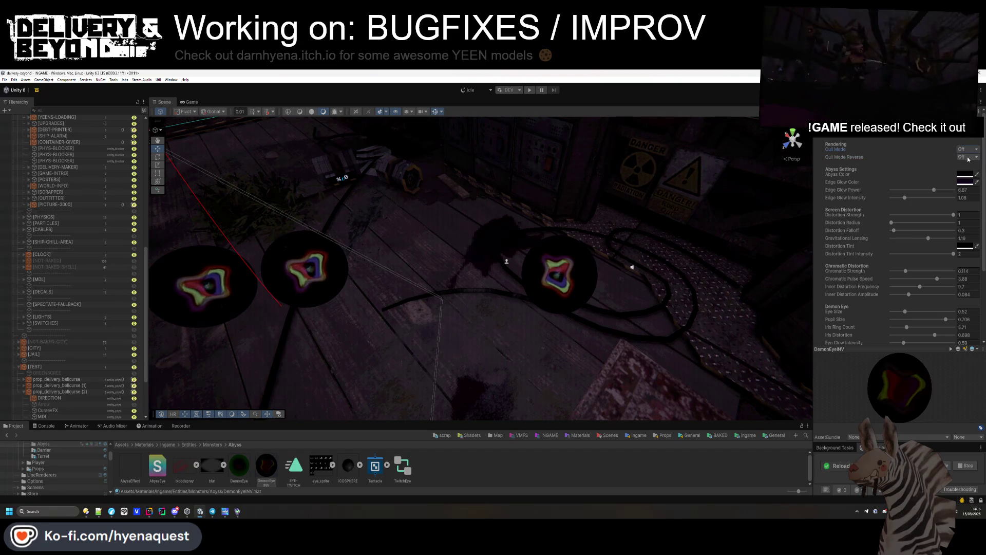
{"action": "left_click", "coordinate": [964, 172]}
{"action": "left_click", "coordinate": [969, 156]}
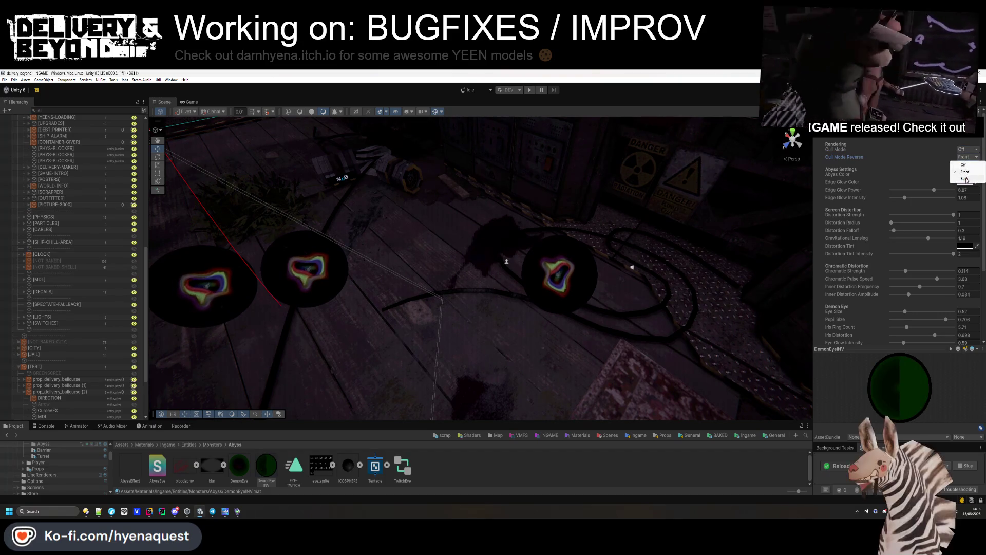
{"action": "left_click", "coordinate": [965, 179]}
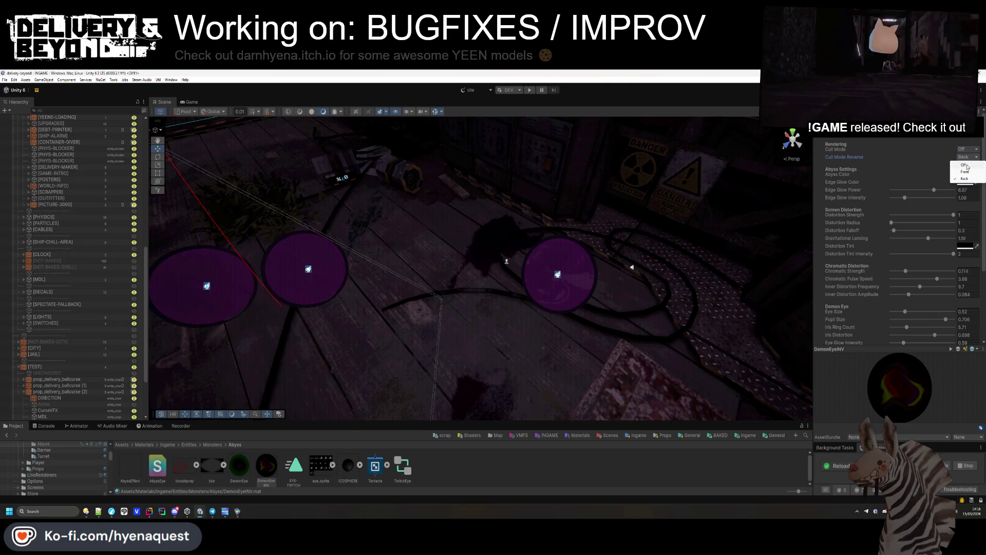
{"action": "left_click", "coordinate": [966, 165]}
- Set DemonEyeINV's Cull Mode to Back and view the eye effect in the Game view
{"action": "left_click", "coordinate": [967, 150]}
{"action": "left_click", "coordinate": [967, 164]}
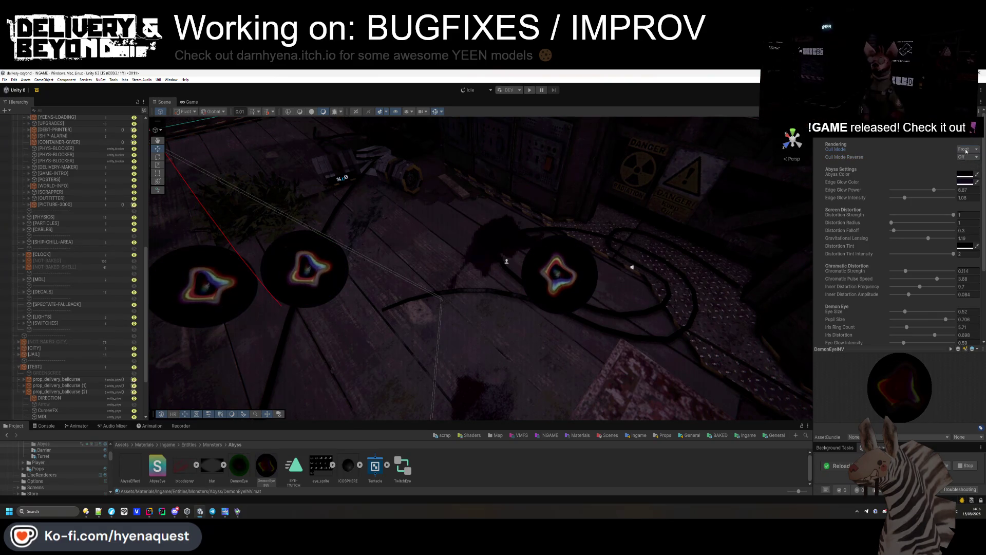
{"action": "left_click", "coordinate": [965, 171]}
{"action": "left_click", "coordinate": [190, 104]}
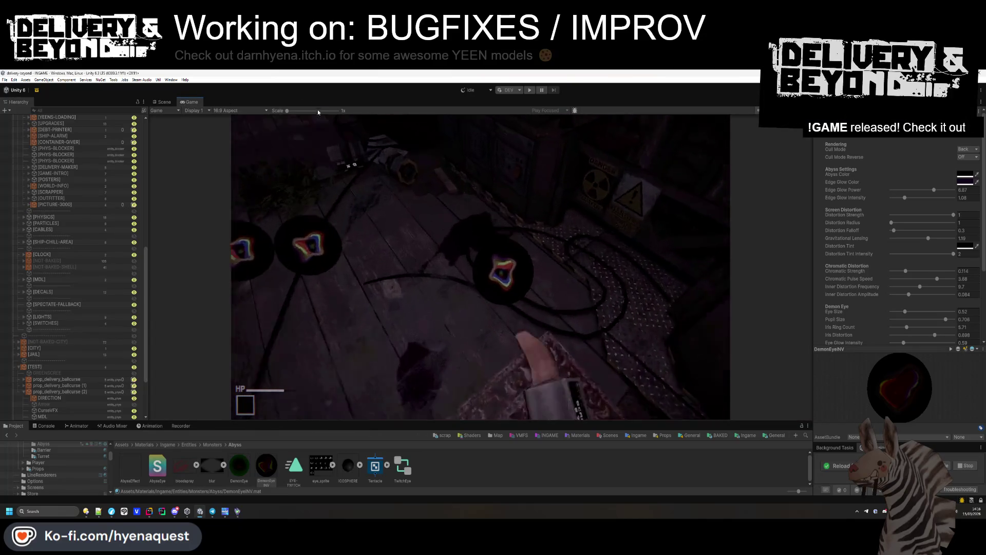
{"action": "key", "text": "super"}
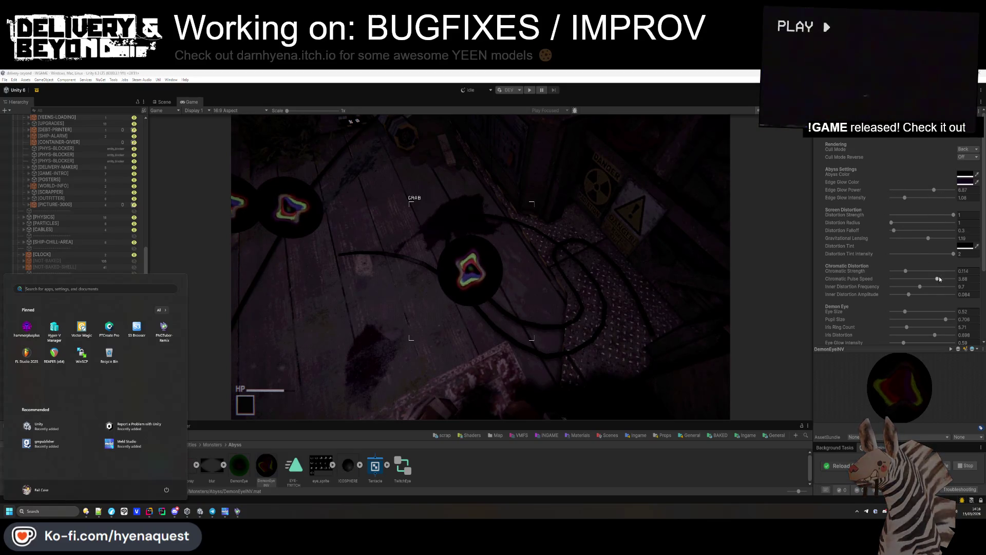
- Zero distortion strength and chromatic pulse speed, set tint intensity 1.58 and void swirl speed 0.17
{"action": "left_click_drag", "start_coordinate": [954, 215], "coordinate": [863, 219]}
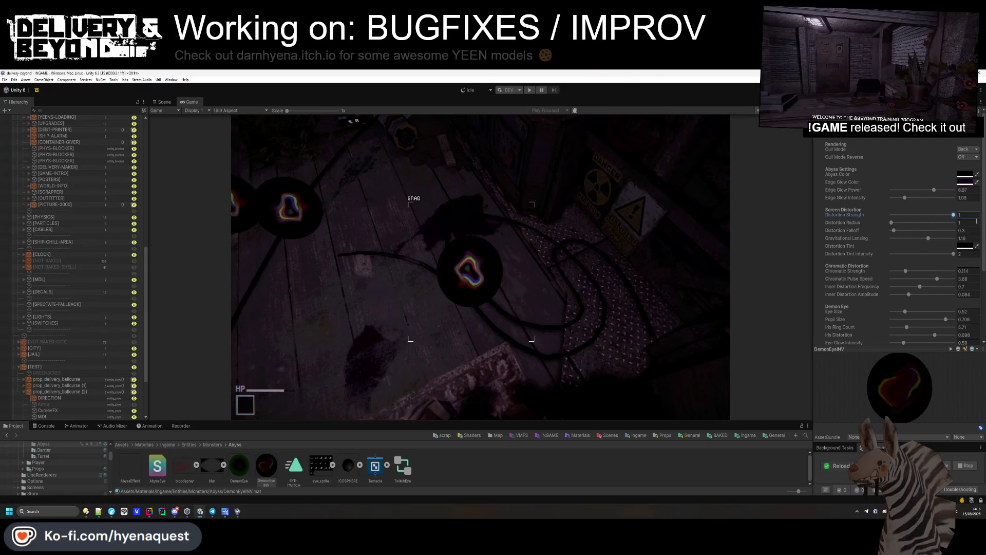
{"action": "left_click_drag", "start_coordinate": [938, 278], "coordinate": [846, 274]}
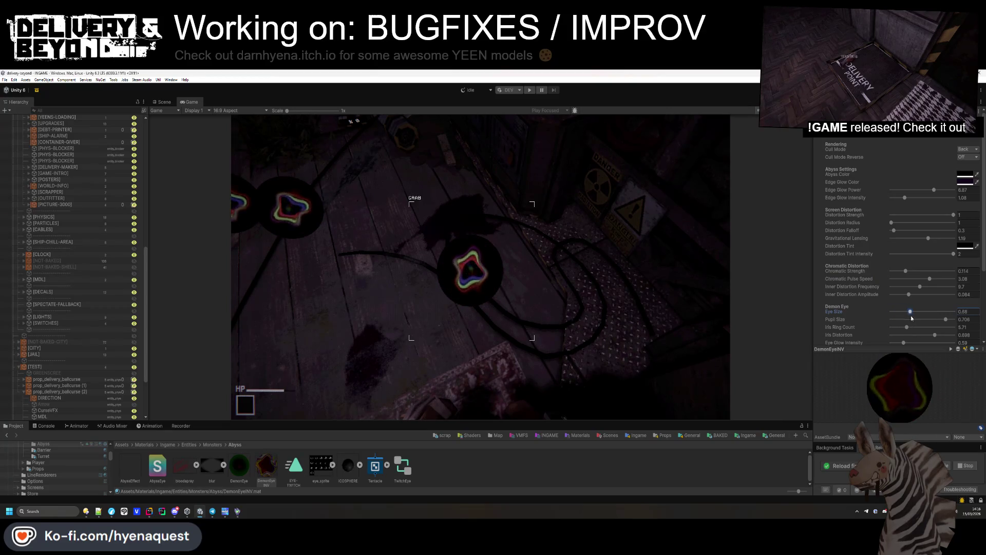
{"action": "mouse_move", "coordinate": [923, 319]}
{"action": "left_mouse_down"}
{"action": "mouse_move", "coordinate": [944, 319]}
{"action": "mouse_move", "coordinate": [932, 322]}
{"action": "left_mouse_up"}
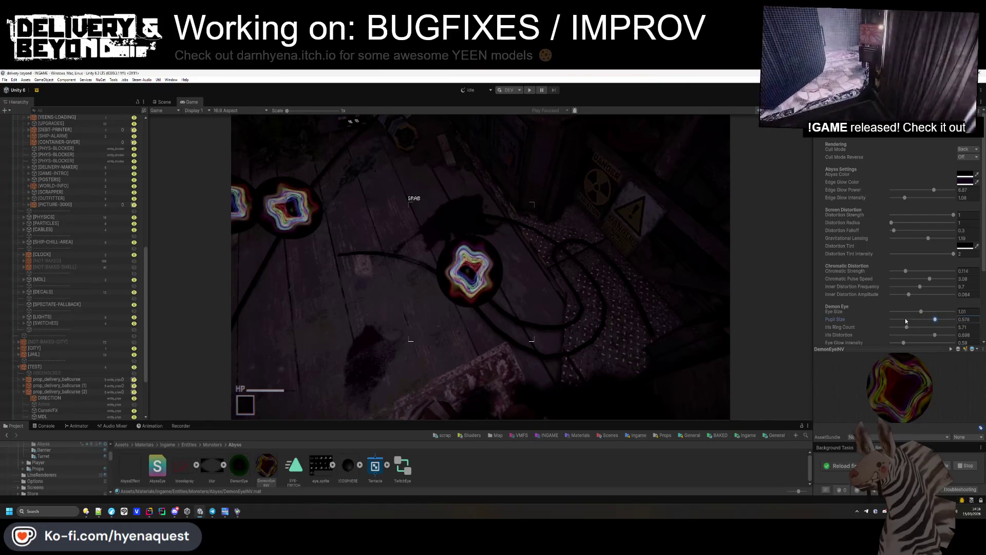
{"action": "scroll", "coordinate": [894, 311], "scroll_direction": "down", "scroll_amount": 2}
{"action": "left_click", "coordinate": [953, 213]}
{"action": "left_click_drag", "start_coordinate": [858, 212], "coordinate": [957, 217]}
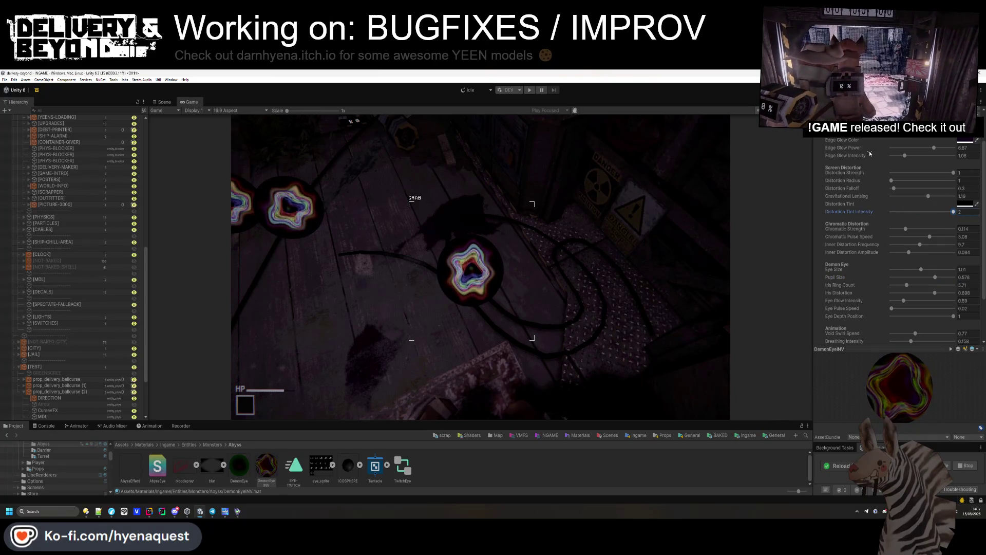
{"action": "left_click_drag", "start_coordinate": [954, 174], "coordinate": [766, 182]}
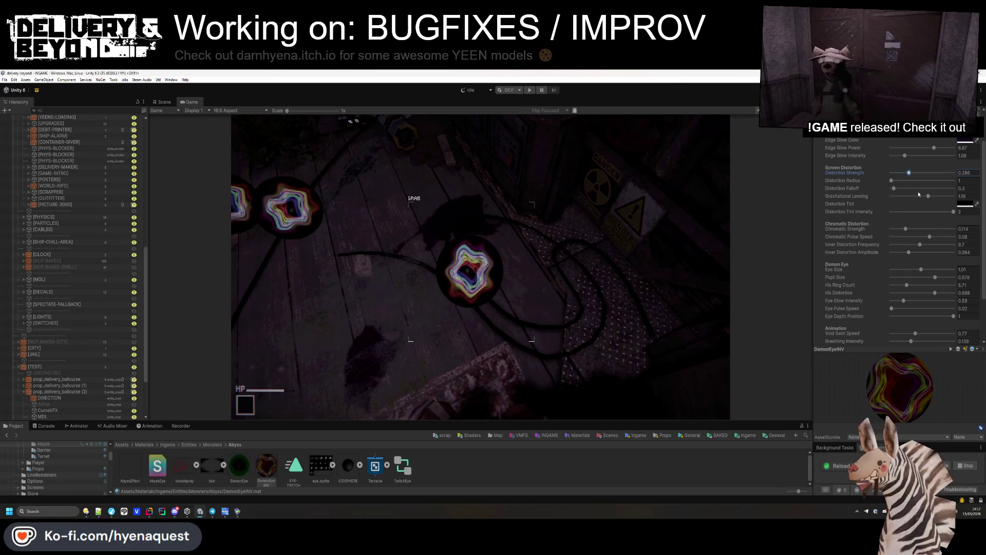
{"action": "scroll", "coordinate": [894, 273], "scroll_direction": "down", "scroll_amount": 3}
{"action": "mouse_move", "coordinate": [916, 275]}
{"action": "left_mouse_down"}
{"action": "mouse_move", "coordinate": [896, 276]}
{"action": "mouse_move", "coordinate": [934, 274]}
{"action": "mouse_move", "coordinate": [919, 275]}
{"action": "left_mouse_up"}
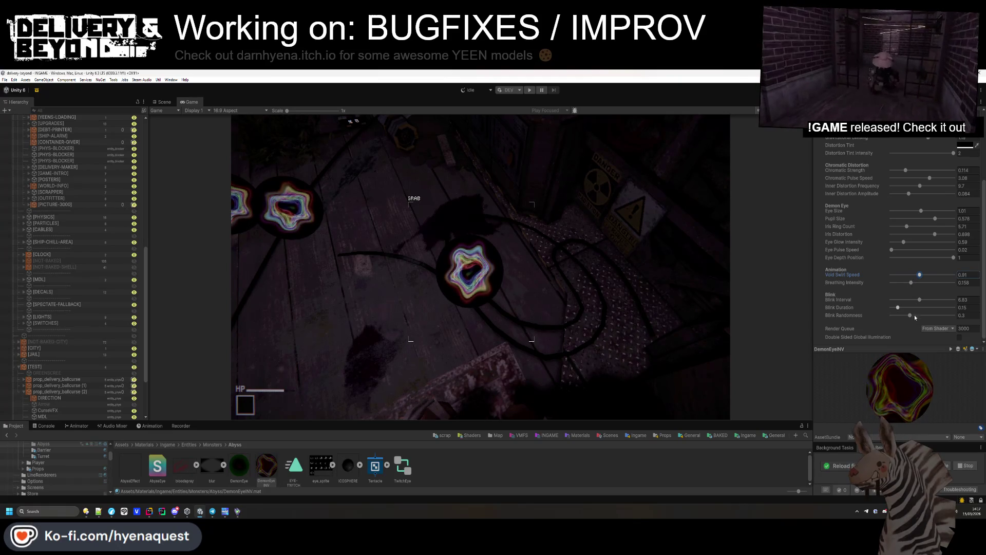
{"action": "scroll", "coordinate": [908, 319], "scroll_direction": "up", "scroll_amount": 4}
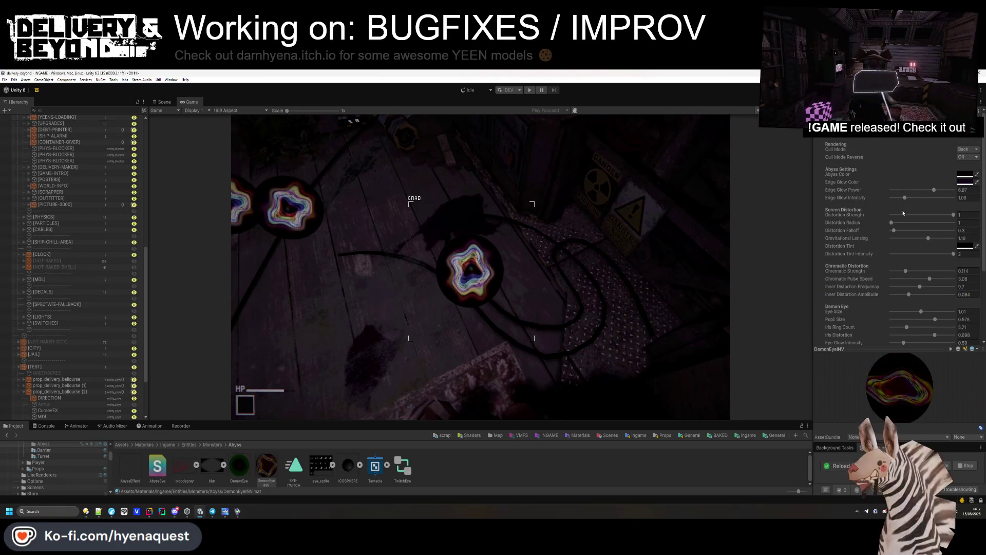
- Set Distortion Radius to 2, Inner Distortion Frequency 4.3 and Amplitude 0.103
{"action": "left_click_drag", "start_coordinate": [897, 222], "coordinate": [898, 227]}
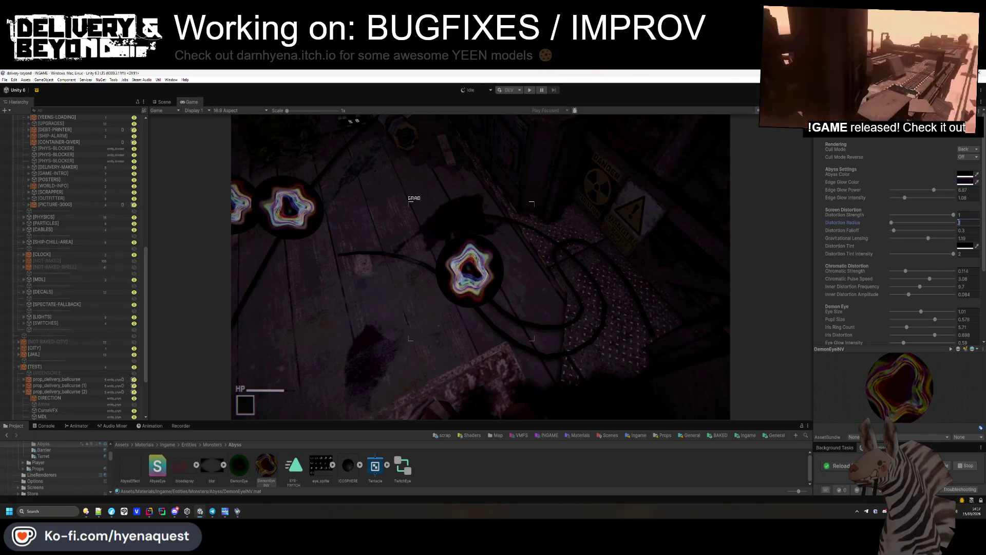
{"action": "type", "text": "2"}
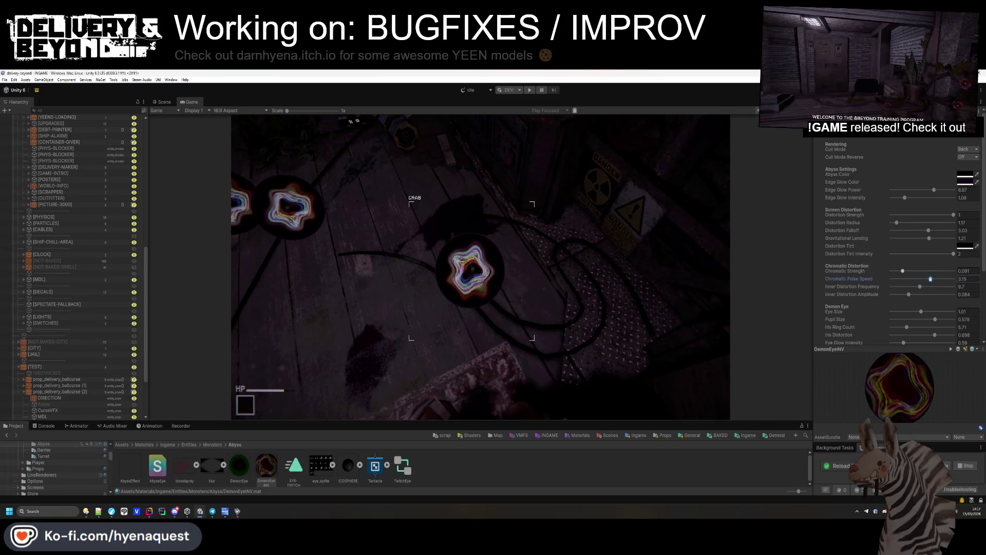
{"action": "left_click_drag", "start_coordinate": [901, 290], "coordinate": [910, 292]}
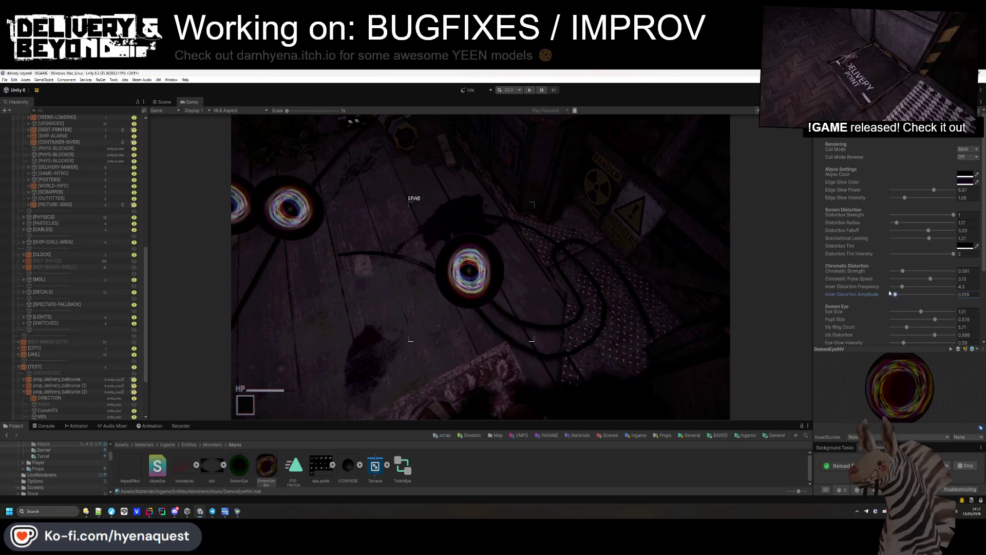
{"action": "left_click_drag", "start_coordinate": [894, 294], "coordinate": [914, 293]}
{"action": "left_click", "coordinate": [576, 284]}
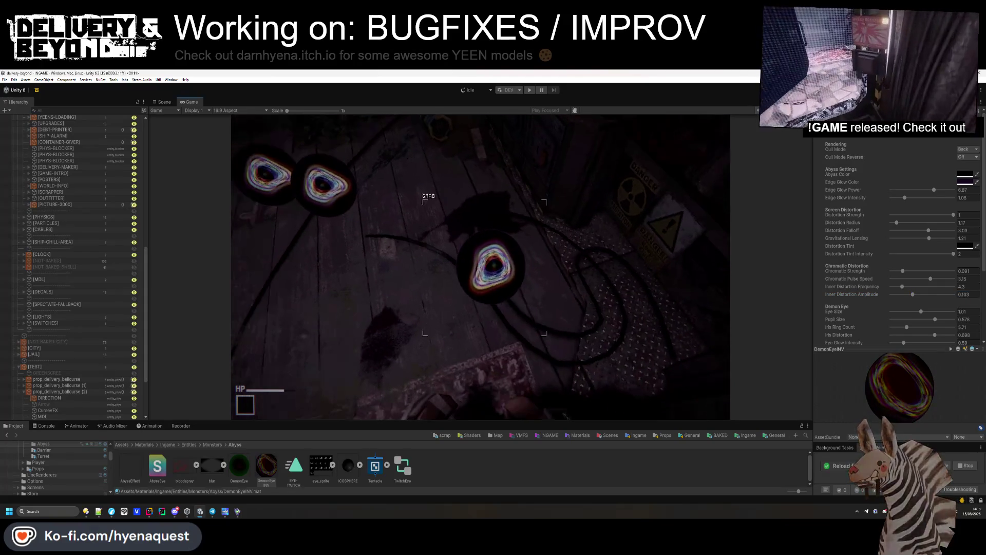
{"action": "key", "text": "super"}
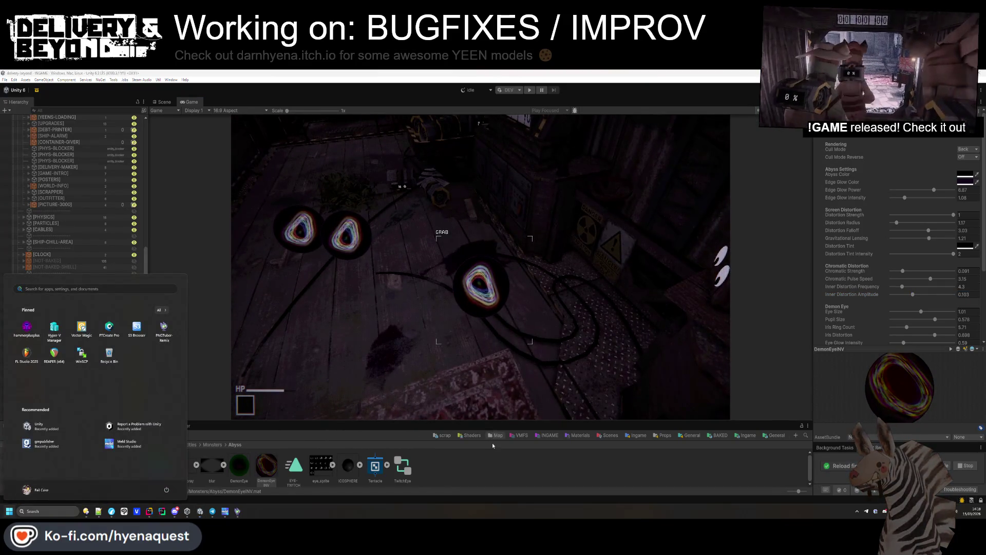
{"action": "left_click", "coordinate": [445, 485]}
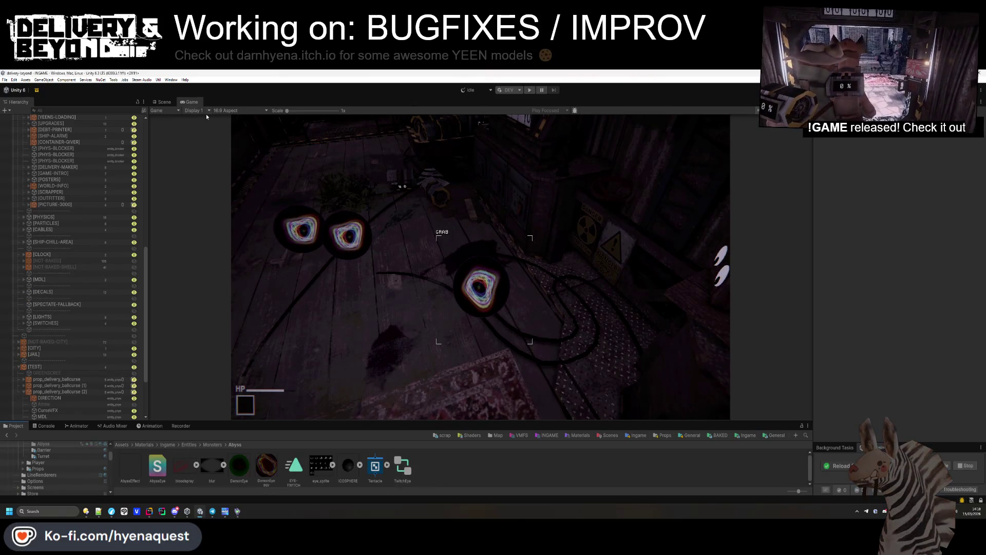
{"action": "left_click", "coordinate": [164, 103]}
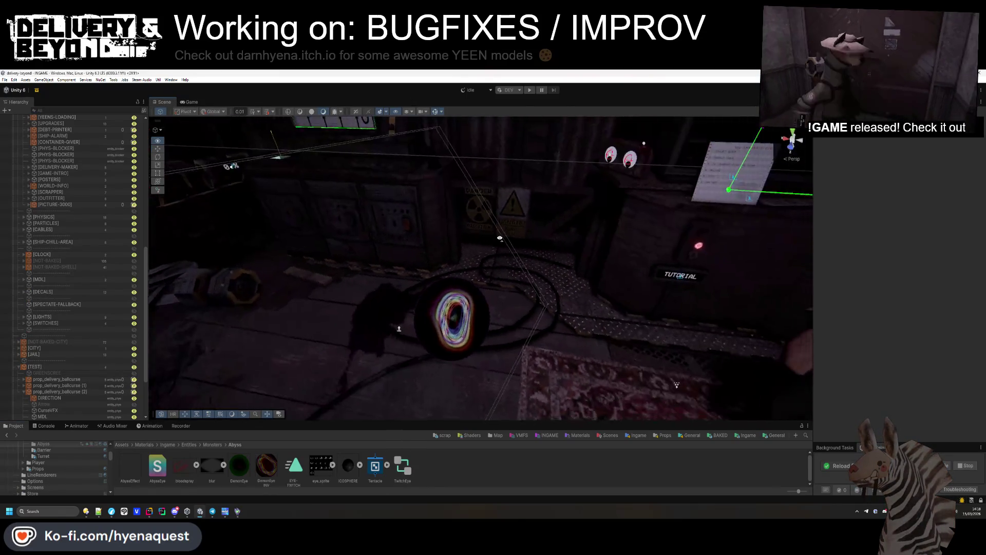
- Select the DIRECTION label and keep its material's Debug Settings Cull Mode at Off
{"action": "left_click", "coordinate": [497, 254]}
{"action": "key", "text": "f"}
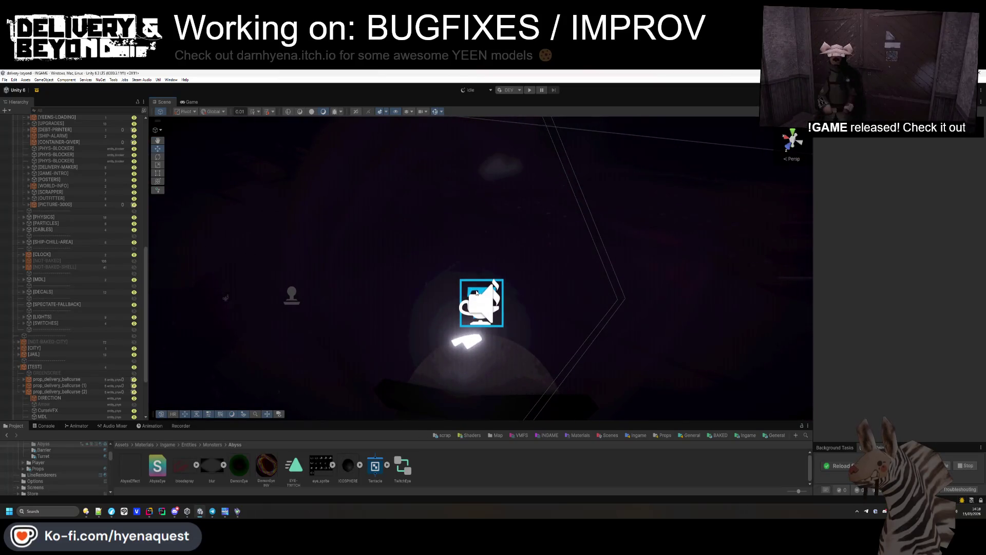
{"action": "mouse_move", "coordinate": [482, 306]}
{"action": "left_mouse_down"}
{"action": "mouse_move", "coordinate": [480, 346]}
{"action": "mouse_move", "coordinate": [485, 238]}
{"action": "left_mouse_up"}
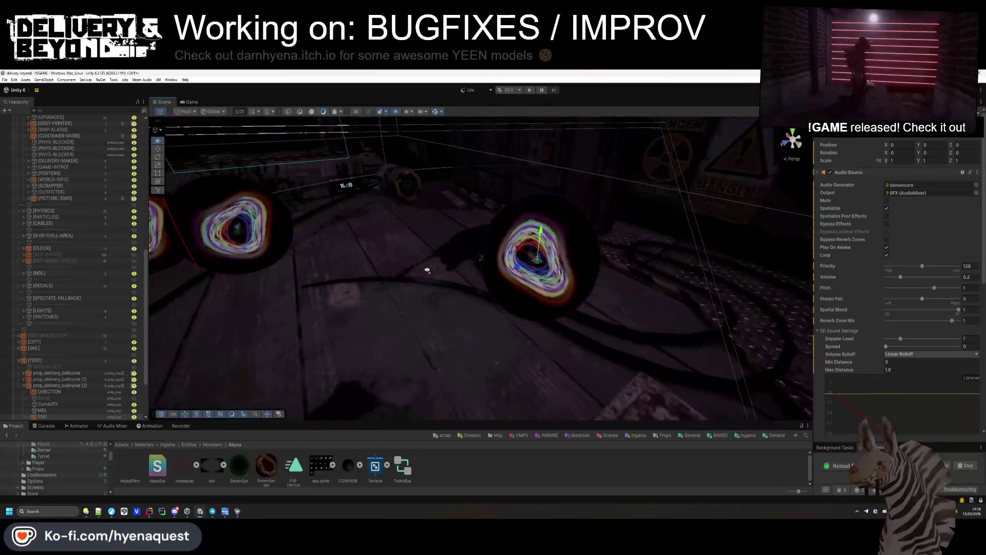
{"action": "scroll", "coordinate": [60, 341], "scroll_direction": "down", "scroll_amount": 3}
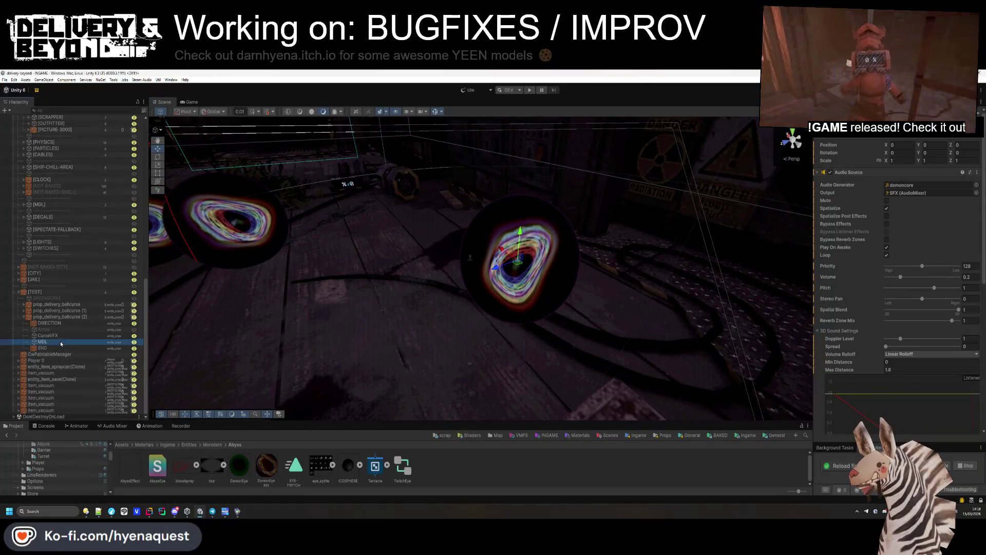
{"action": "left_click", "coordinate": [60, 341]}
{"action": "left_click", "coordinate": [58, 322]}
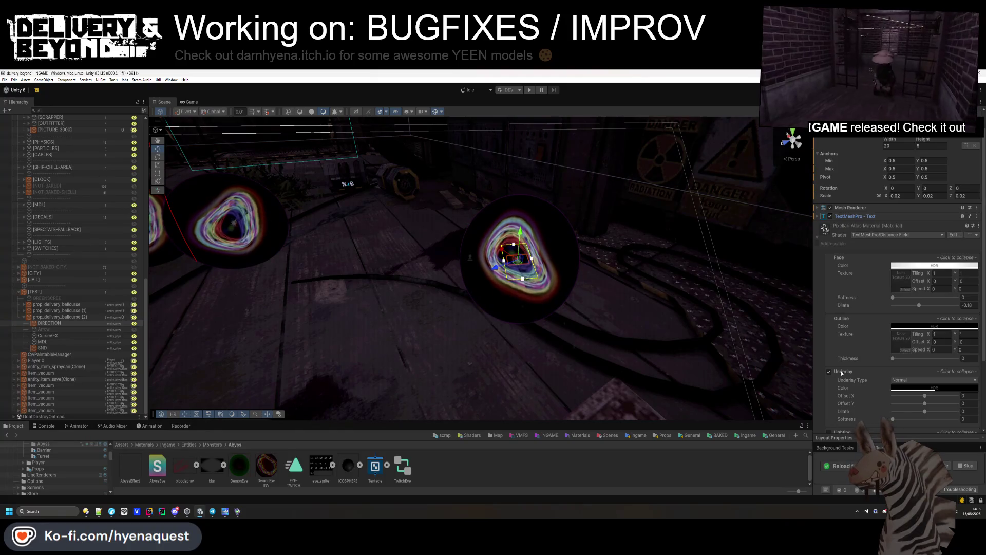
{"action": "scroll", "coordinate": [856, 368], "scroll_direction": "down", "scroll_amount": 3}
{"action": "left_click", "coordinate": [850, 403]}
{"action": "scroll", "coordinate": [855, 367], "scroll_direction": "down", "scroll_amount": 6}
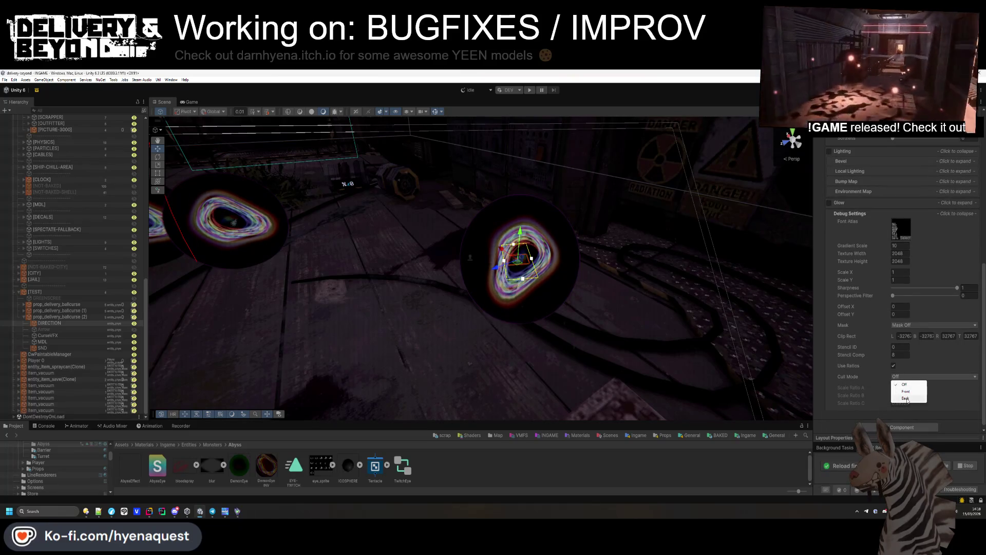
{"action": "left_click", "coordinate": [910, 384]}
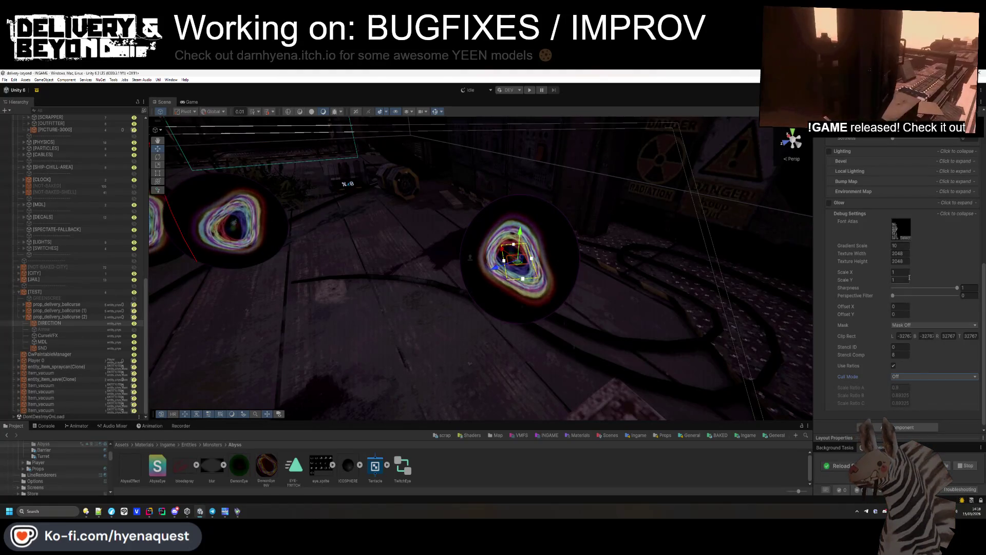
- Give the label the FENICE-BILLBOARD font with Auto Size off and font size 4.19
{"action": "scroll", "coordinate": [908, 326], "scroll_direction": "up", "scroll_amount": 10}
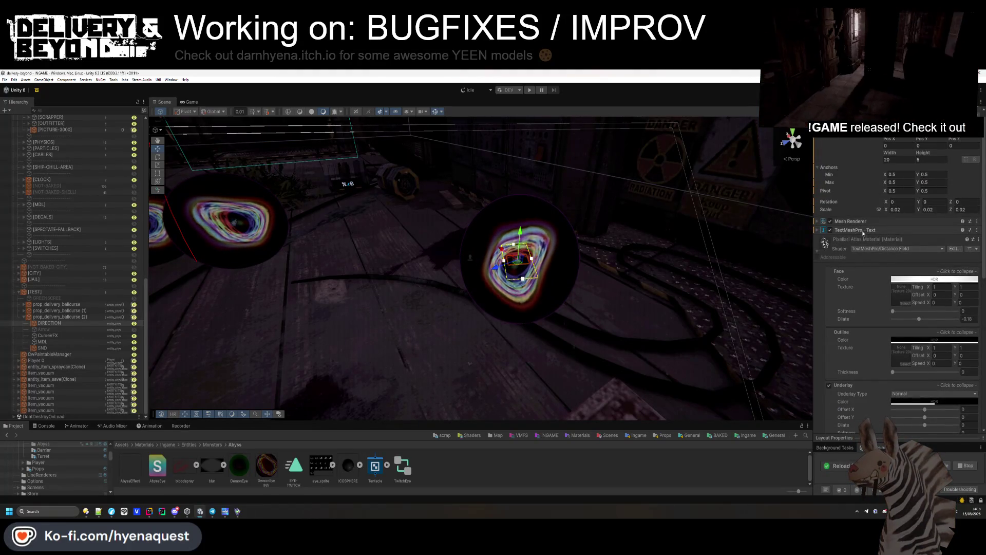
{"action": "left_click", "coordinate": [865, 229]}
{"action": "left_click", "coordinate": [975, 307]}
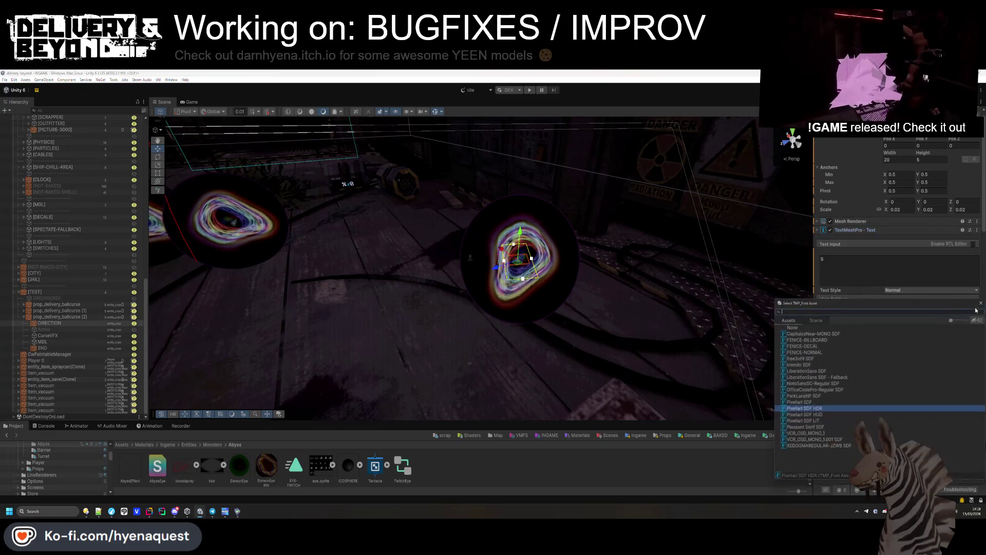
{"action": "left_click", "coordinate": [820, 340]}
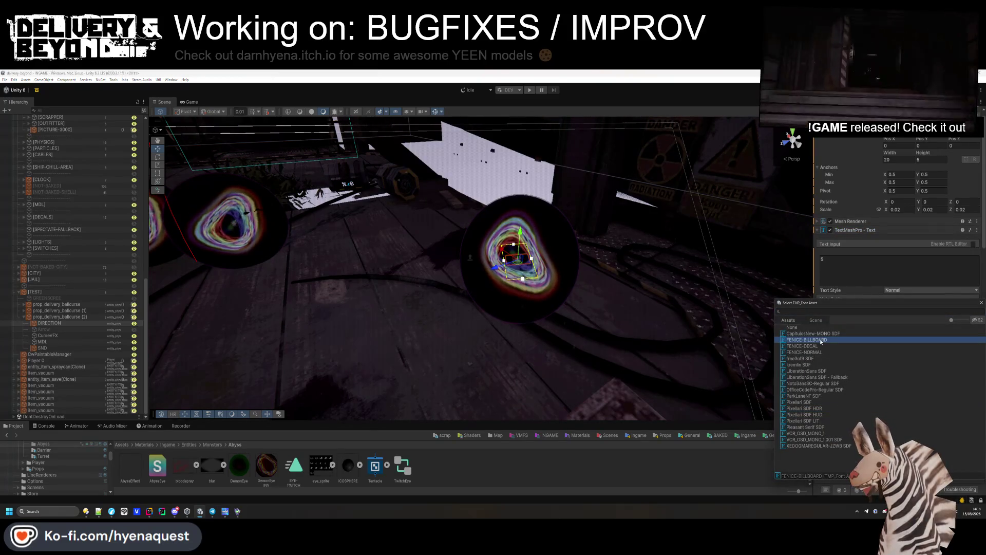
{"action": "double_click", "coordinate": [820, 340]}
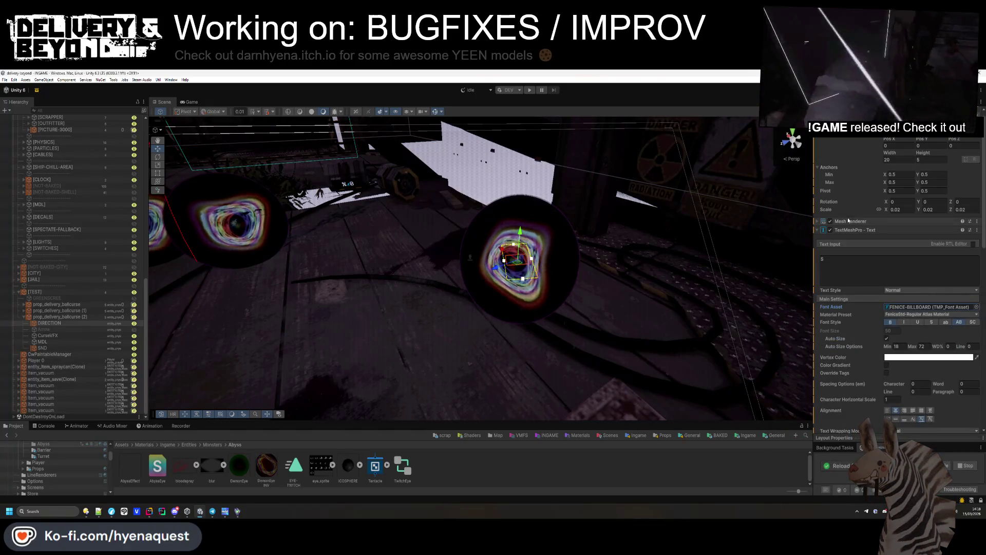
{"action": "left_click", "coordinate": [886, 339]}
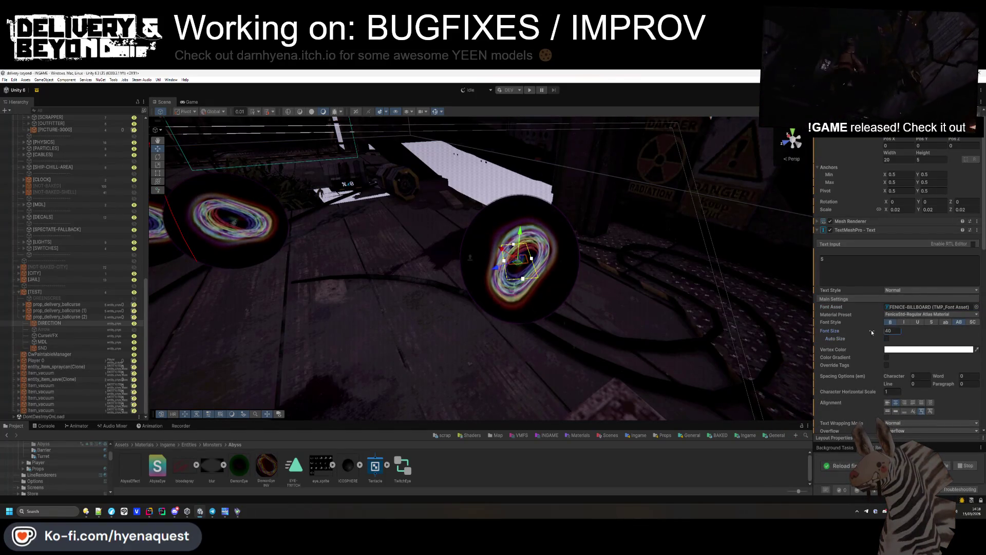
{"action": "left_click_drag", "start_coordinate": [745, 322], "coordinate": [501, 315]}
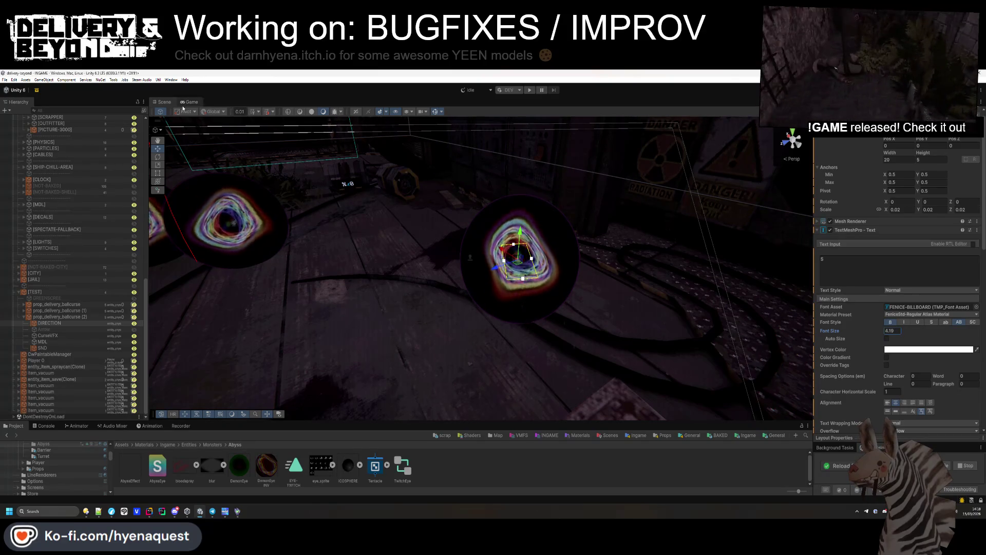
{"action": "left_click", "coordinate": [191, 102]}
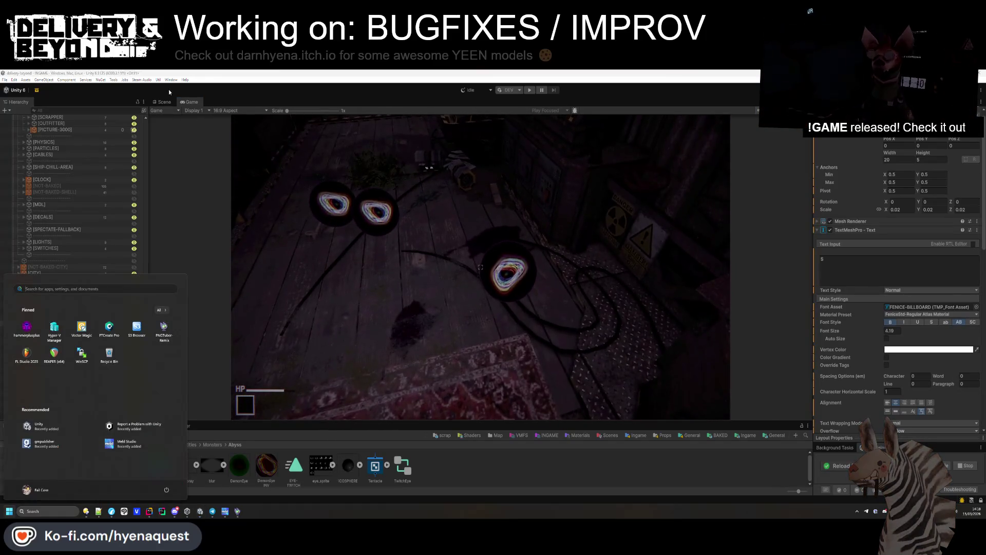
{"action": "left_click", "coordinate": [165, 102]}
{"action": "mouse_move", "coordinate": [737, 299]}
{"action": "left_mouse_down"}
{"action": "mouse_move", "coordinate": [460, 268]}
{"action": "mouse_move", "coordinate": [908, 317]}
{"action": "left_mouse_up"}
- Switch the label font back to FENICE-NORMAL with Auto Size turned on again
{"action": "left_click", "coordinate": [976, 307]}
{"action": "left_click", "coordinate": [812, 347]}
{"action": "left_click", "coordinate": [812, 354]}
{"action": "double_click", "coordinate": [811, 353]}
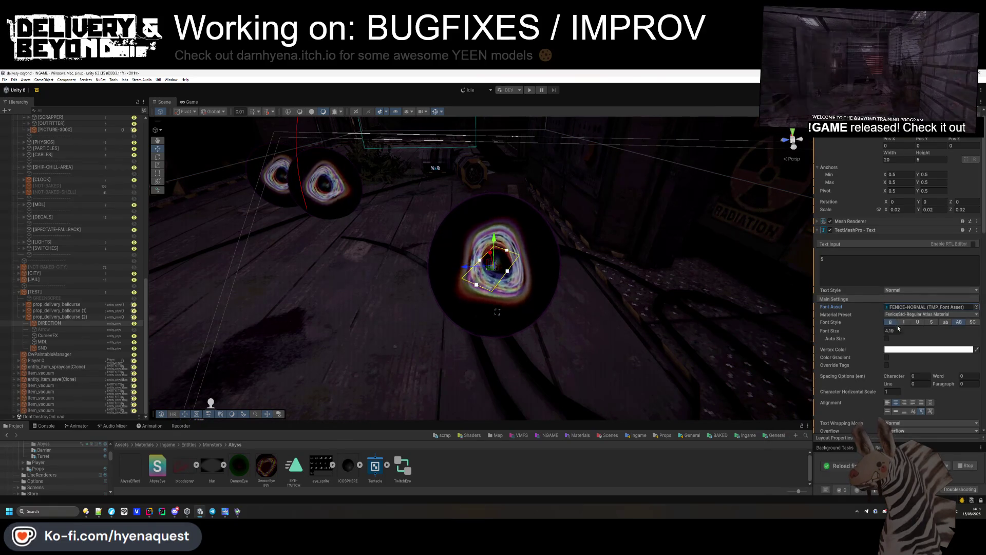
{"action": "scroll", "coordinate": [870, 326], "scroll_direction": "down", "scroll_amount": 2}
{"action": "left_click", "coordinate": [887, 297]}
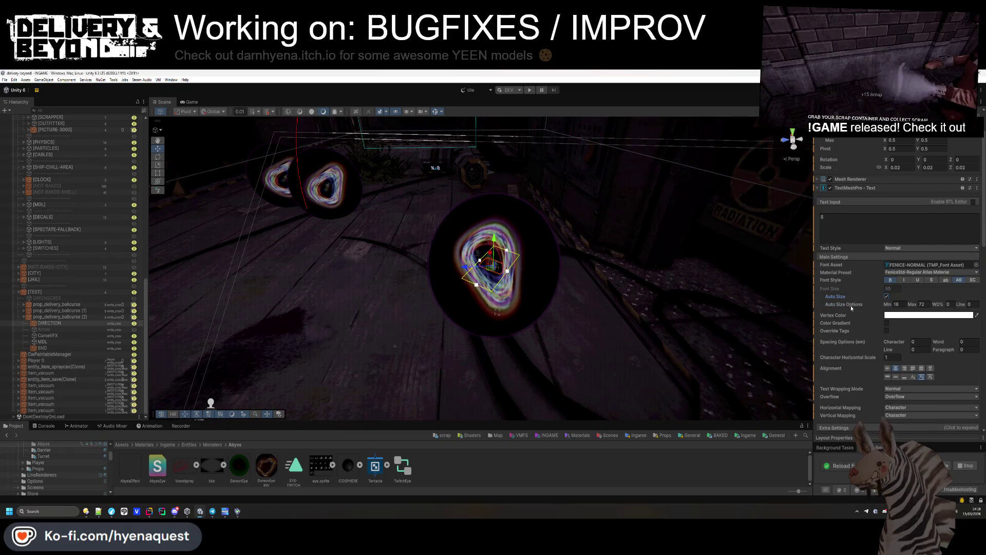
- Try Reverse geometry sorting on the label, then set it back to Normal
{"action": "scroll", "coordinate": [851, 305], "scroll_direction": "down", "scroll_amount": 7}
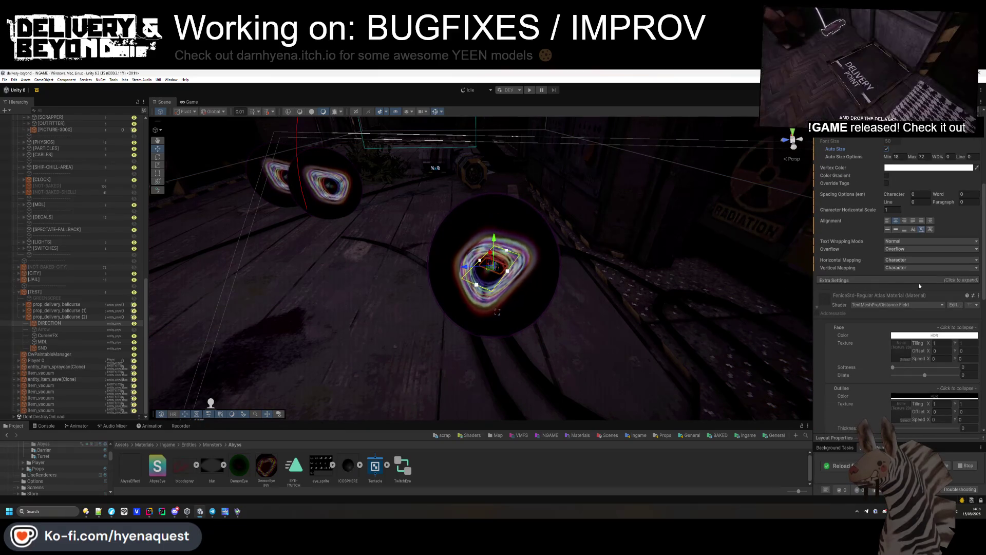
{"action": "left_click", "coordinate": [954, 282]}
{"action": "scroll", "coordinate": [955, 282], "scroll_direction": "down", "scroll_amount": 1}
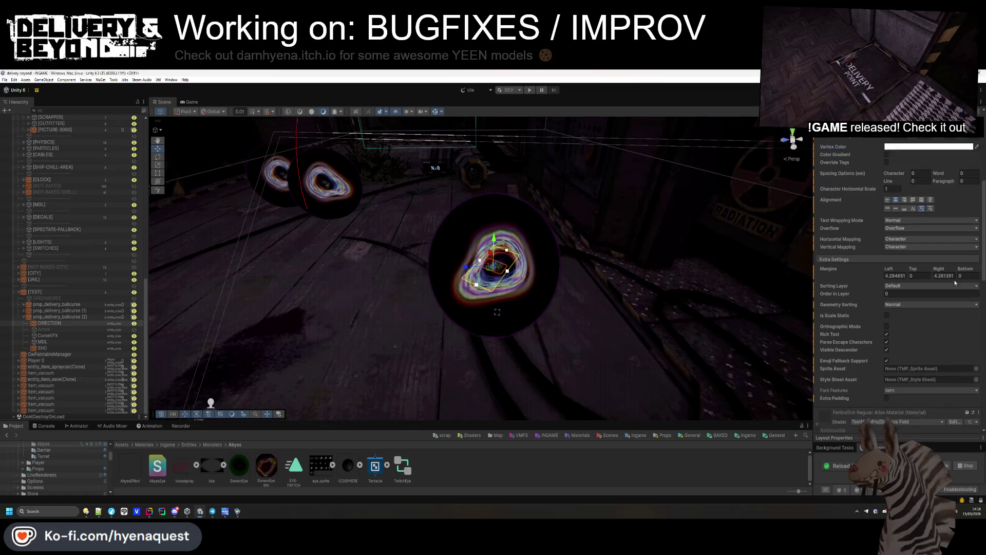
{"action": "left_click", "coordinate": [911, 304]}
{"action": "left_click", "coordinate": [910, 312]}
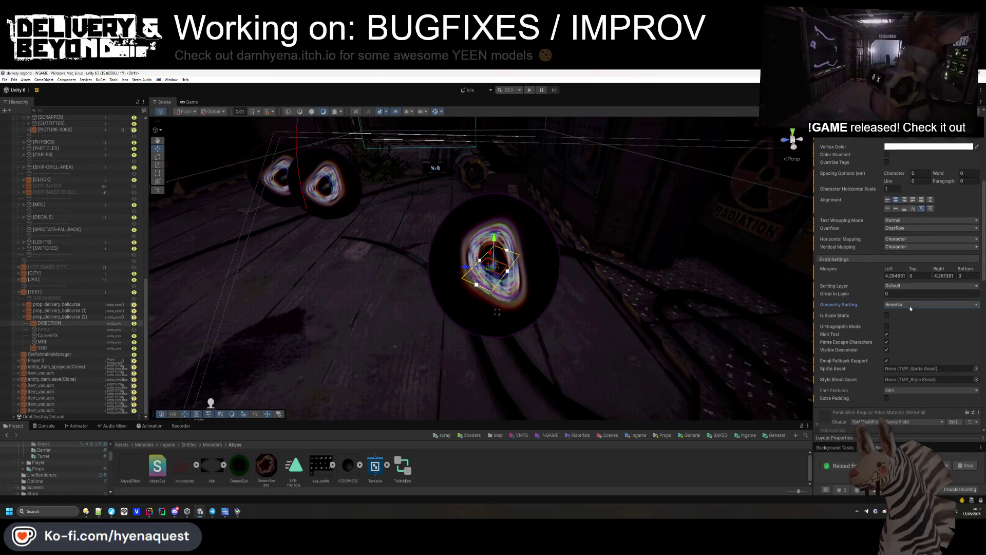
{"action": "left_click", "coordinate": [909, 306]}
{"action": "left_click", "coordinate": [906, 312]}
- Test Order in Layer 307 in the Game view, then reset it to 0
{"action": "key", "text": "BackSpace"}
{"action": "key", "text": "BackSpace"}
{"action": "type", "text": "307"}
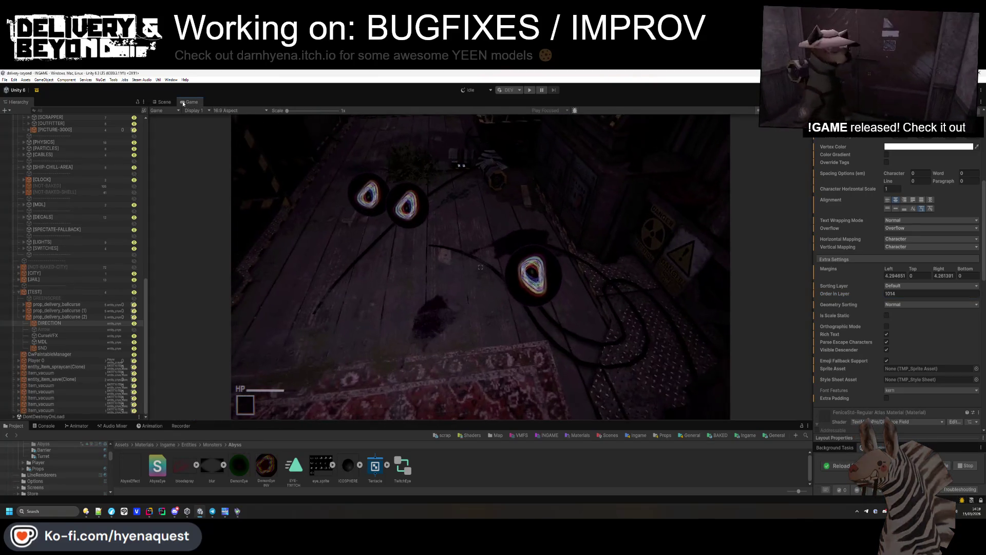
{"action": "left_click", "coordinate": [464, 235]}
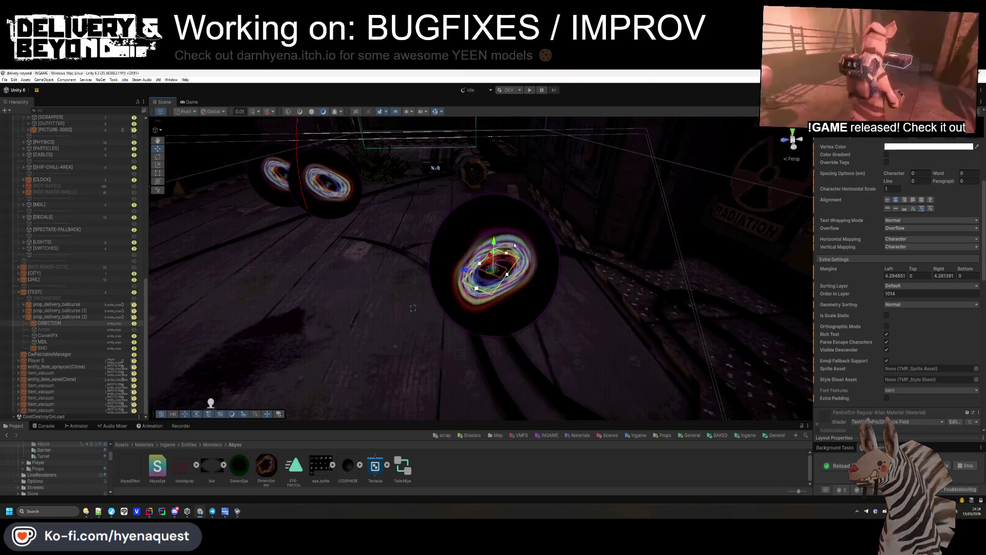
{"action": "key", "text": "ctrl+2"}
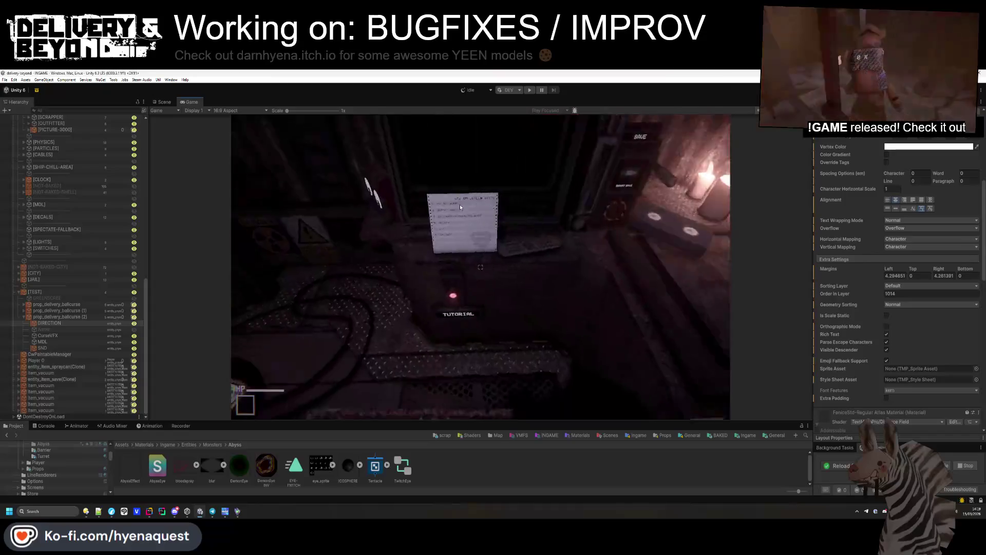
{"action": "key", "text": "super"}
{"action": "key", "text": "Escape"}
{"action": "type", "text": "0"}
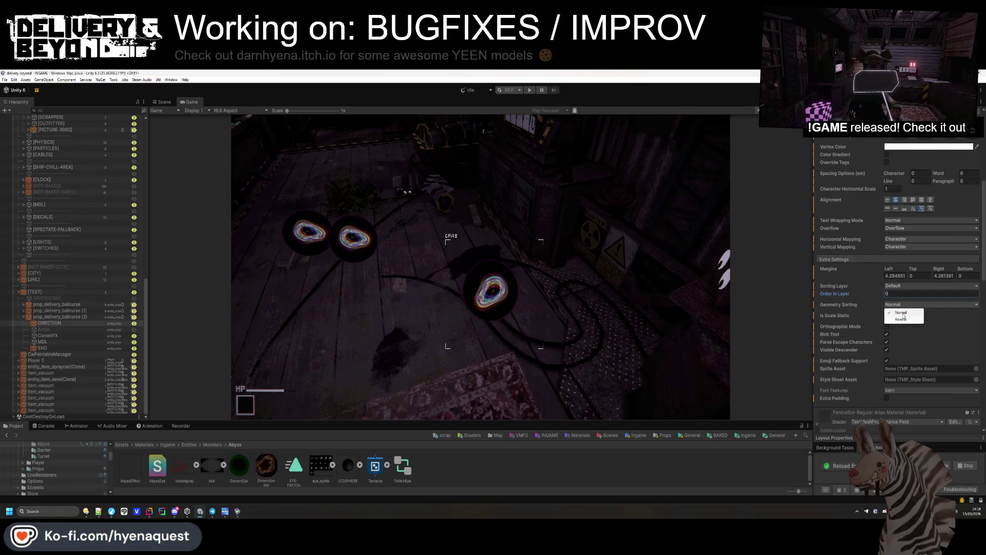
- Collapse the material panel, expand TextMeshPro - Text and bring up the Font Asset picker
{"action": "scroll", "coordinate": [851, 287], "scroll_direction": "up", "scroll_amount": 6}
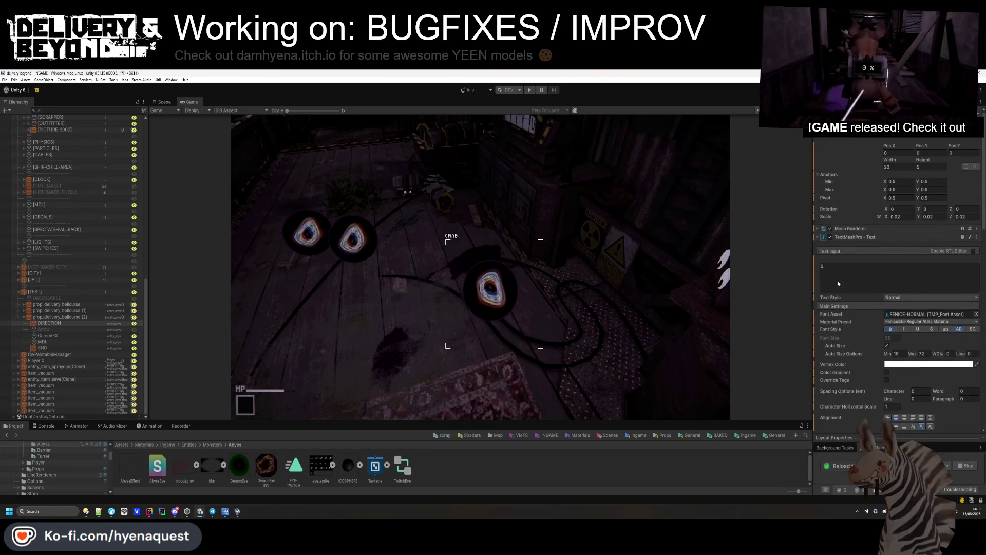
{"action": "left_click", "coordinate": [849, 238]}
{"action": "left_click", "coordinate": [849, 246]}
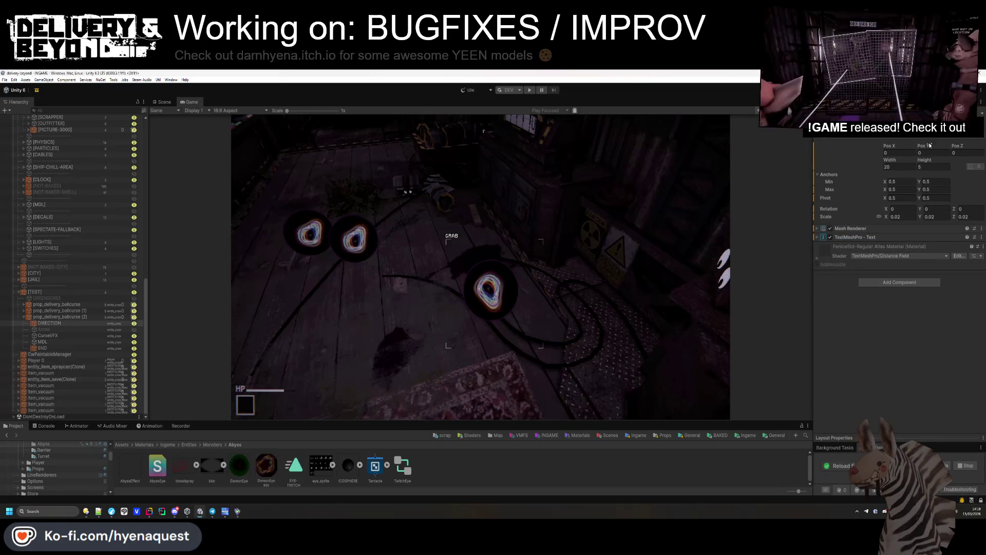
{"action": "left_click", "coordinate": [857, 237]}
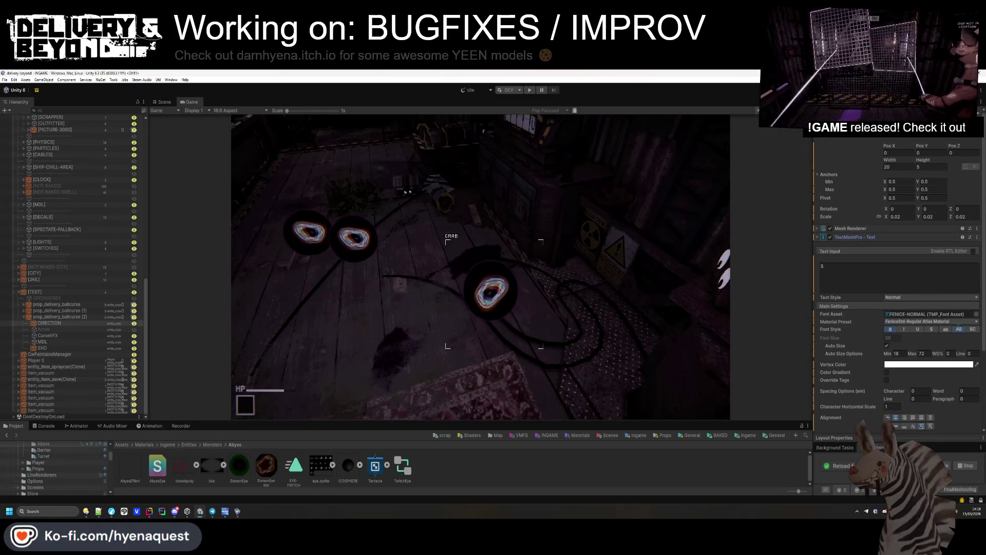
{"action": "left_click", "coordinate": [975, 314]}
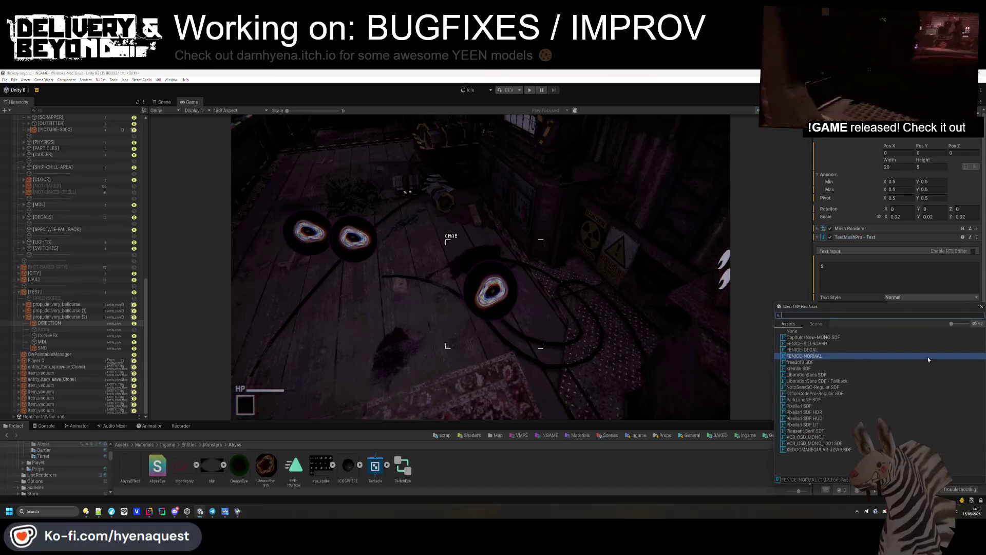
- Set the label font to Pixellari SDF HUD and try Front culling on DemonEyeINV
{"action": "double_click", "coordinate": [822, 418]}
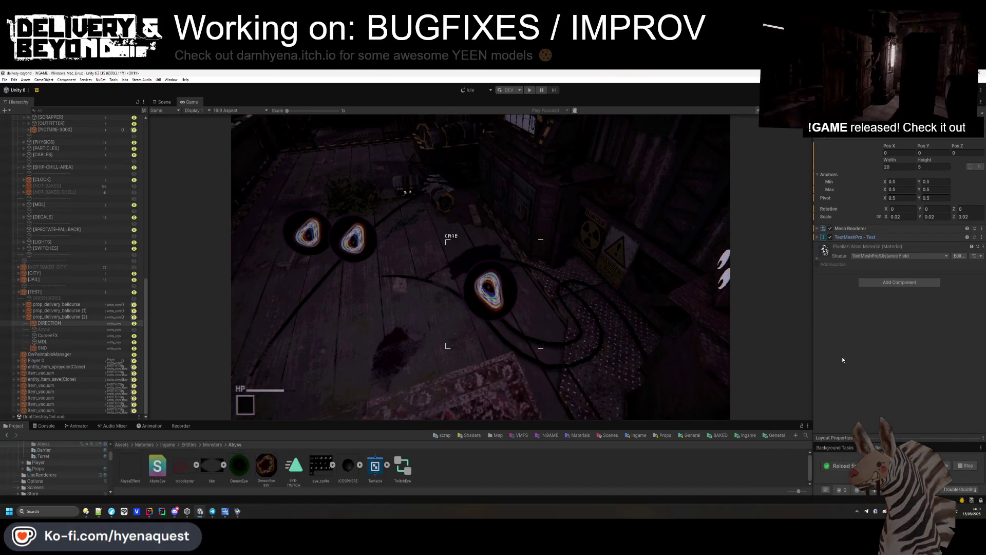
{"action": "left_click", "coordinate": [266, 464]}
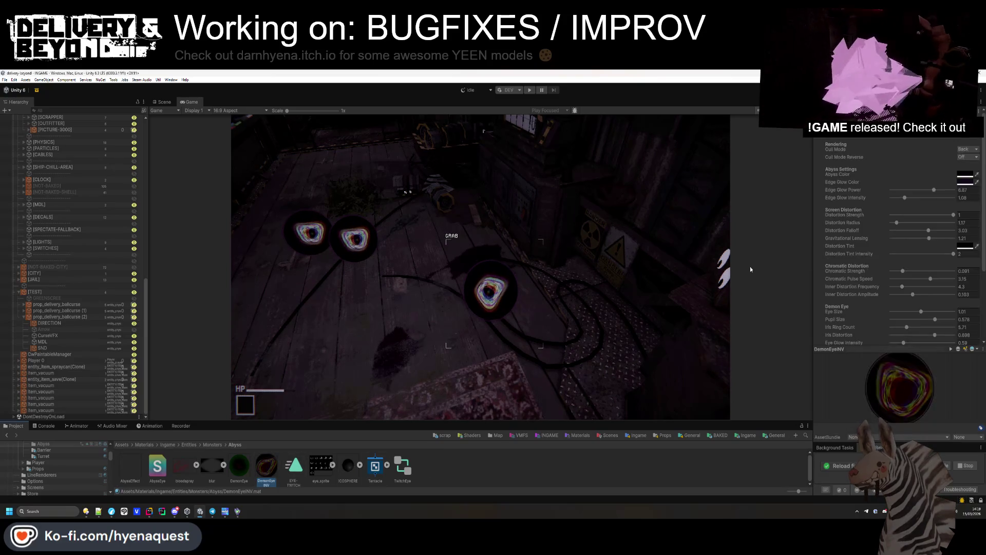
{"action": "left_click", "coordinate": [967, 158]}
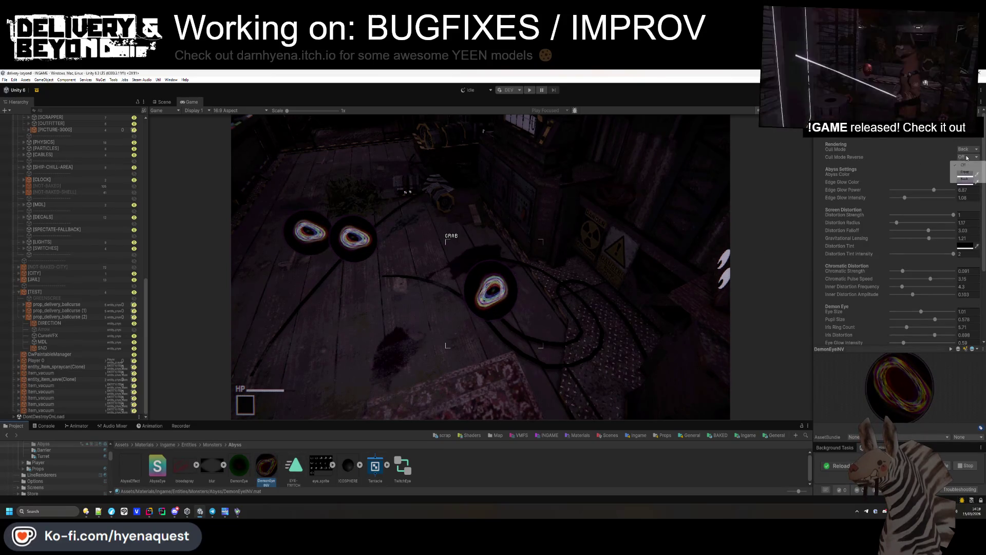
{"action": "left_click", "coordinate": [964, 172]}
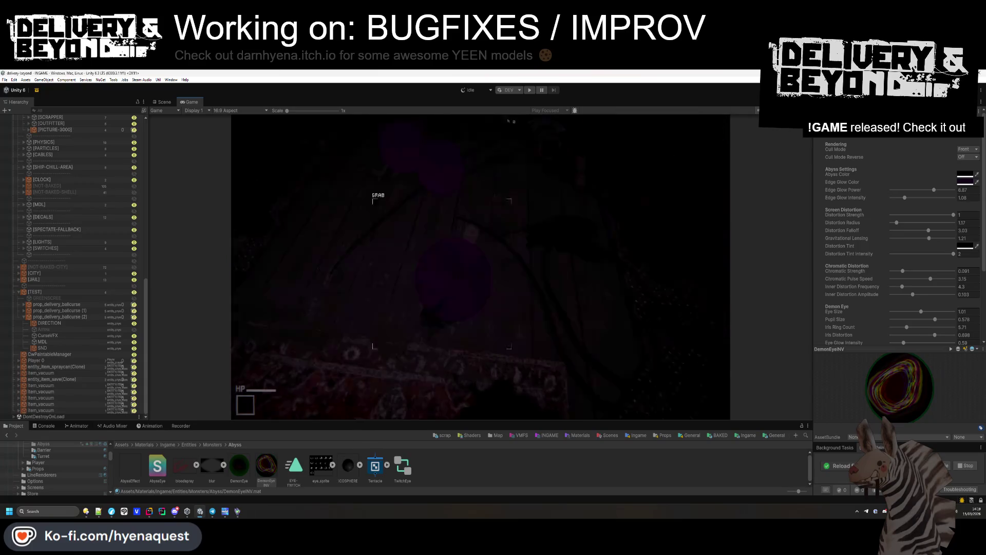
{"action": "key", "text": "super"}
- Set DemonEyeINV's Cull Mode to Off and Cull Mode Reverse to Back, then select SND
{"action": "left_click", "coordinate": [966, 157]}
{"action": "left_click", "coordinate": [966, 157]}
{"action": "left_click", "coordinate": [965, 175]}
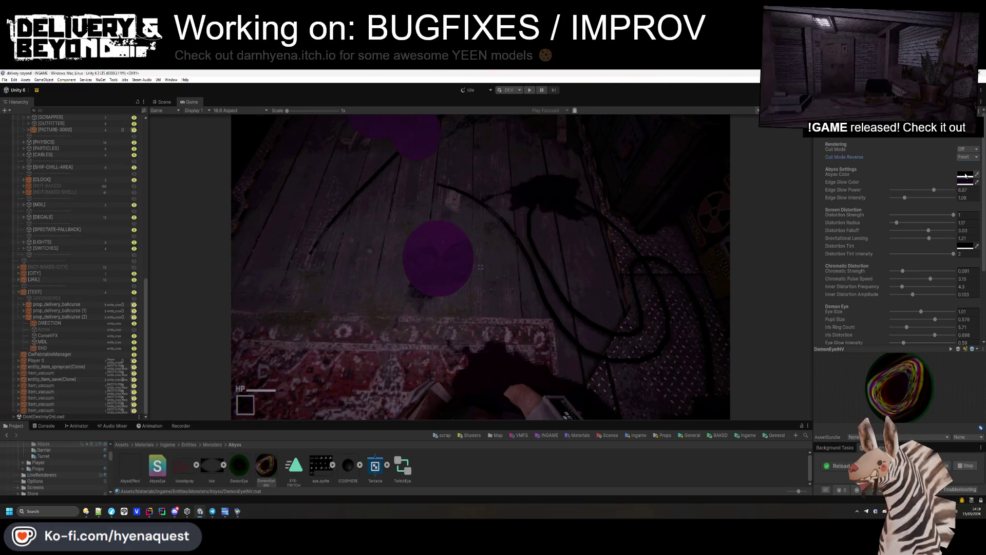
{"action": "left_click", "coordinate": [966, 157]}
{"action": "left_click", "coordinate": [968, 178]}
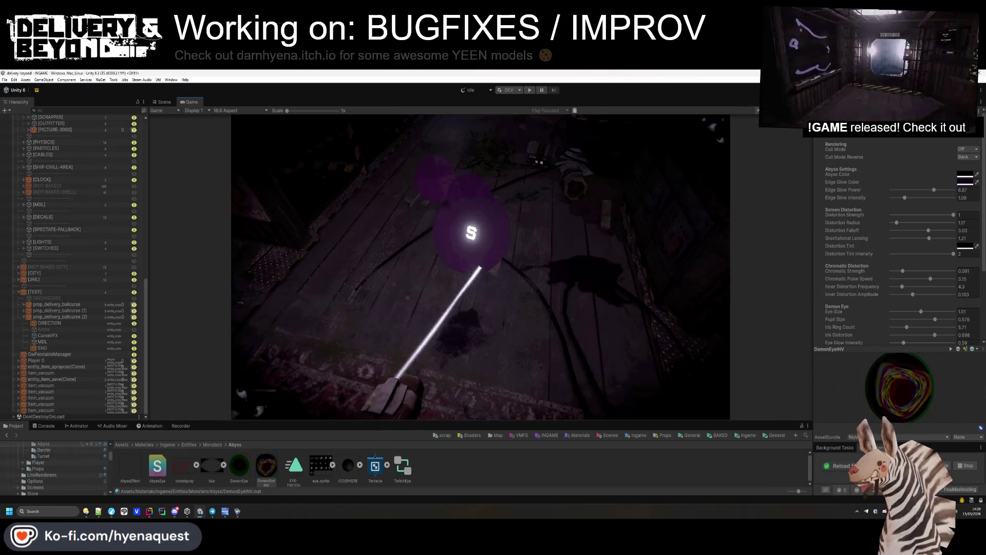
{"action": "key", "text": "ctrl+1"}
{"action": "left_click_drag", "start_coordinate": [334, 303], "coordinate": [370, 198]}
{"action": "left_click", "coordinate": [471, 282]}
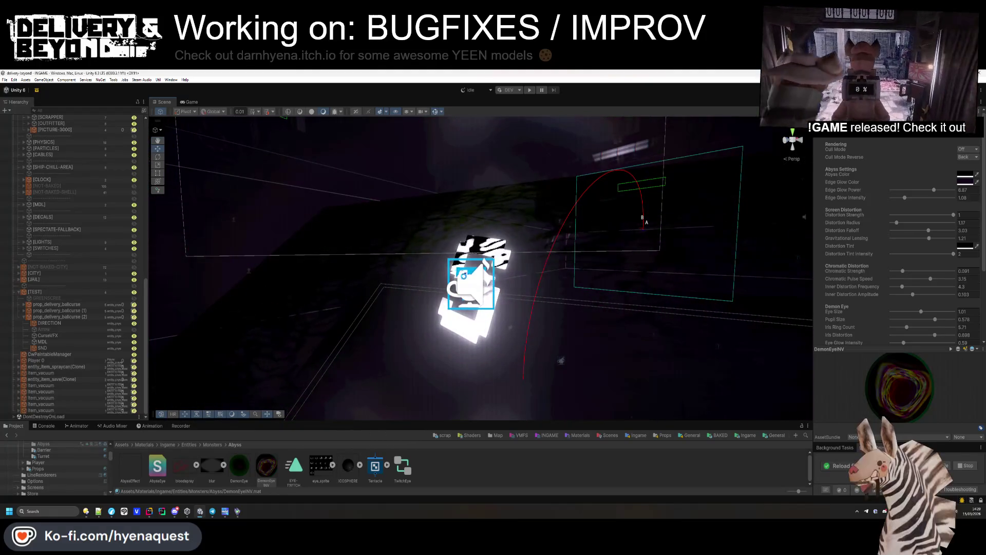
- Duplicate the DIRECTION label rotated 90° on Y, check it, then delete the copy
{"action": "left_click", "coordinate": [49, 323]}
{"action": "key", "text": "ctrl+d"}
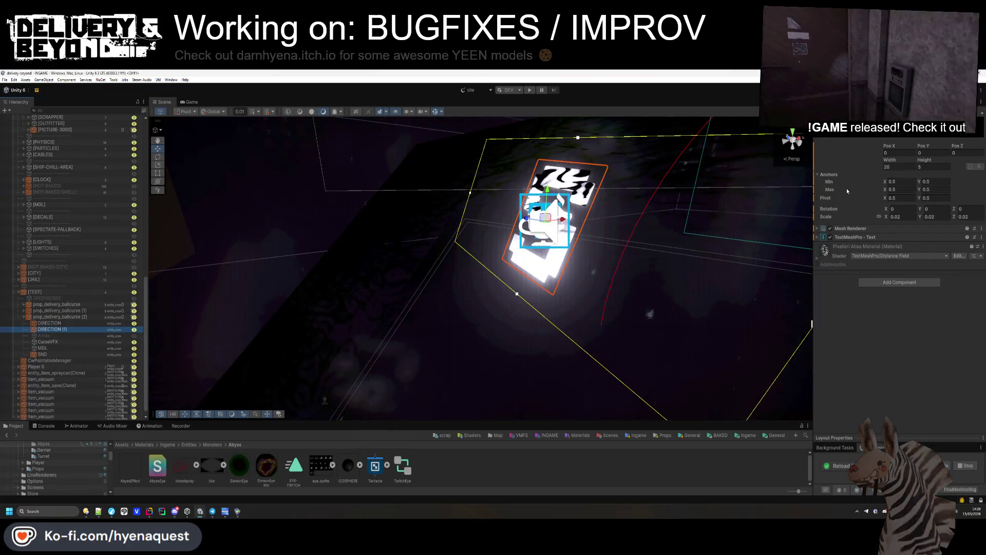
{"action": "type", "text": "90"}
{"action": "key", "text": "Return"}
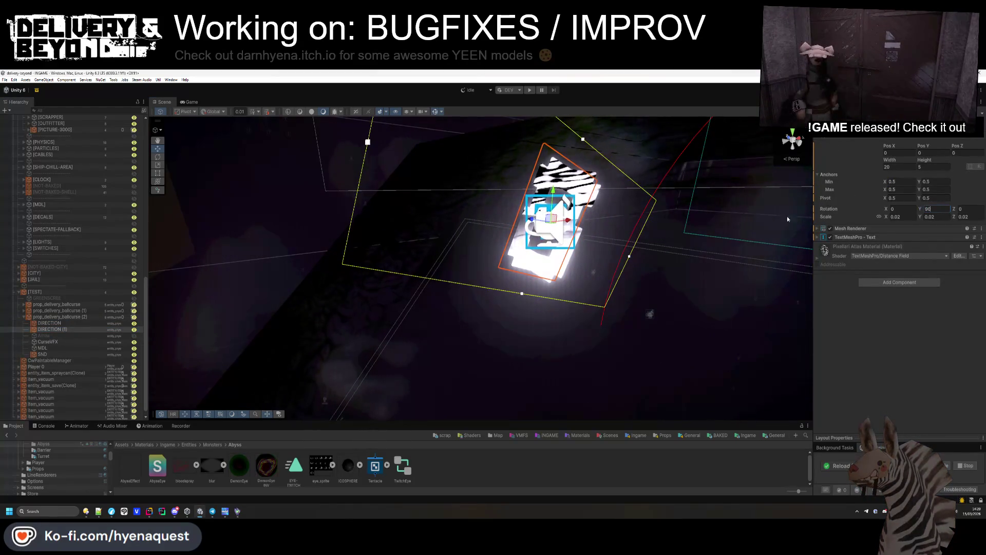
{"action": "left_click", "coordinate": [189, 102]}
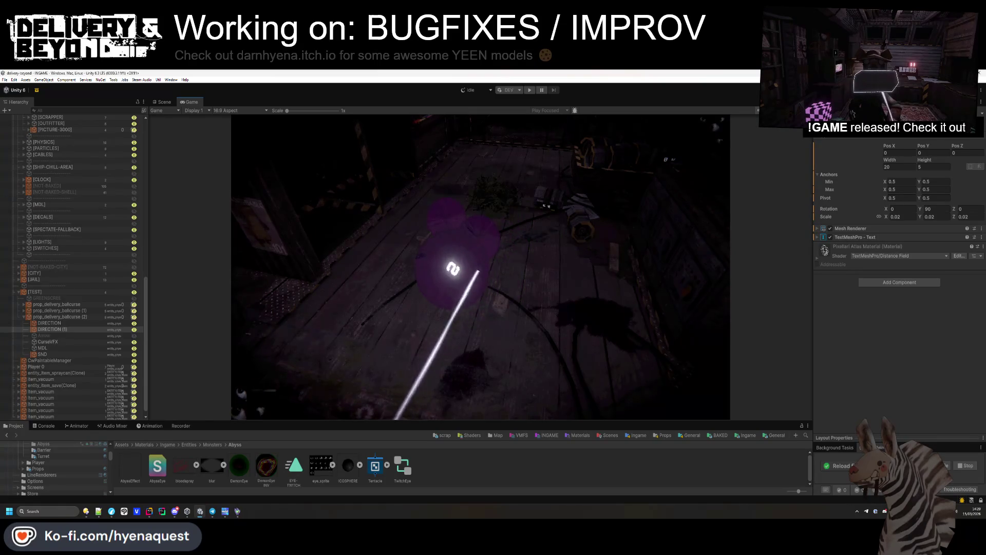
{"action": "left_click", "coordinate": [165, 101]}
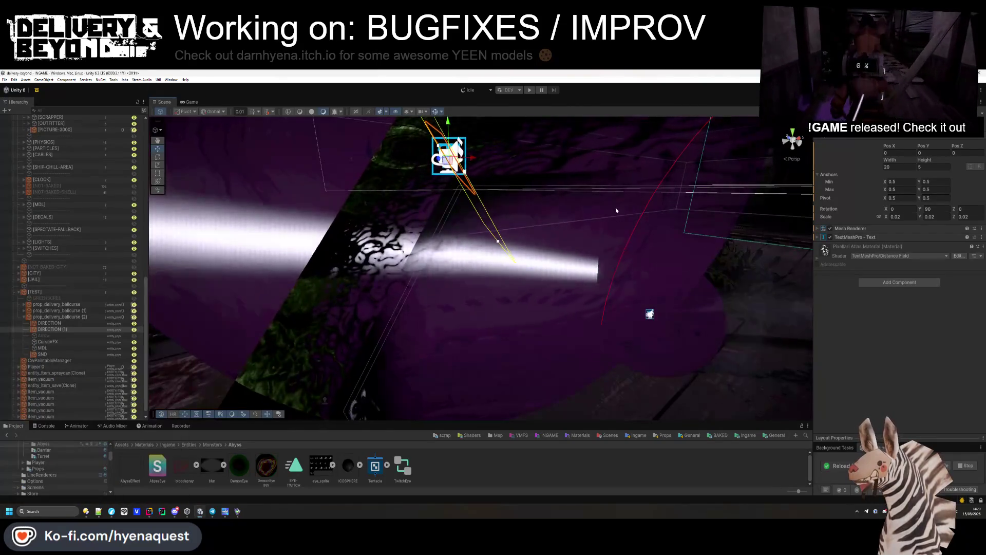
{"action": "key", "text": "f"}
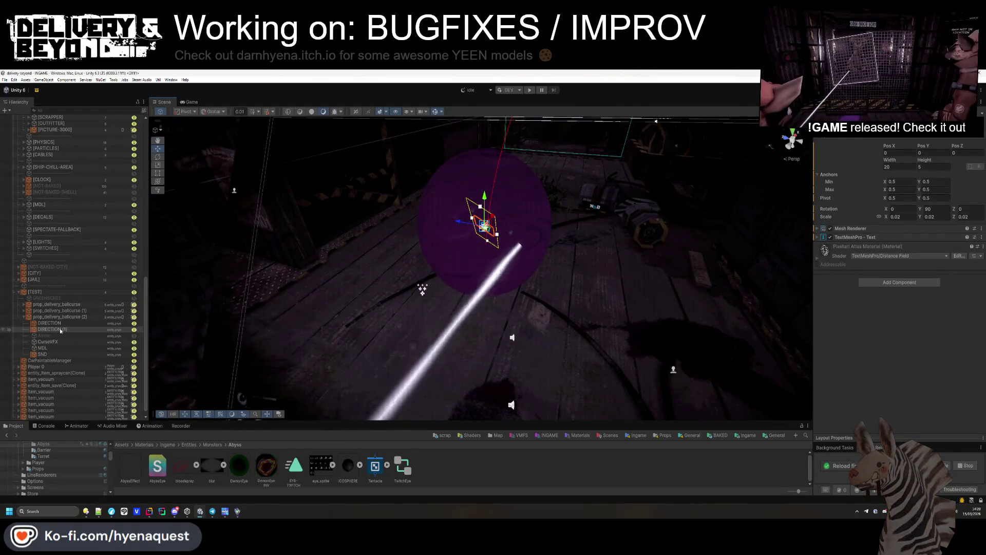
{"action": "key", "text": "Delete"}
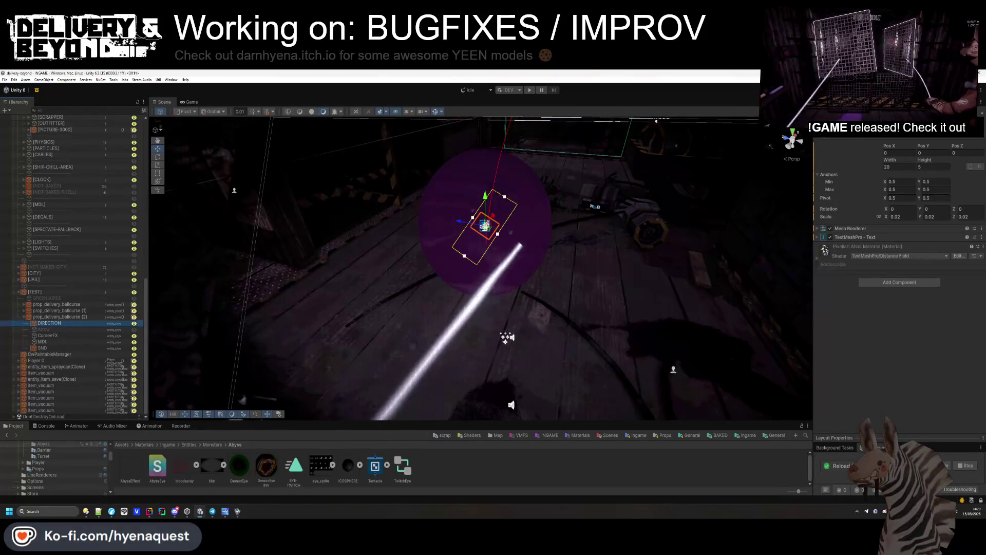
- Try the FENICE-BILLBOARD font with Auto Size off and check it in game
{"action": "left_click", "coordinate": [853, 236]}
{"action": "left_click", "coordinate": [928, 346]}
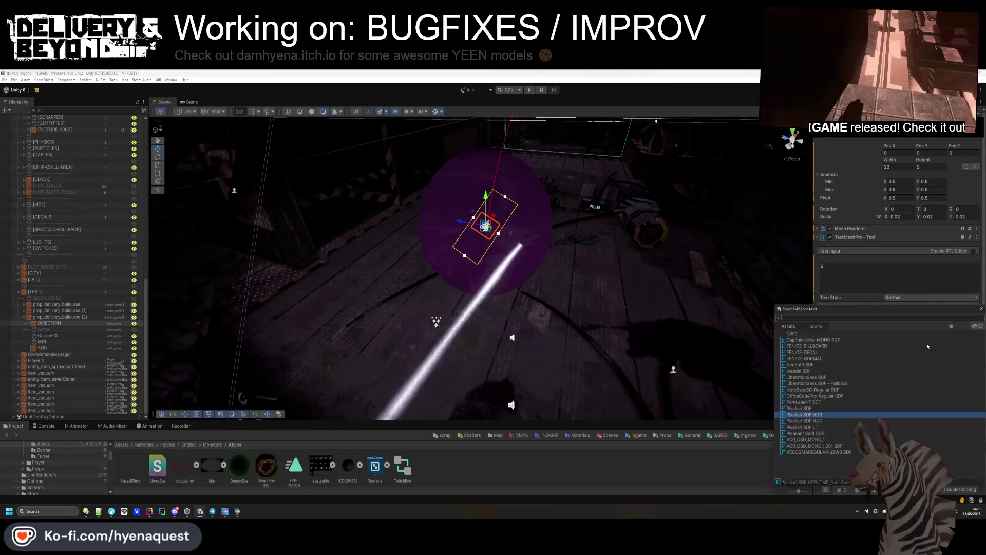
{"action": "double_click", "coordinate": [807, 346]}
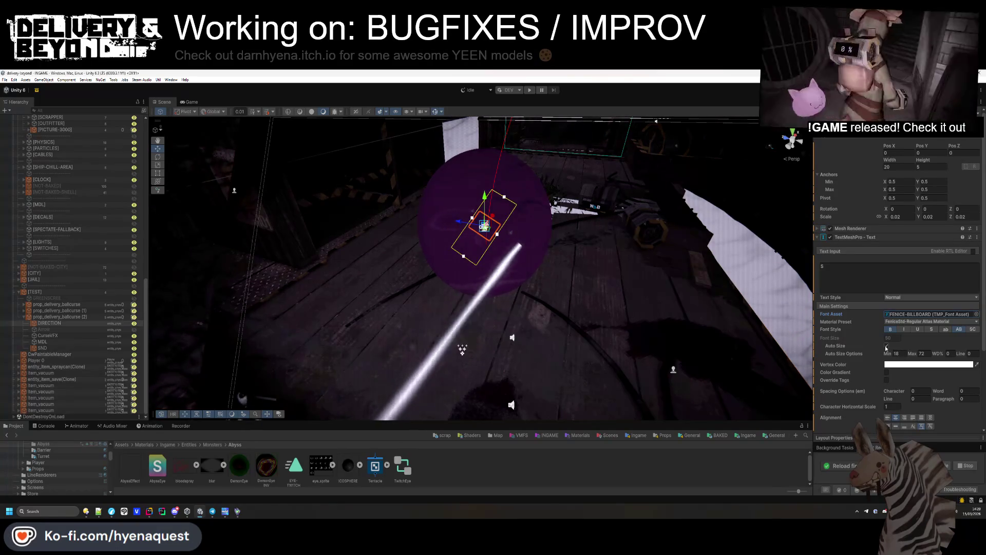
{"action": "left_click", "coordinate": [885, 346]}
{"action": "left_click", "coordinate": [190, 101]}
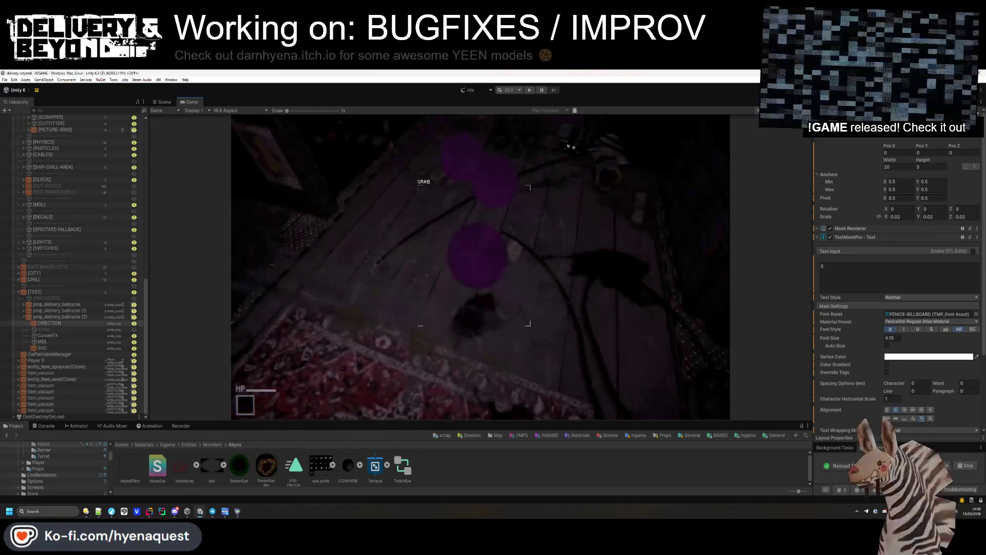
{"action": "key", "text": "super"}
- Set the label font to Pixellari SDF HDR with Auto Size enabled
{"action": "left_click", "coordinate": [975, 314]}
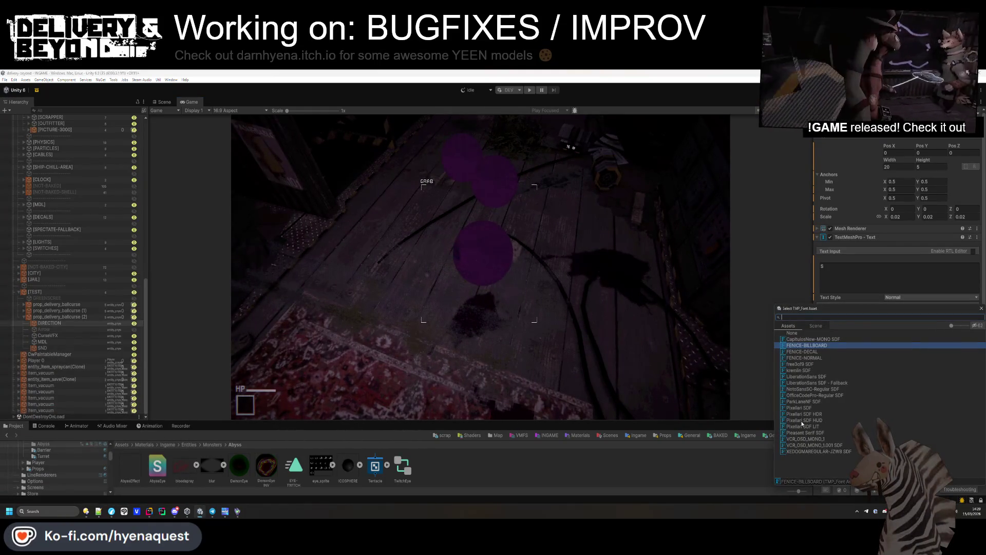
{"action": "double_click", "coordinate": [809, 415]}
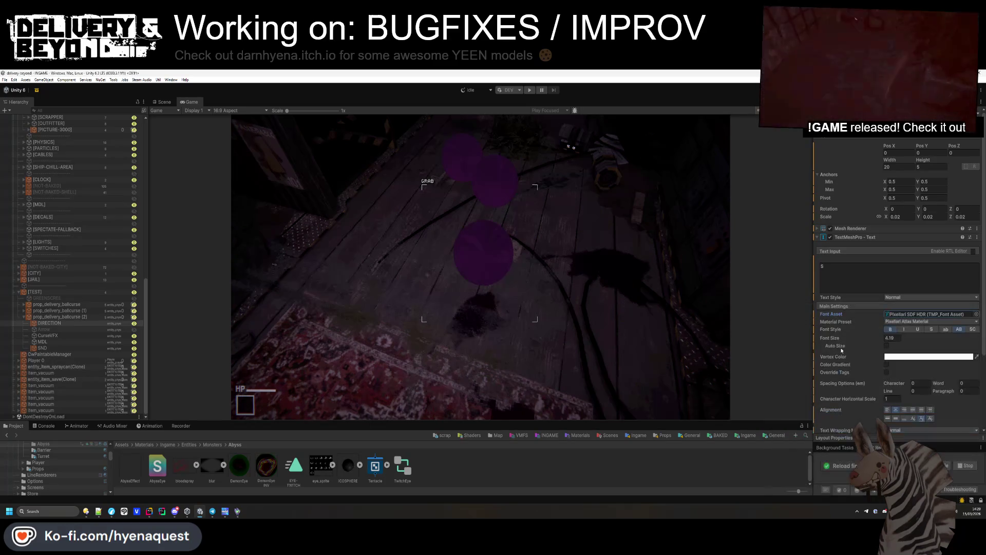
{"action": "left_click", "coordinate": [886, 346]}
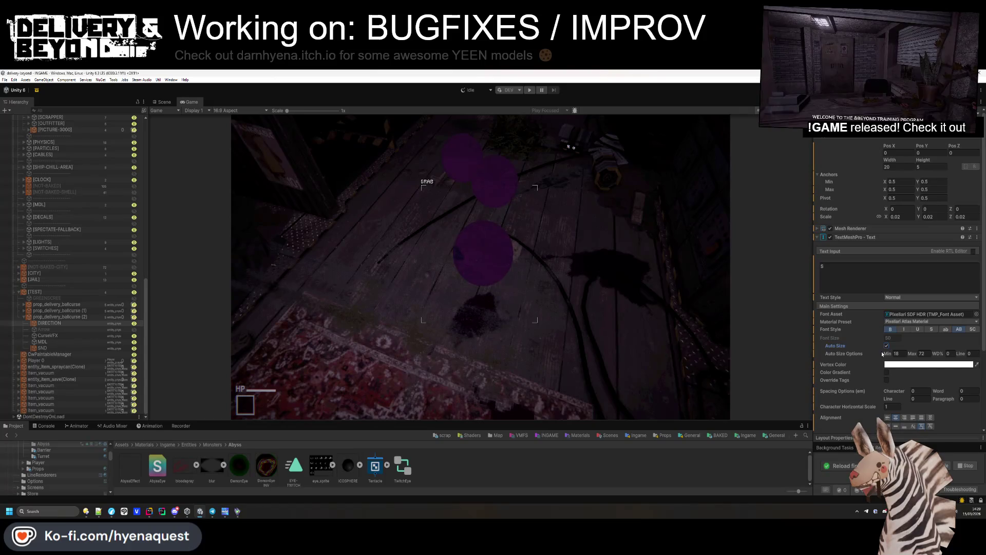
{"action": "scroll", "coordinate": [897, 303], "scroll_direction": "down", "scroll_amount": 4}
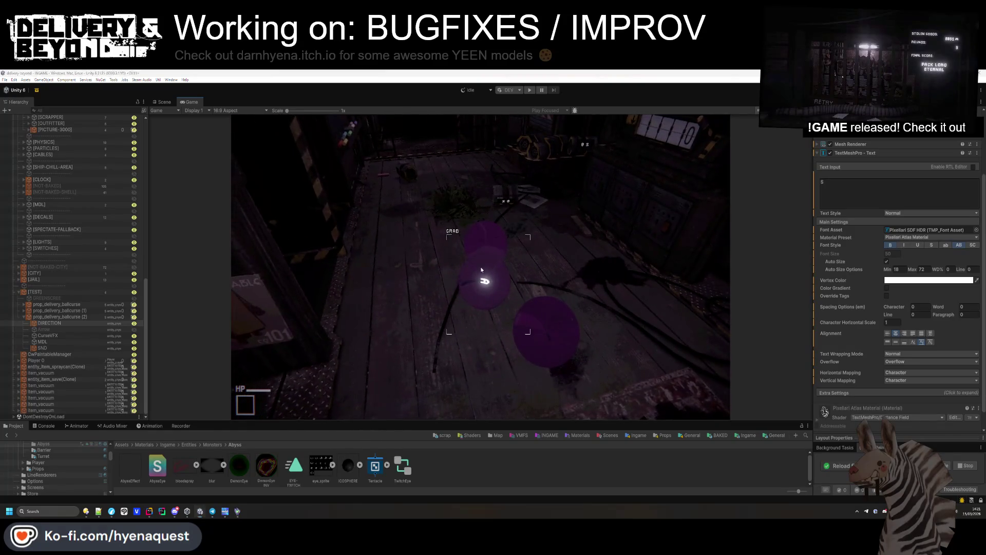
- Set the ICOSPHERE model's mesh compression to High in its import settings
{"action": "key", "text": "super"}
{"action": "left_click", "coordinate": [476, 467]}
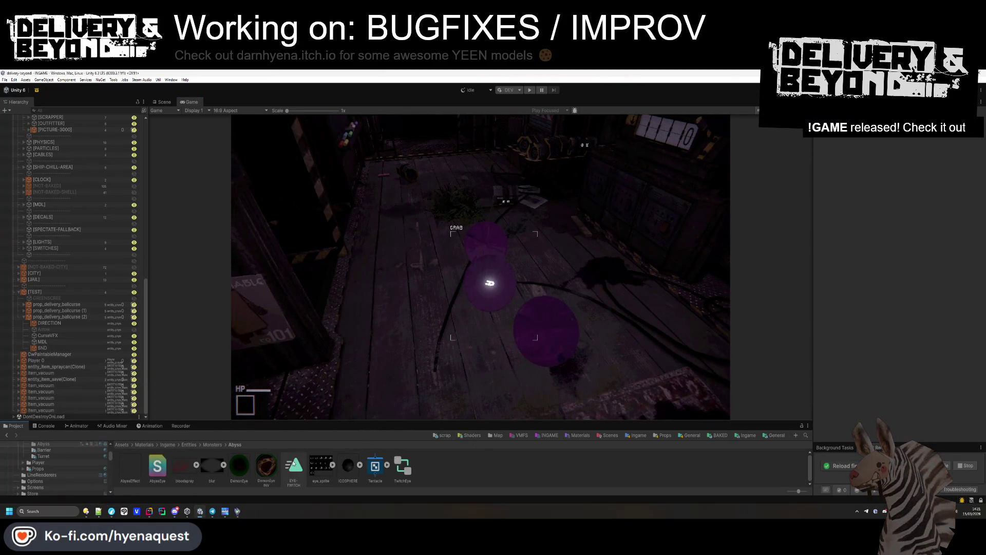
{"action": "left_click", "coordinate": [347, 465]}
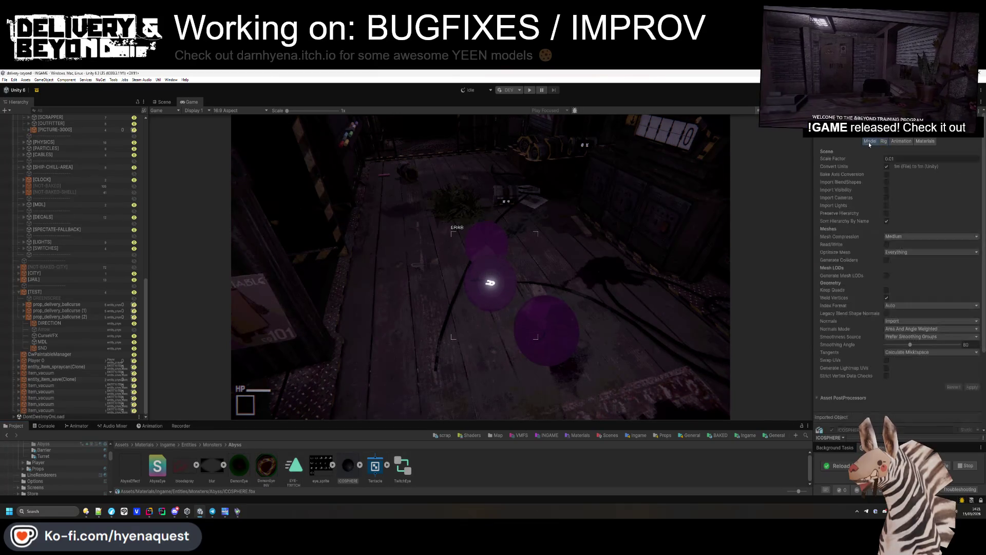
{"action": "left_click", "coordinate": [904, 236]}
{"action": "left_click", "coordinate": [896, 258]}
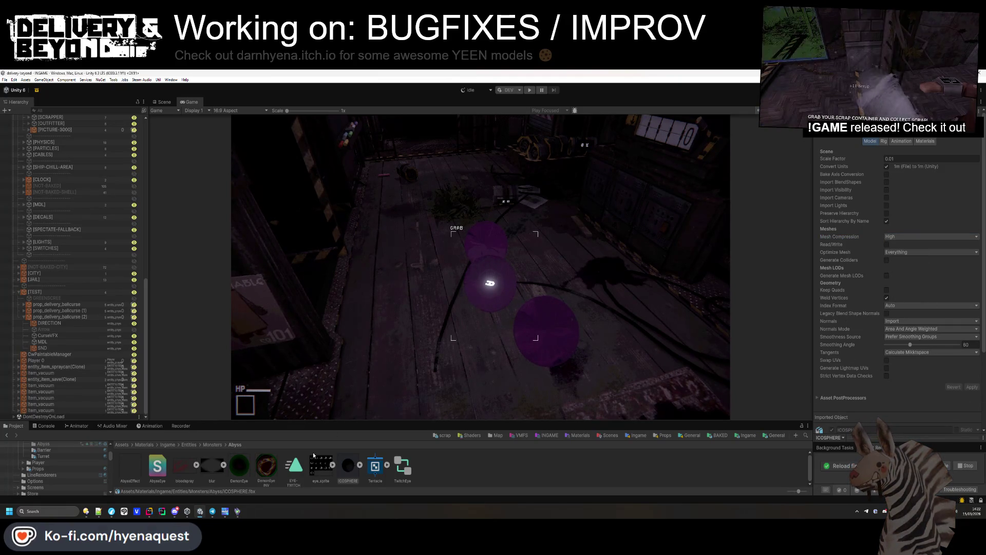
- On the DemonEyeINV material, set both Cull Mode and Cull Mode Reverse to Back
{"action": "left_click", "coordinate": [263, 470]}
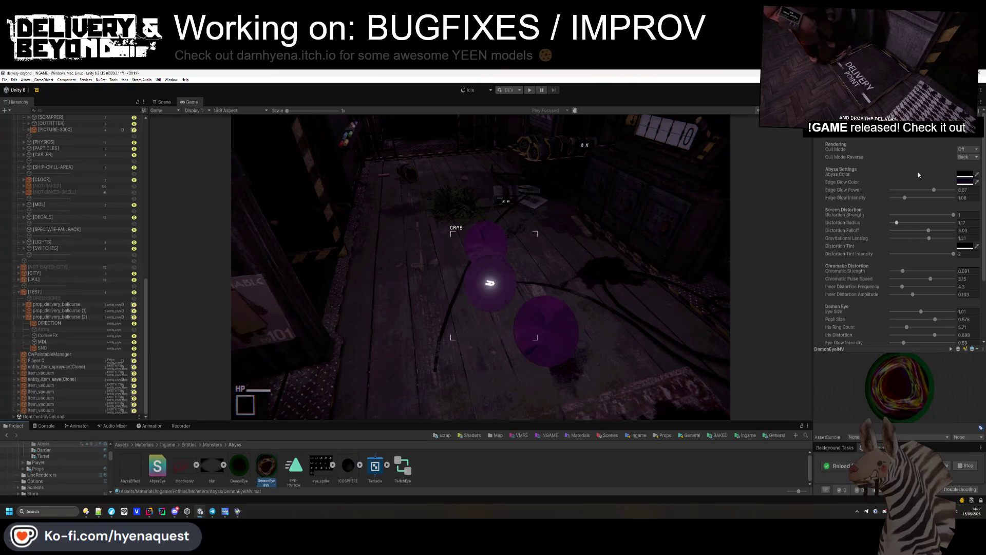
{"action": "left_click", "coordinate": [963, 165]}
{"action": "left_click", "coordinate": [968, 156]}
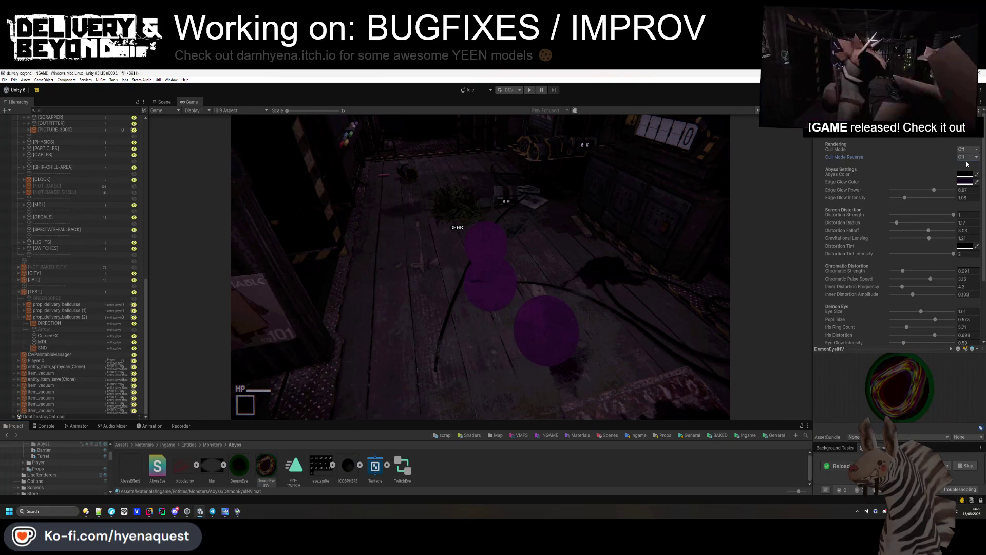
{"action": "left_click", "coordinate": [966, 178]}
{"action": "left_click", "coordinate": [967, 149]}
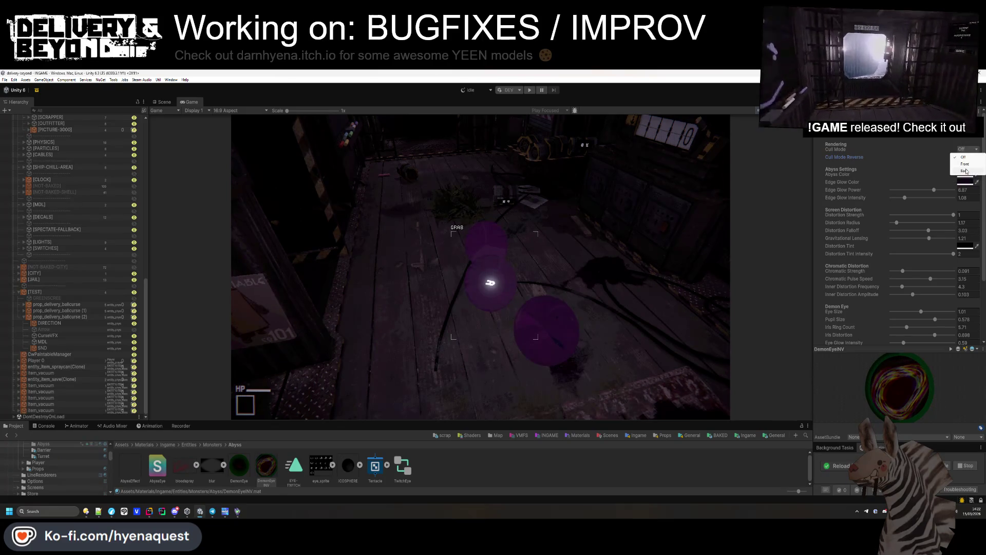
{"action": "left_click", "coordinate": [966, 170]}
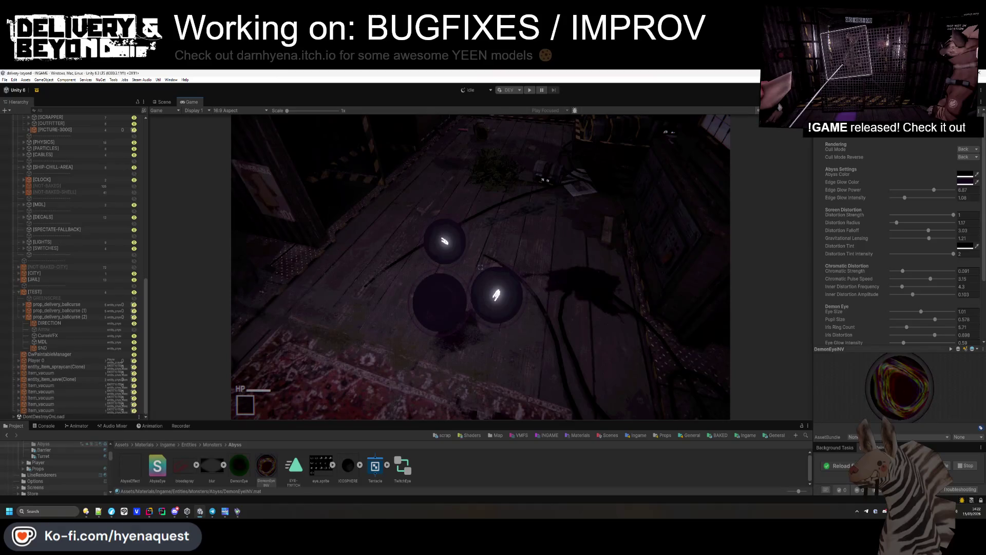
{"action": "left_click", "coordinate": [967, 157]}
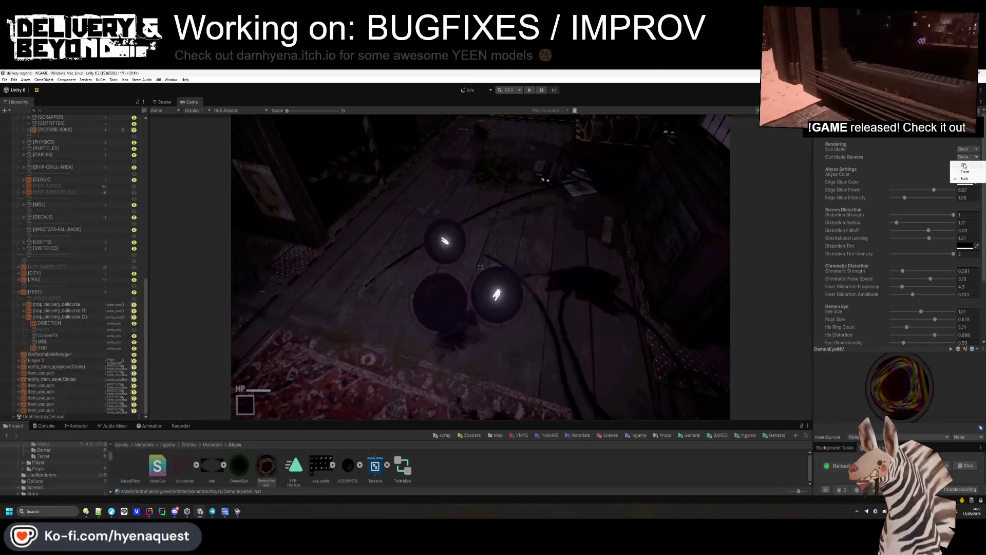
{"action": "left_click", "coordinate": [966, 152]}
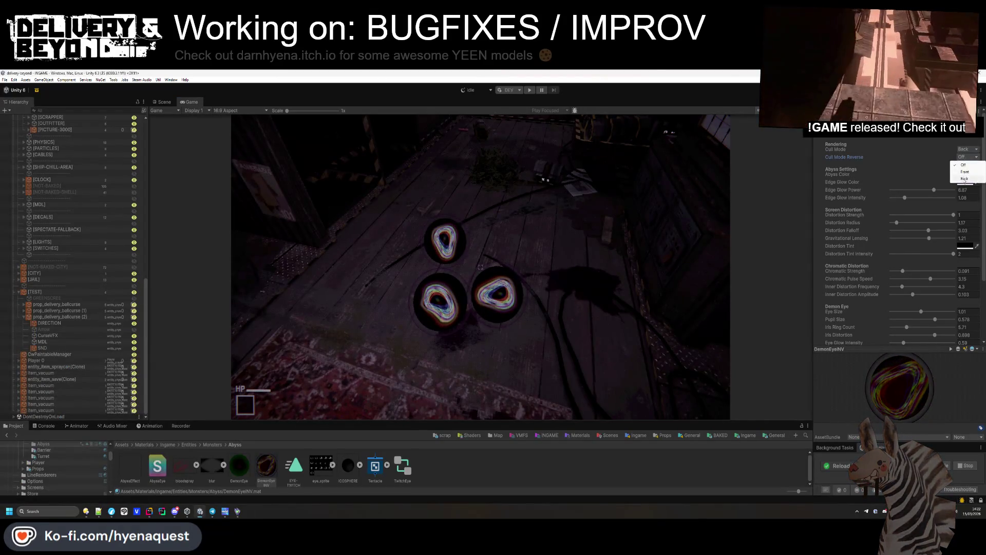
{"action": "left_click", "coordinate": [966, 153]}
{"action": "left_click", "coordinate": [965, 164]}
{"action": "left_click", "coordinate": [966, 150]}
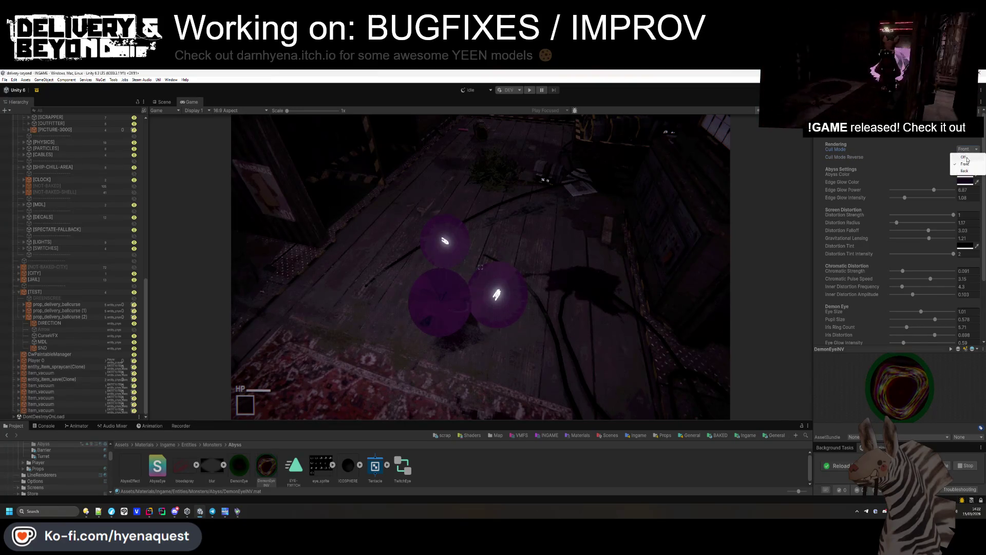
{"action": "left_click", "coordinate": [964, 171]}
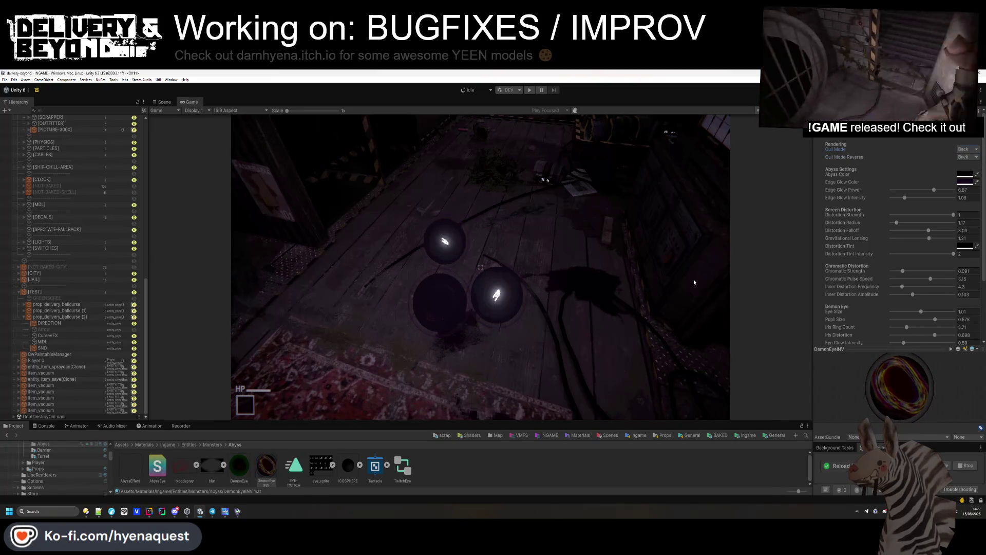
- Retune distortion: Distortion Strength 1, Tint Intensity 0.63, Gravitational Lensing about 1.19
{"action": "left_click_drag", "start_coordinate": [934, 189], "coordinate": [923, 193]}
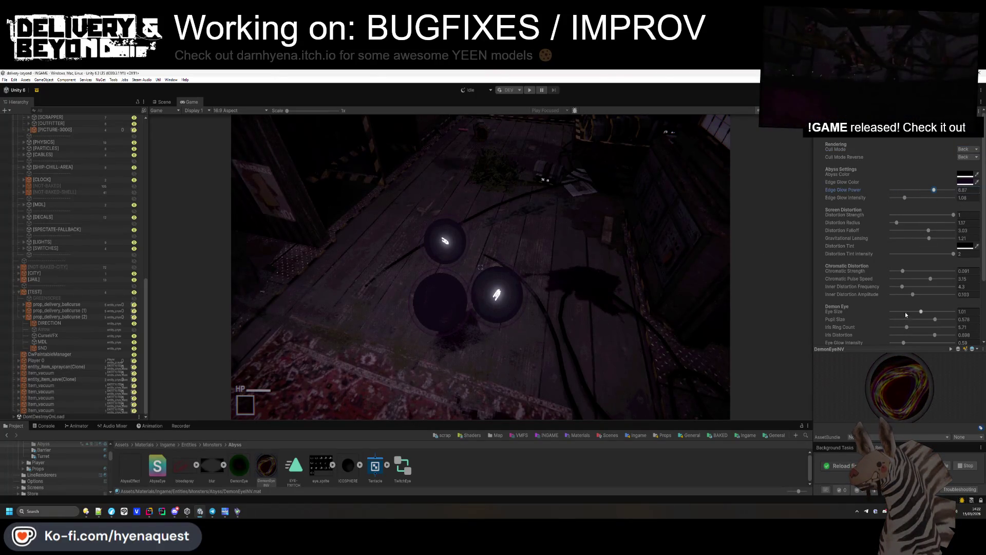
{"action": "key", "text": "ctrl+z"}
{"action": "scroll", "coordinate": [919, 304], "scroll_direction": "down", "scroll_amount": 1}
{"action": "left_click", "coordinate": [908, 194]}
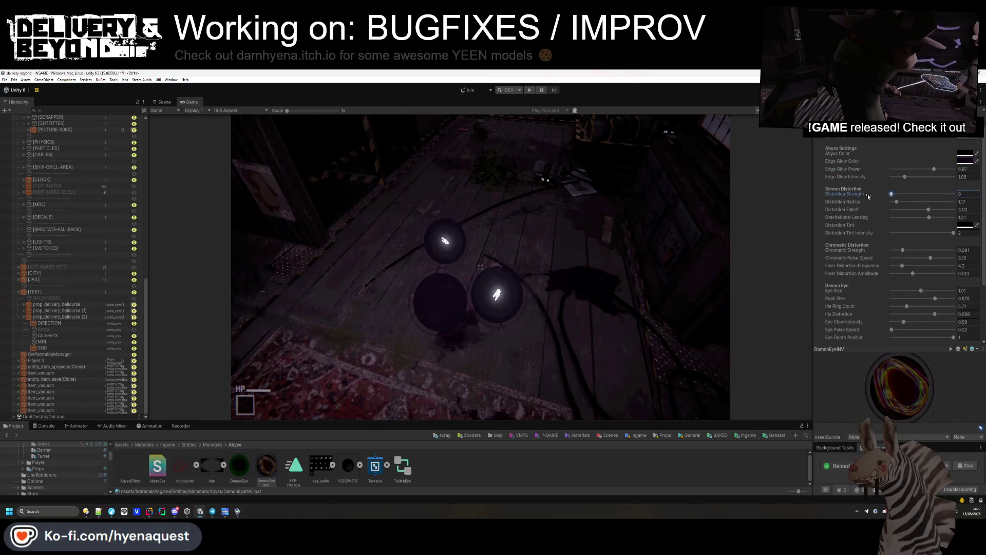
{"action": "left_click_drag", "start_coordinate": [938, 195], "coordinate": [954, 197]}
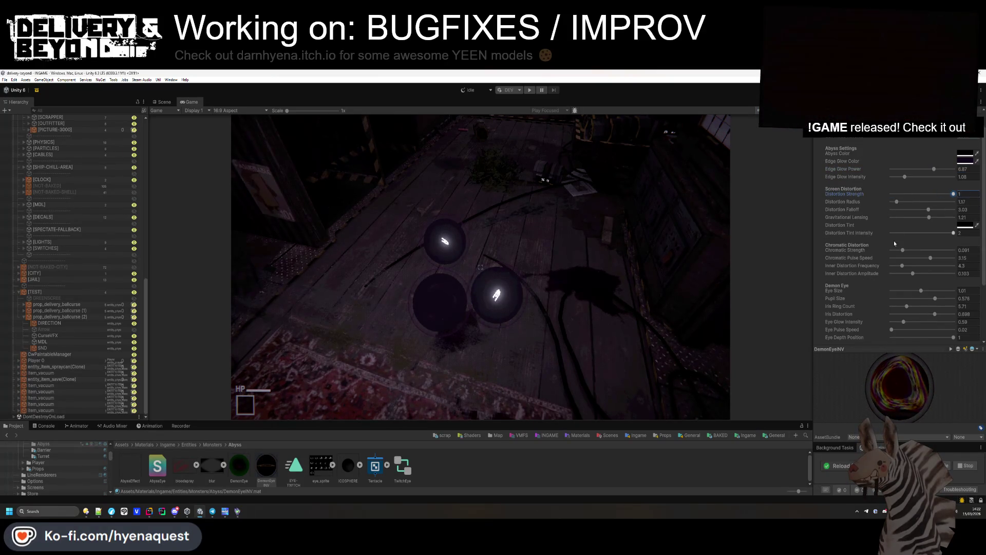
{"action": "left_click", "coordinate": [959, 226]}
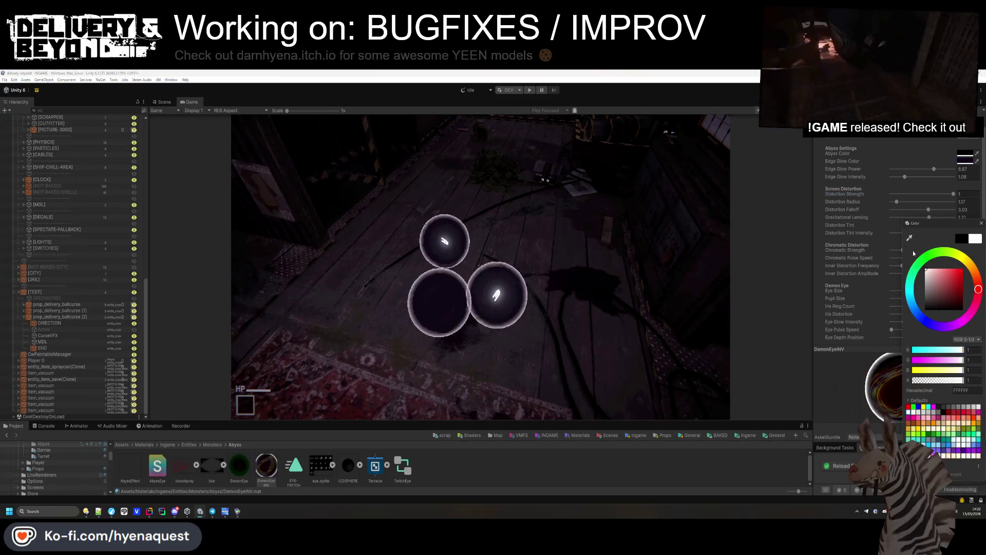
{"action": "key", "text": "Escape"}
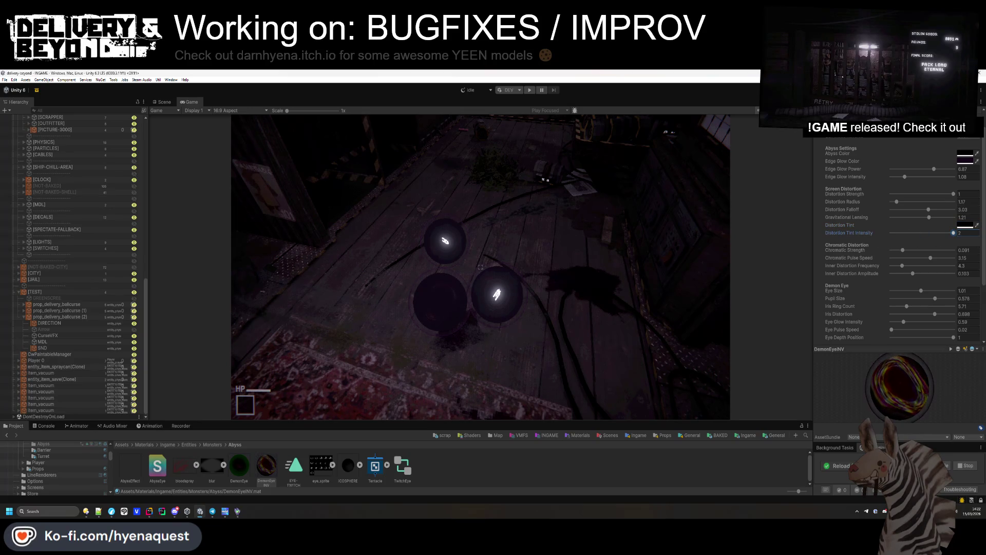
{"action": "left_click", "coordinate": [912, 232]}
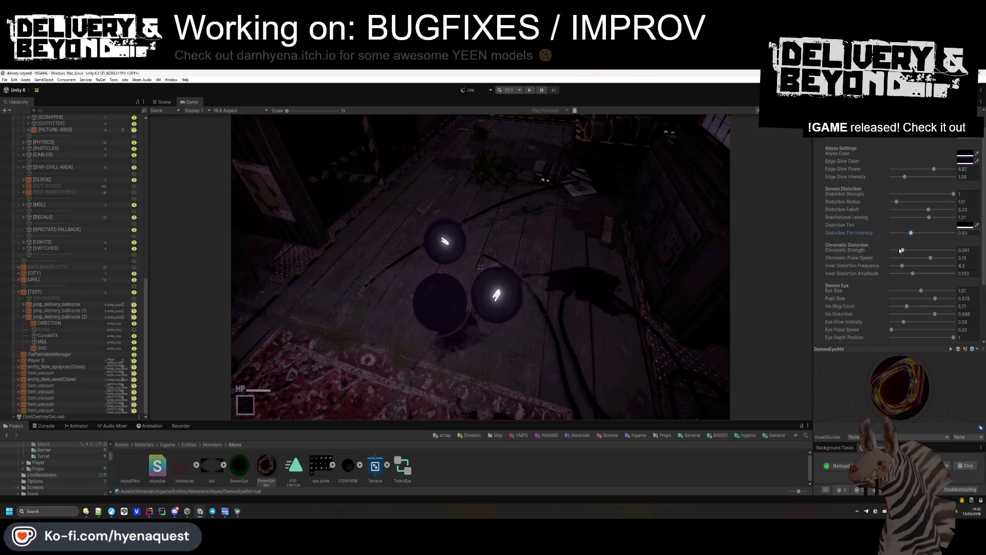
{"action": "left_click", "coordinate": [926, 219]}
{"action": "mouse_move", "coordinate": [908, 224]}
{"action": "left_mouse_down"}
{"action": "mouse_move", "coordinate": [947, 218]}
{"action": "mouse_move", "coordinate": [928, 217]}
{"action": "left_mouse_up"}
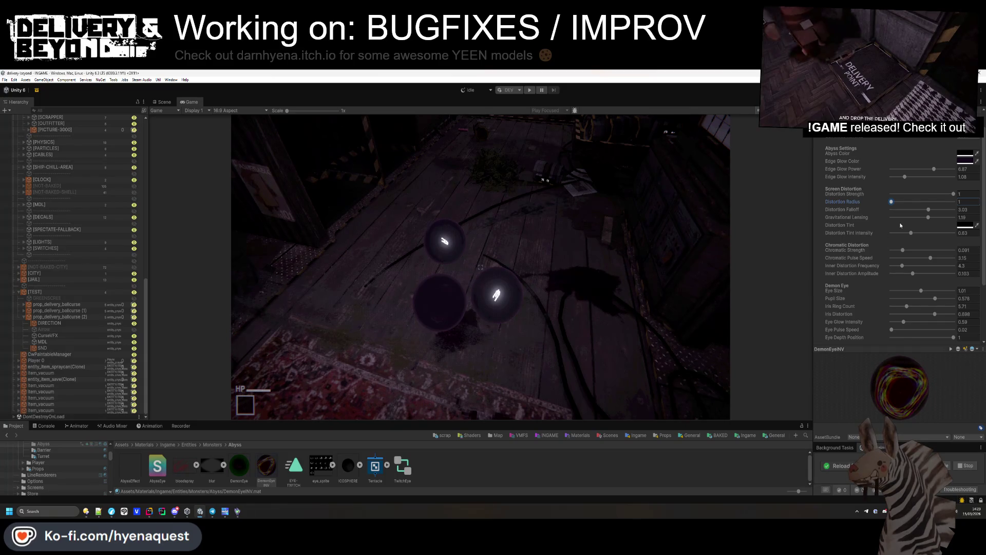
- Play-test the eyes, then fly the Scene camera to the ball props and select SND
{"action": "left_click", "coordinate": [452, 366]}
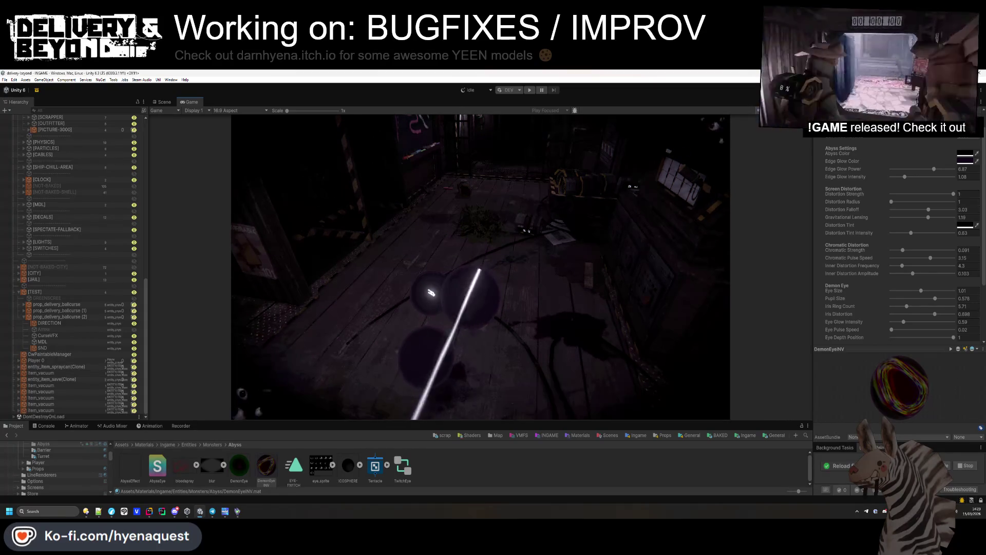
{"action": "left_click", "coordinate": [164, 102]}
{"action": "mouse_move", "coordinate": [212, 140]}
{"action": "left_mouse_down"}
{"action": "mouse_move", "coordinate": [449, 292]}
{"action": "mouse_move", "coordinate": [651, 283]}
{"action": "mouse_move", "coordinate": [442, 296]}
{"action": "mouse_move", "coordinate": [406, 282]}
{"action": "left_mouse_up"}
{"action": "left_click", "coordinate": [364, 266]}
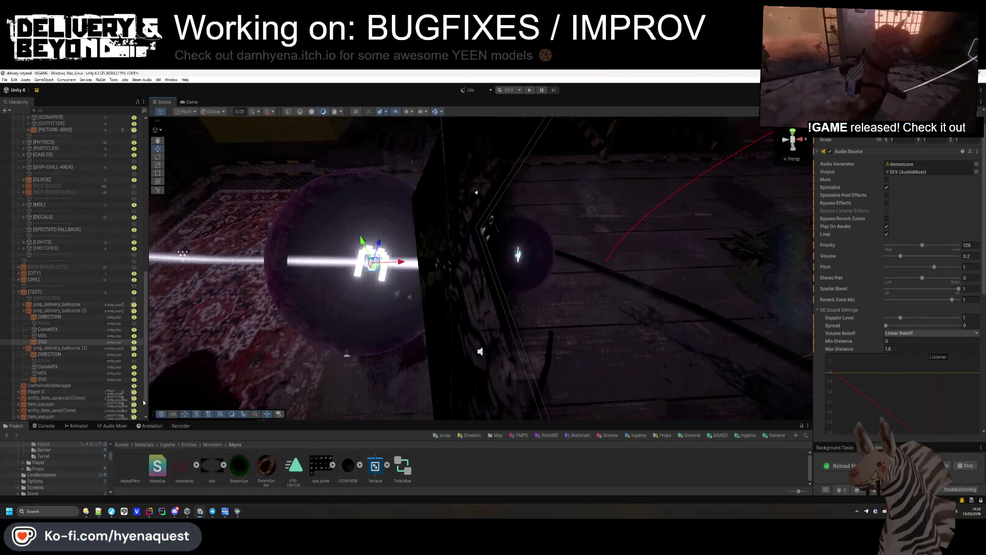
{"action": "left_click", "coordinate": [149, 511]}
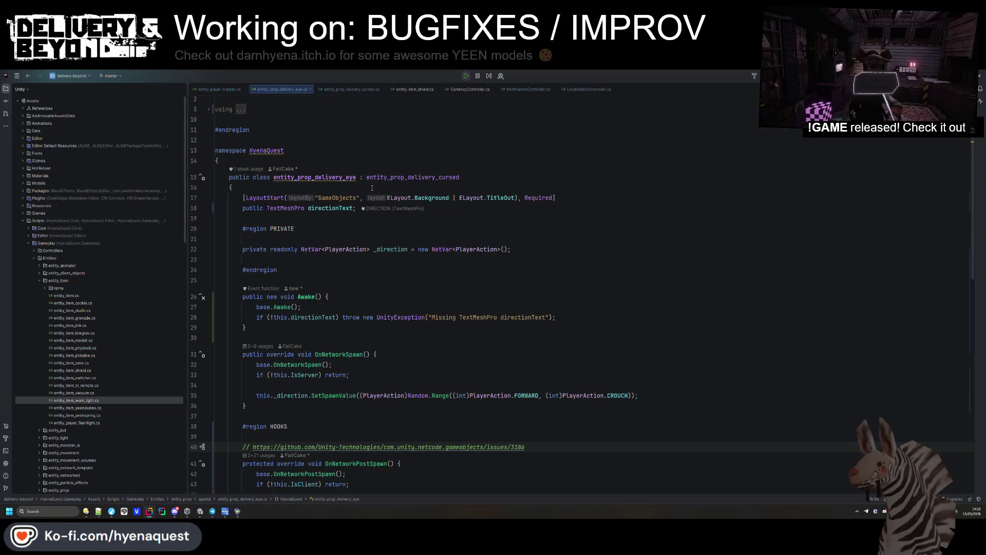
- Add a public void LateUpdate method below OnNetworkSpawn
{"action": "scroll", "coordinate": [295, 250], "scroll_direction": "down", "scroll_amount": 5}
{"action": "left_click", "coordinate": [296, 251]}
{"action": "key", "text": "Return"}
{"action": "key", "text": "Return"}
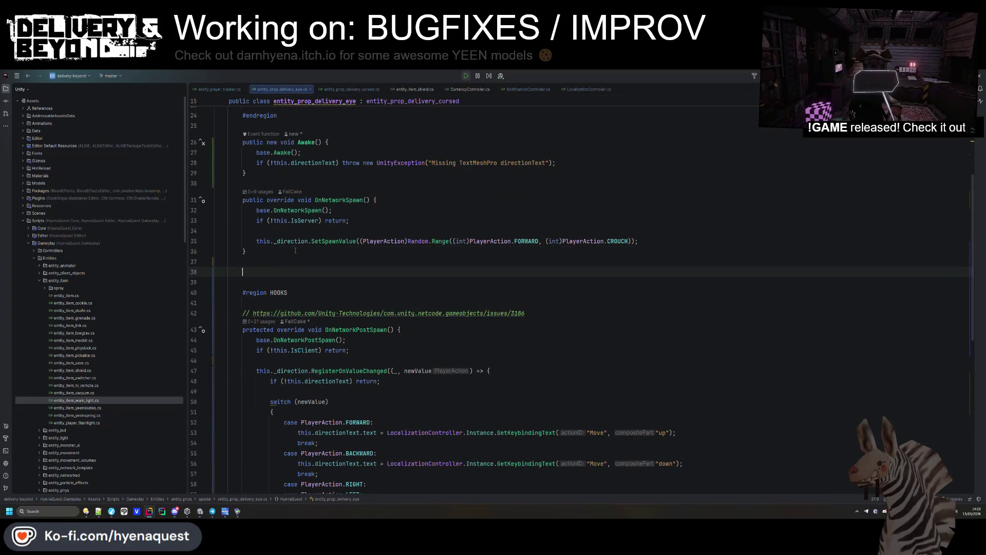
{"action": "key", "text": "Up"}
{"action": "key", "text": "Up"}
{"action": "key", "text": "Up"}
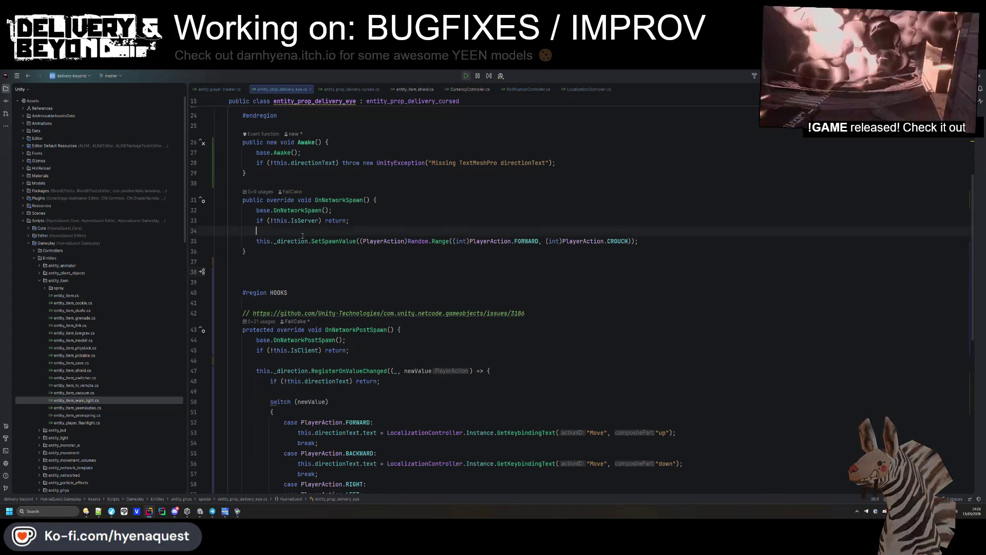
{"action": "key", "text": "BackSpace"}
{"action": "left_click", "coordinate": [277, 270]}
{"action": "type", "text": "public void la"}
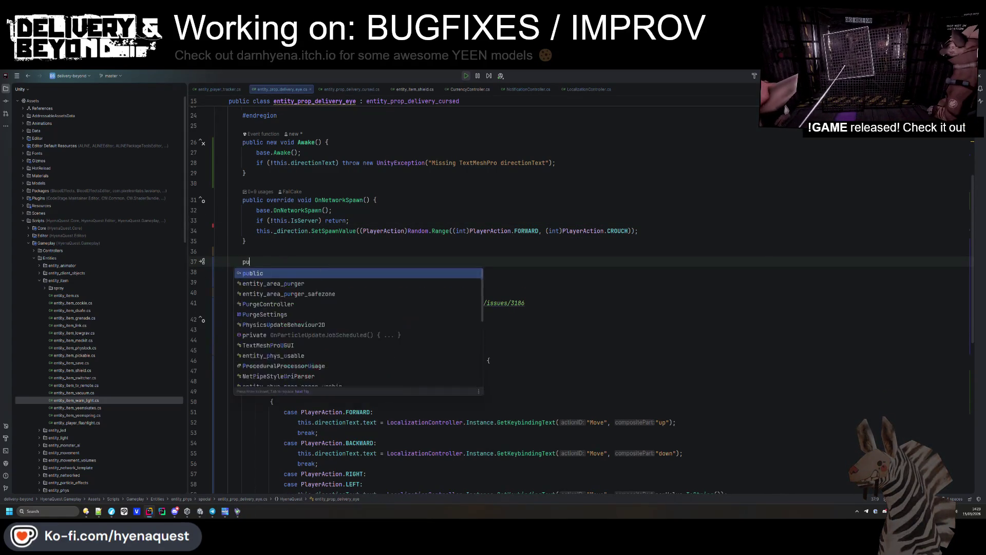
{"action": "key", "text": "Return"}
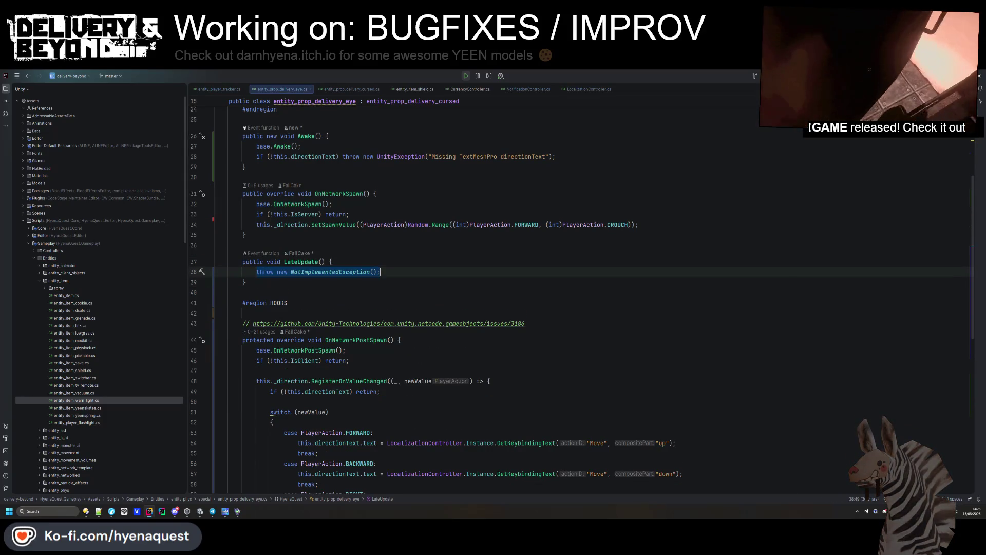
- Return early in LateUpdate unless IsClient, PlayerController.LOCAL and directionText are all set
{"action": "type", "text": "if(!this.is"}
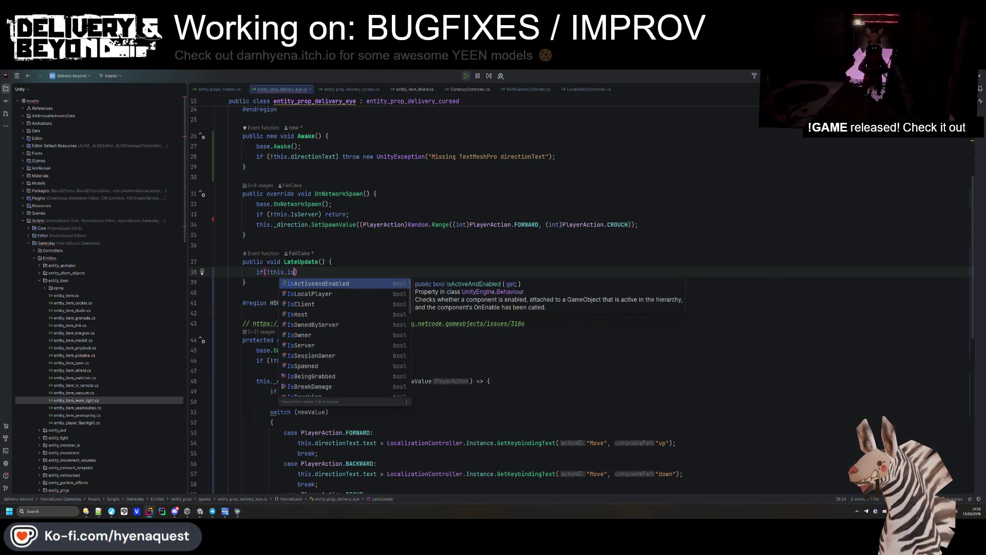
{"action": "type", "text": "c"}
{"action": "key", "text": "Return"}
{"action": "type", "text": ") ret"}
{"action": "key", "text": "Return"}
{"action": "key", "text": "Return"}
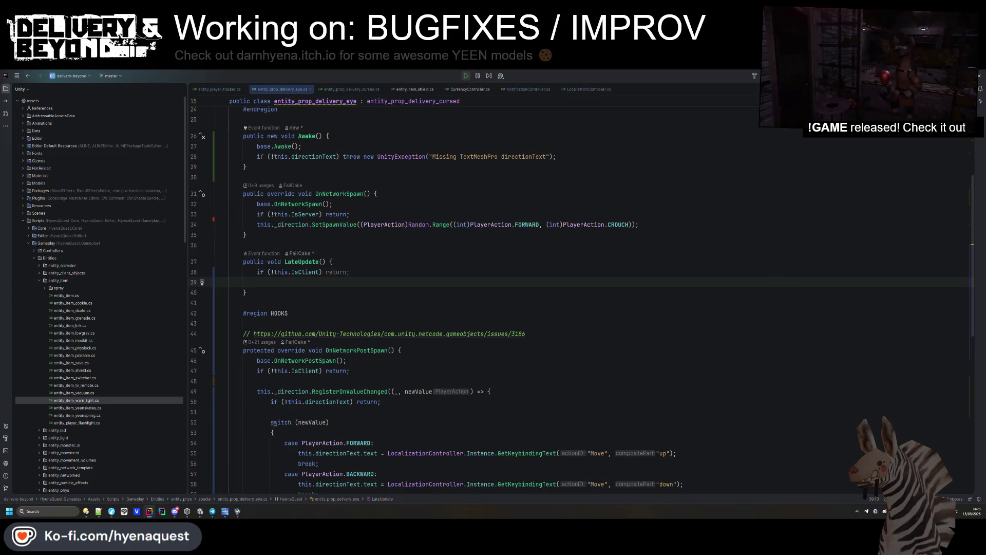
{"action": "left_click", "coordinate": [321, 272]}
{"action": "type", "text": "|| !"}
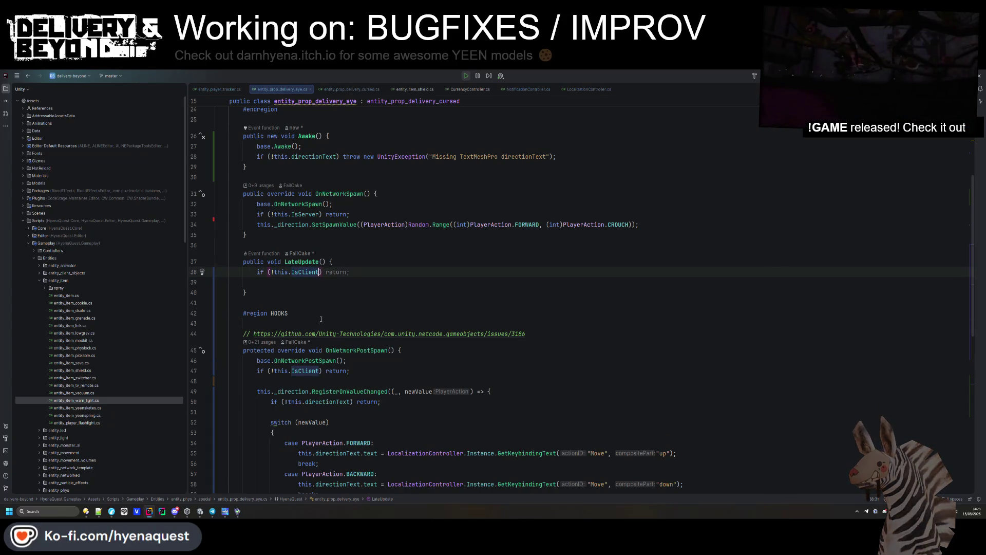
{"action": "type", "text": "PlayerController.LOCAL"}
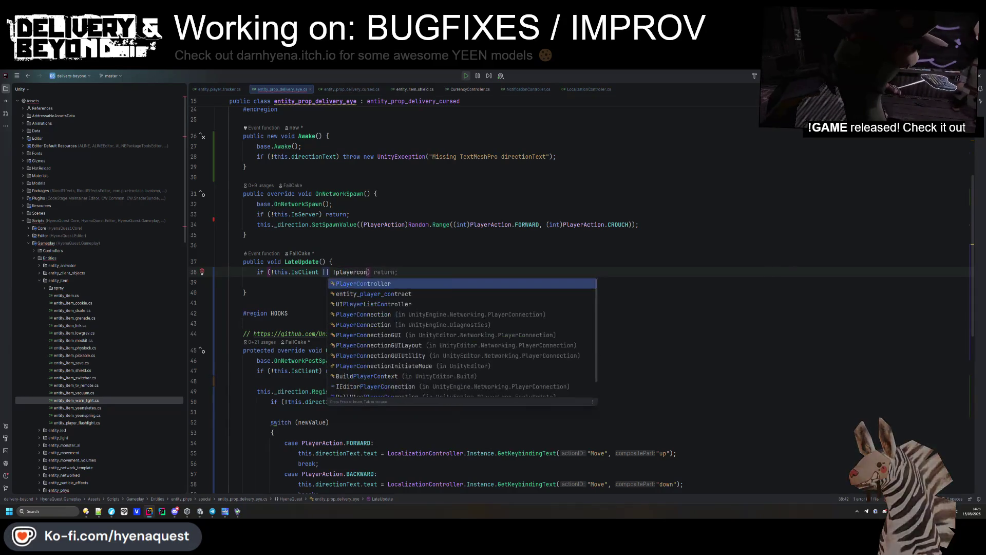
{"action": "key", "text": "ctrl+w"}
{"action": "key", "text": "ctrl+w"}
{"action": "key", "text": "Down"}
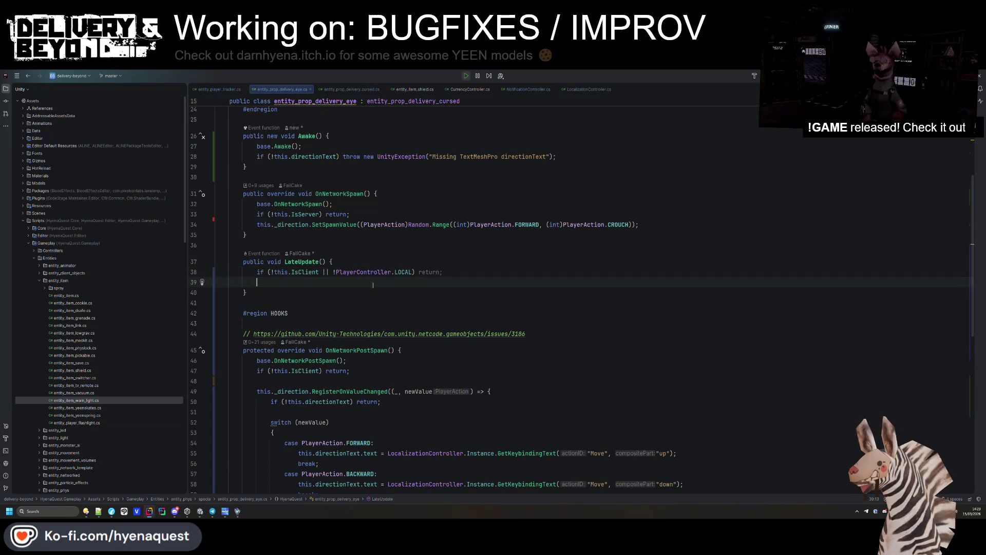
{"action": "left_click", "coordinate": [409, 272]}
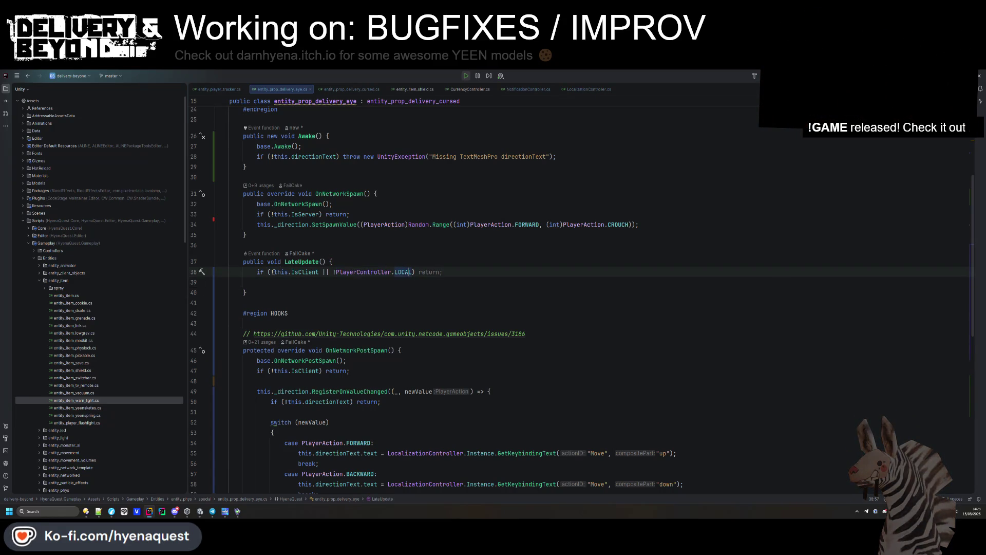
{"action": "key", "text": "Down"}
{"action": "type", "text": "if (!this."}
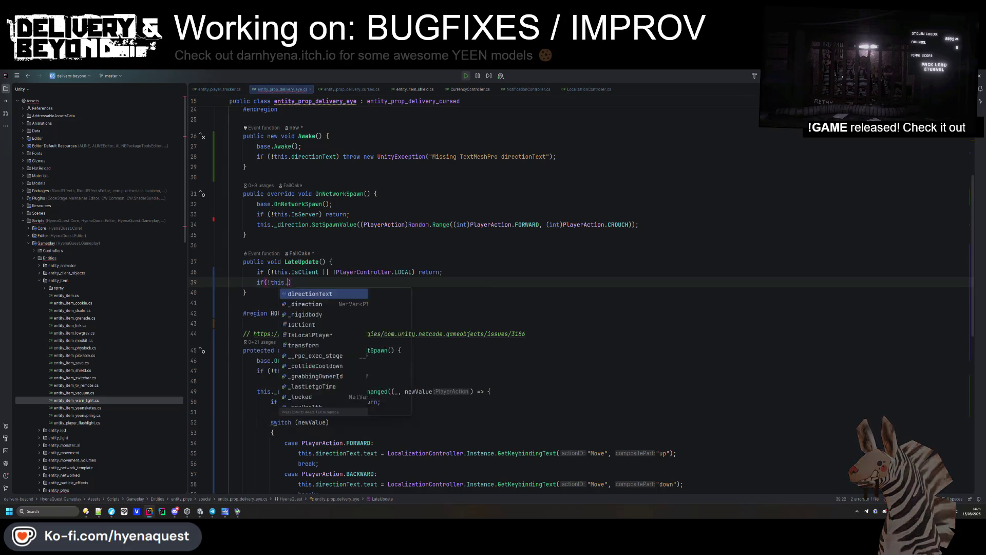
{"action": "type", "text": "directionText) "}
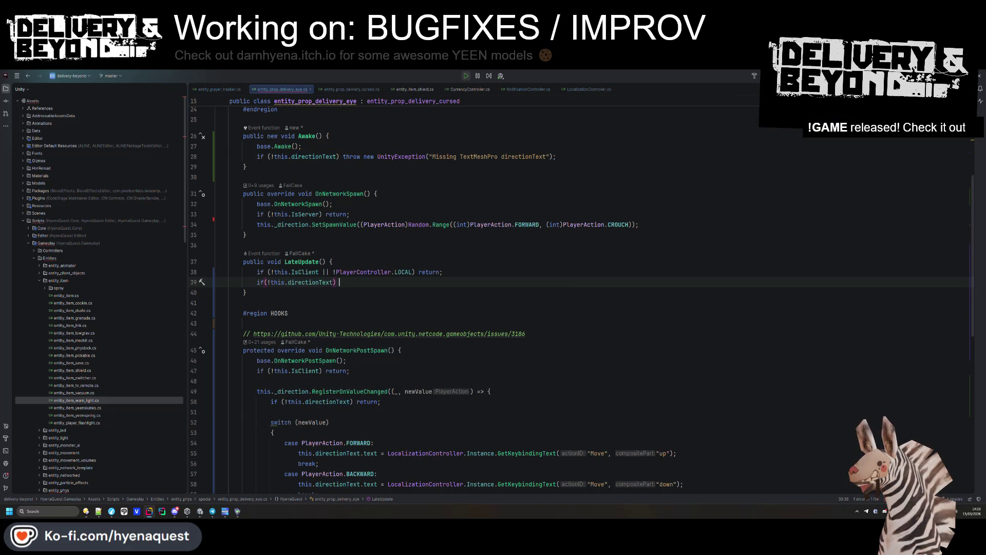
{"action": "type", "text": "return;"}
{"action": "key", "text": "Return"}
{"action": "key", "text": "Return"}
- Add this.directionText.transform.LookAt(PlayerController.LOCAL.transform.position) to LateUpdate
{"action": "type", "text": "tiks"}
{"action": "key", "text": "BackSpace"}
{"action": "key", "text": "BackSpace"}
{"action": "key", "text": "BackSpace"}
{"action": "type", "text": "this.directionText."}
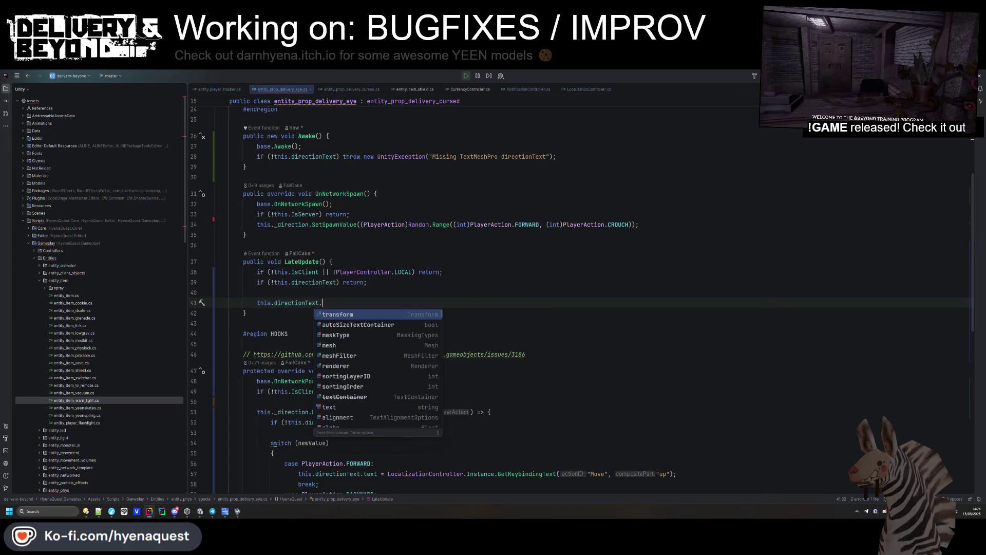
{"action": "type", "text": "transform.LookAt(PlayerController.LOCAL);"}
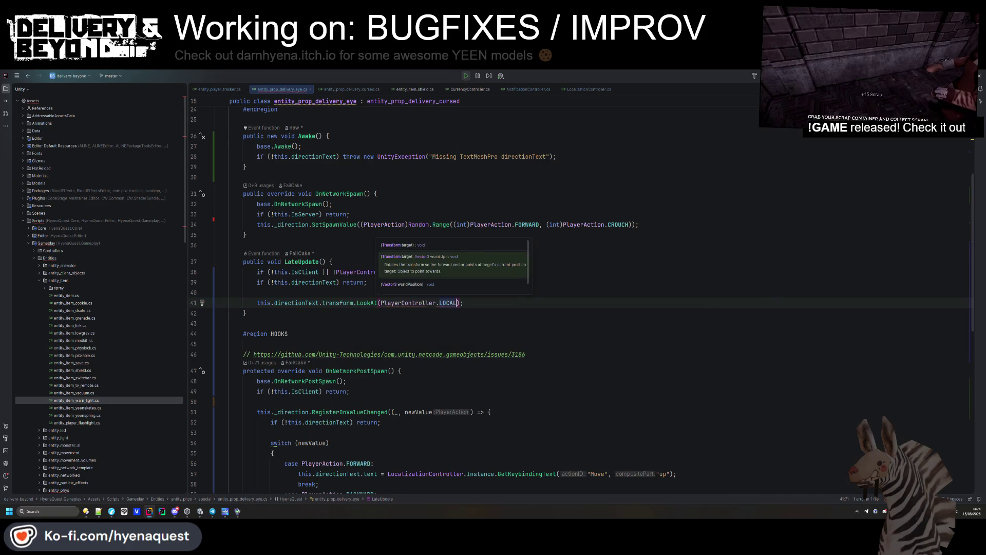
{"action": "key", "text": "Tab"}
{"action": "type", "text": ".tra"}
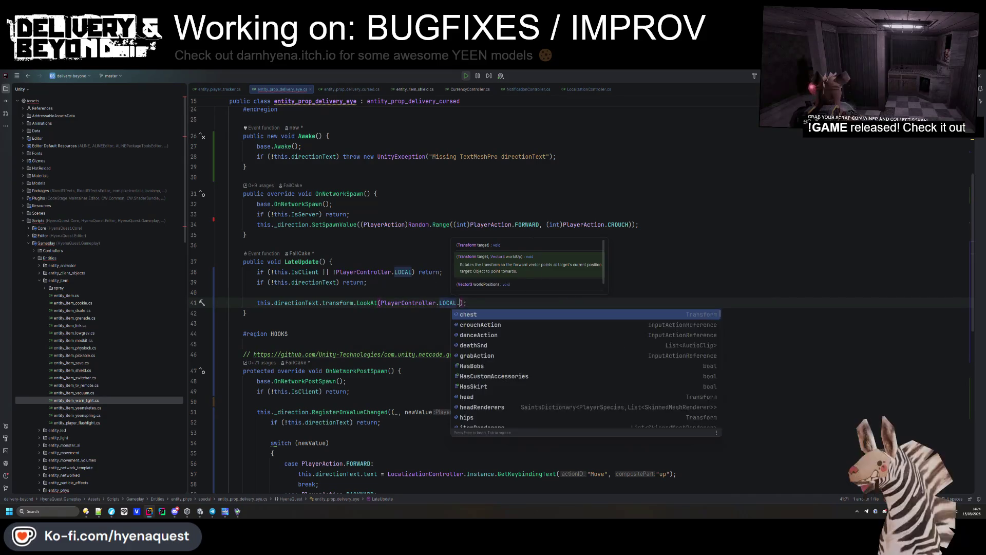
{"action": "key", "text": "Tab"}
{"action": "type", "text": ".position"}
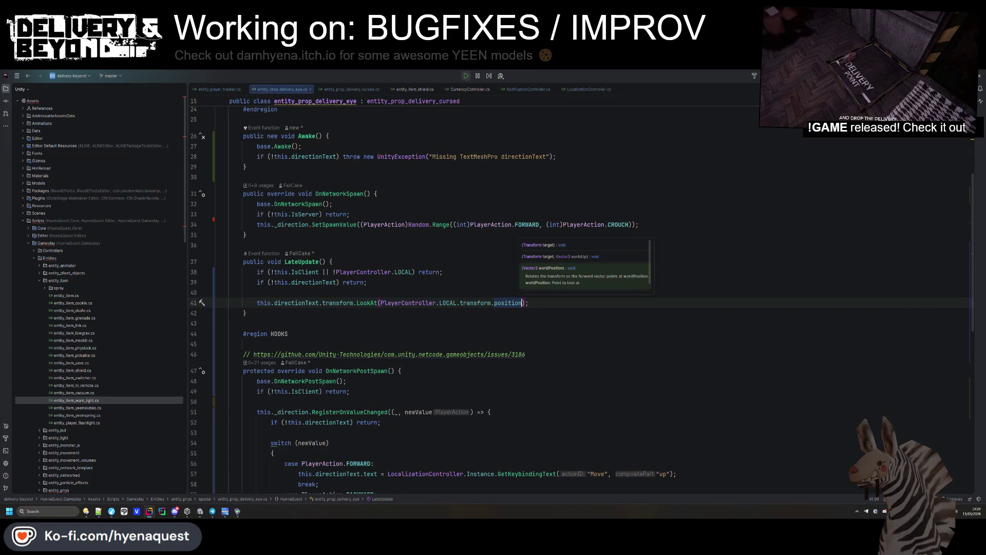
{"action": "key", "text": "alt+Tab"}
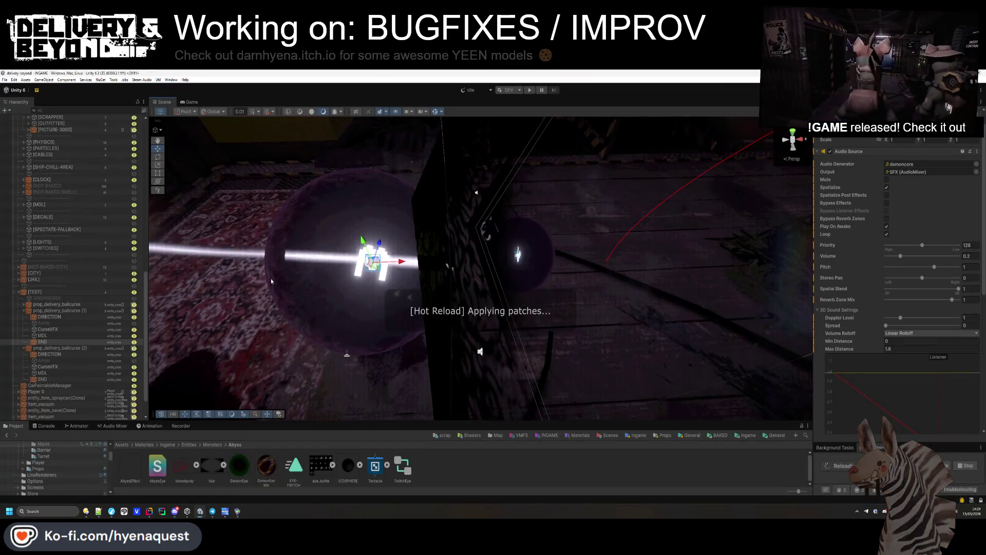
- Append ', Vector3.up' as the world-up argument of the LookAt call
{"action": "left_click", "coordinate": [188, 102]}
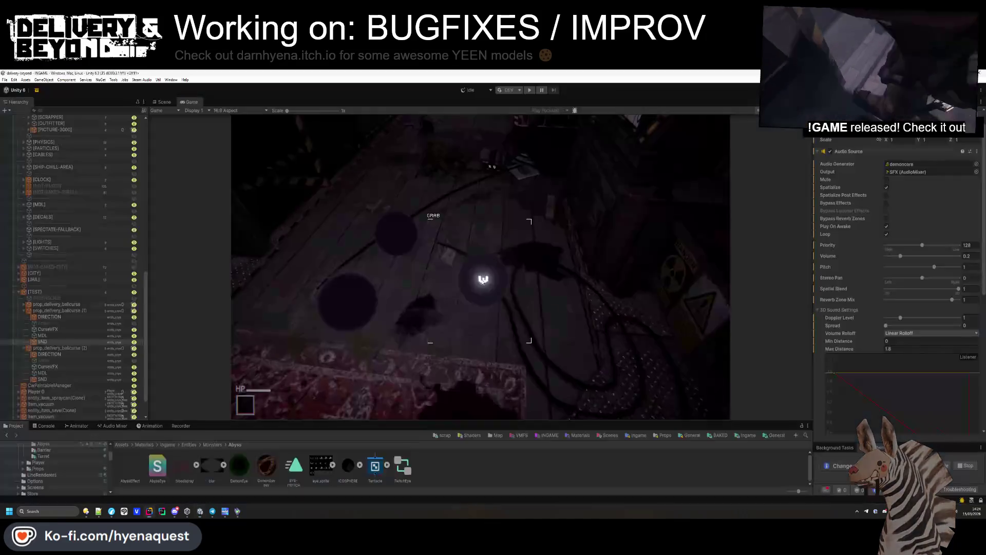
{"action": "key", "text": "super"}
{"action": "key", "text": "alt+Tab"}
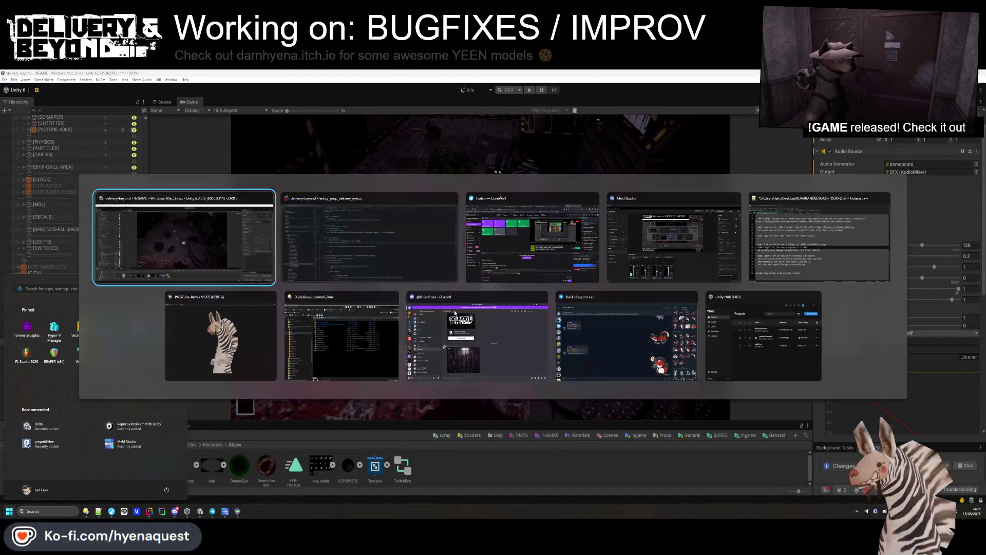
{"action": "left_click", "coordinate": [525, 303]}
{"action": "type", "text": ", "}
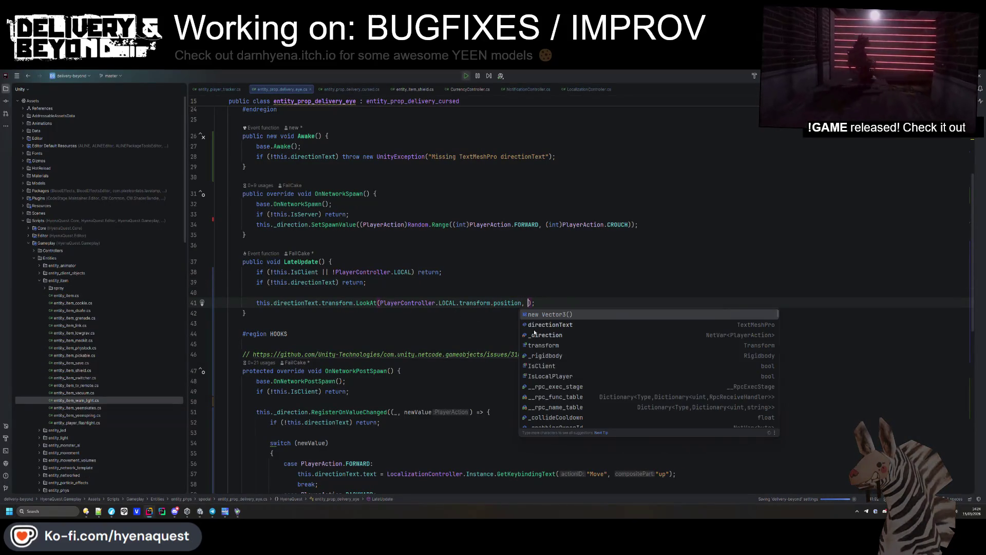
{"action": "type", "text": "Vector3.up"}
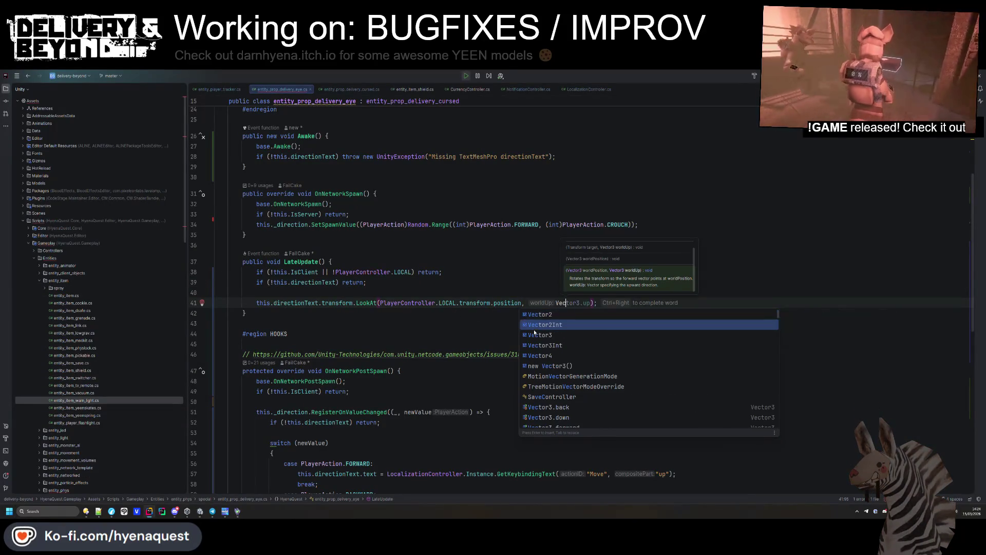
- Replace '.transform.position' with '.view' in the LookAt target, then grab the W ball in Unity
{"action": "key", "text": "alt+Tab"}
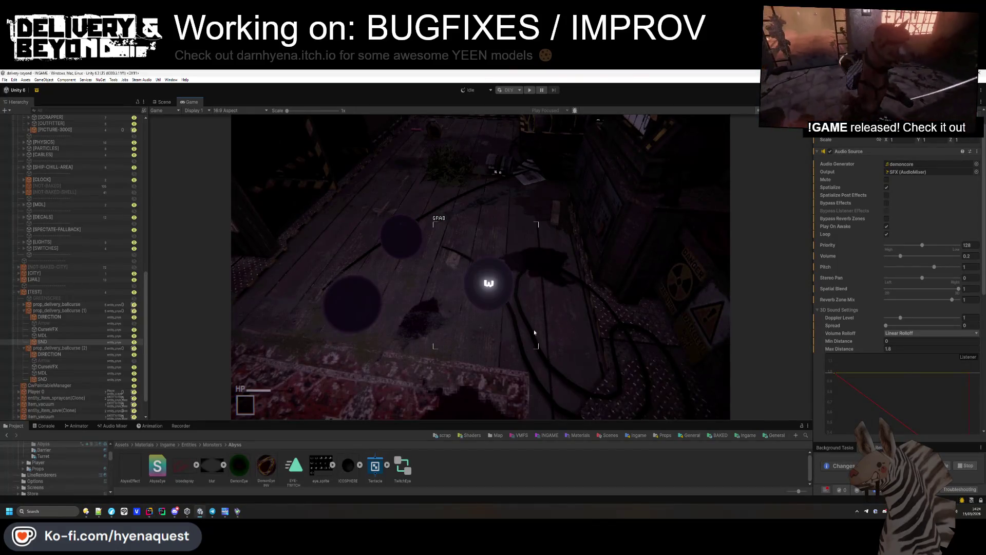
{"action": "key", "text": "alt+Tab"}
{"action": "double_click", "coordinate": [511, 303]}
{"action": "key", "text": "ctrl+w"}
{"action": "type", "text": ".view, Vector3.up);"}
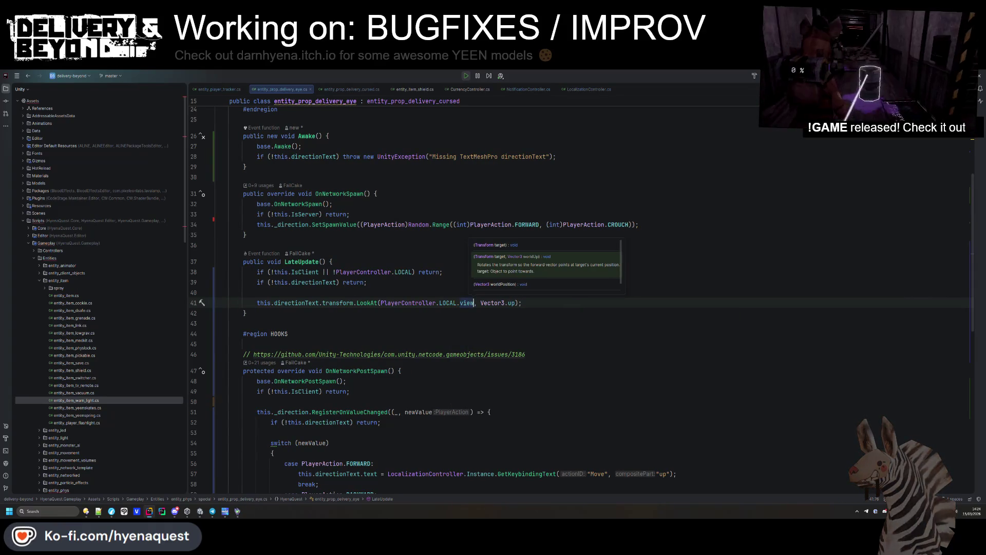
{"action": "key", "text": "alt+Tab"}
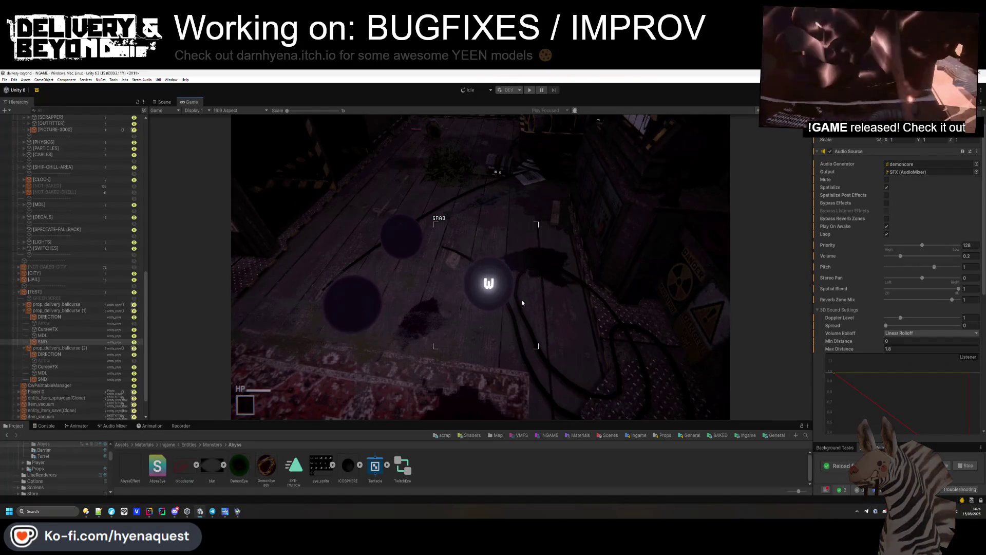
{"action": "left_click", "coordinate": [531, 296]}
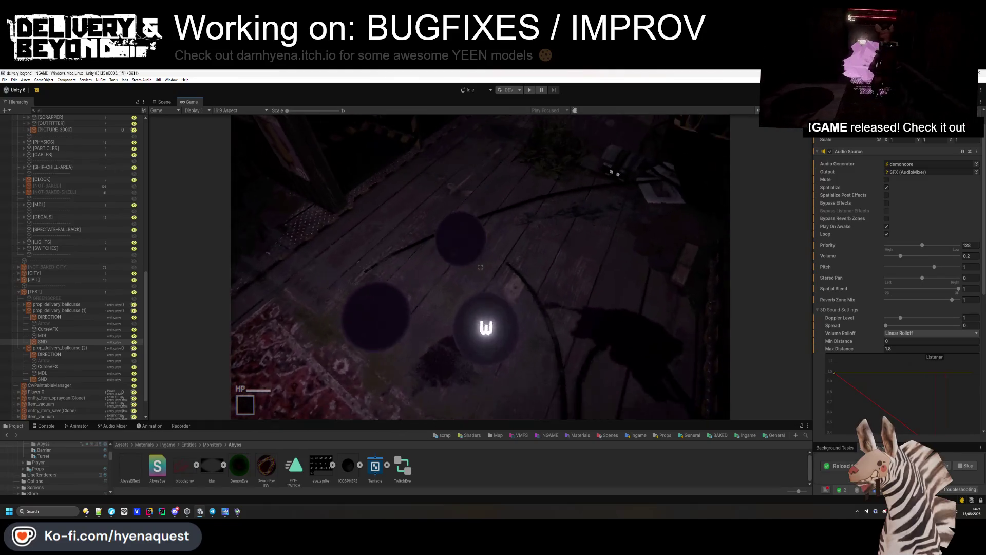
- Play the running game, grabbing the W ball to see how its letter faces the player
{"action": "key", "text": "super"}
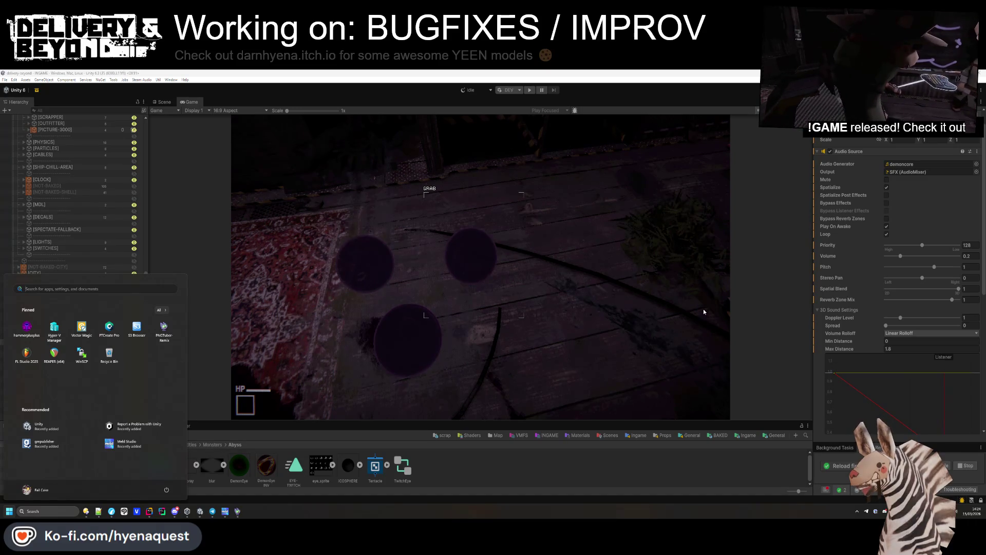
{"action": "left_click", "coordinate": [483, 269]}
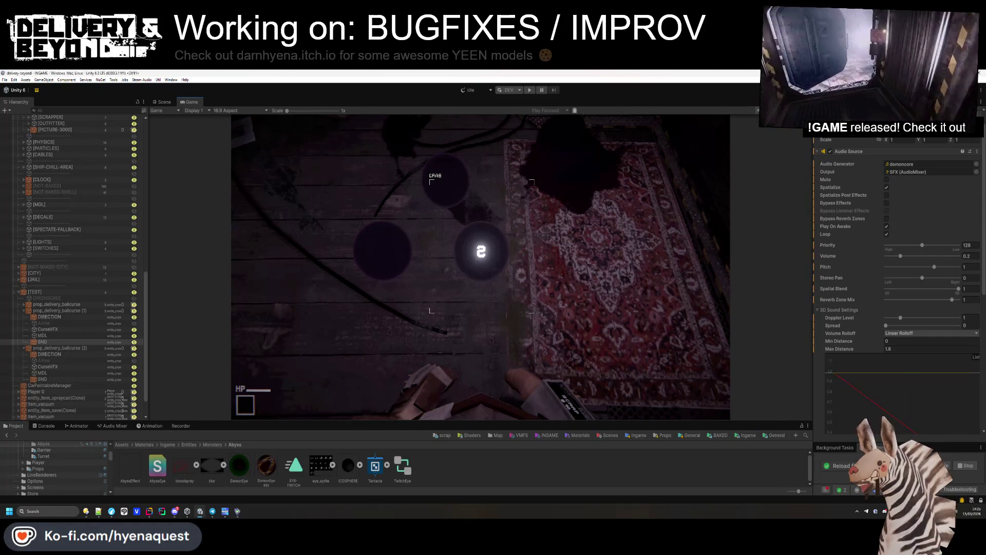
{"action": "key", "text": "alt+Tab"}
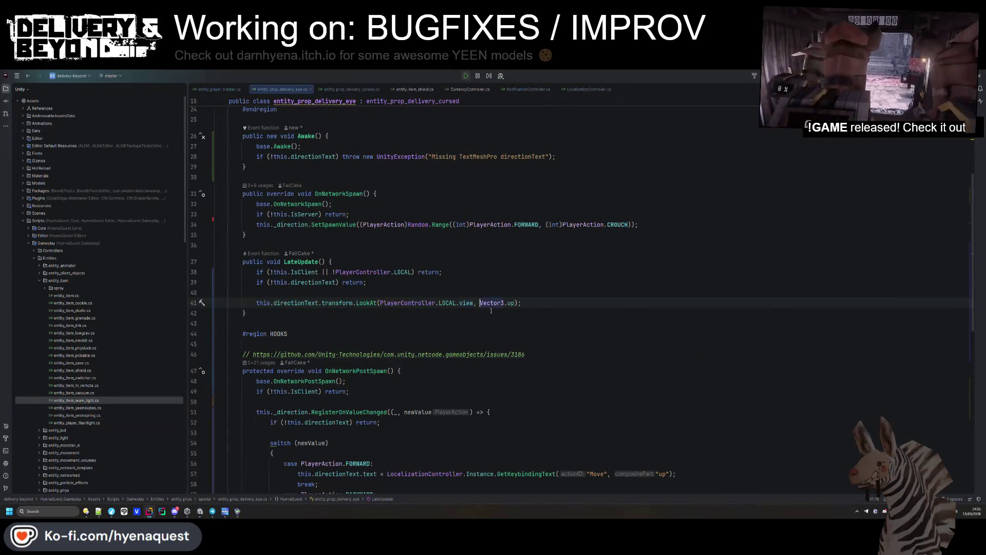
- Check the quick documentation for 'view' on line 41, then return to the running game
{"action": "key", "text": "alt+Tab"}
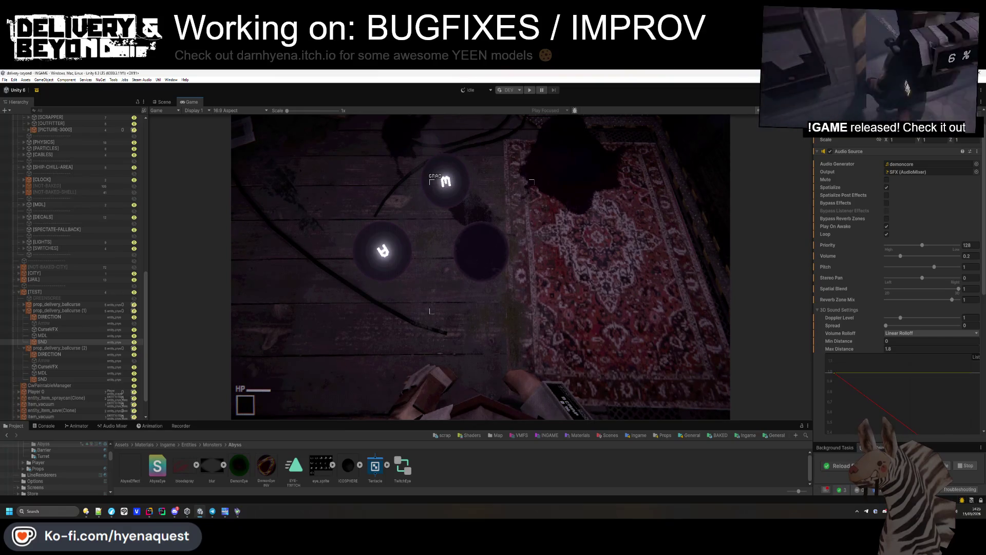
{"action": "key", "text": "alt+Tab"}
{"action": "key", "text": "alt+Tab"}
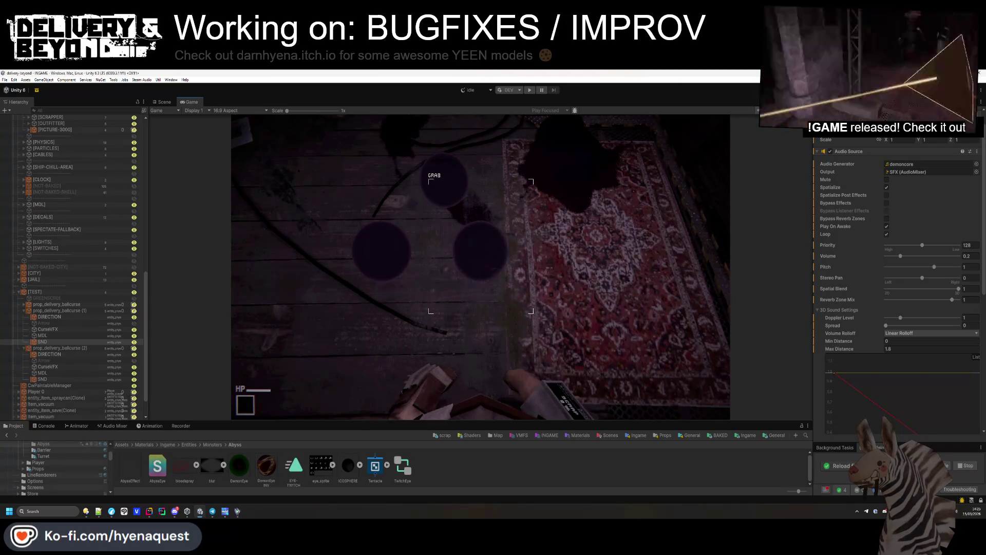
{"action": "key", "text": "alt+Tab"}
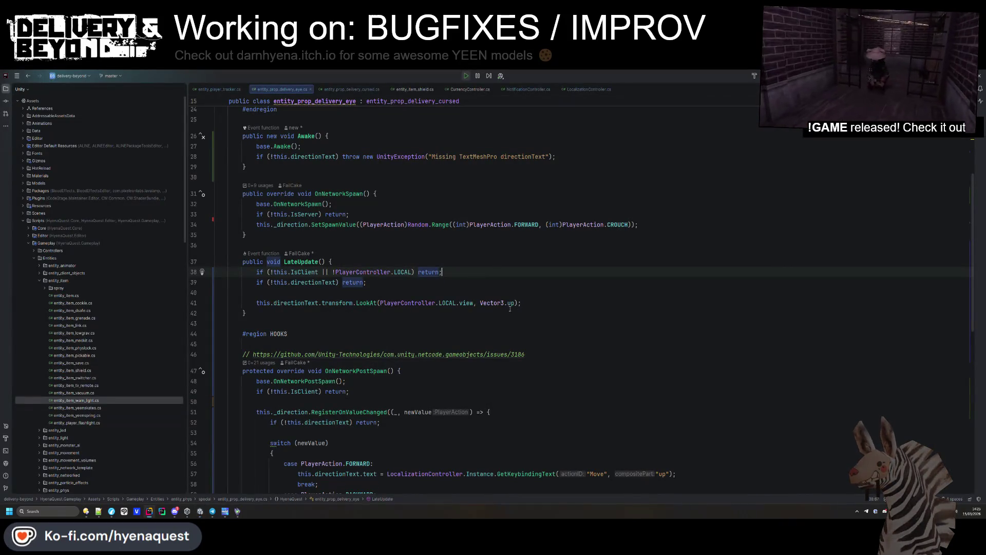
{"action": "mouse_move", "coordinate": [461, 303]}
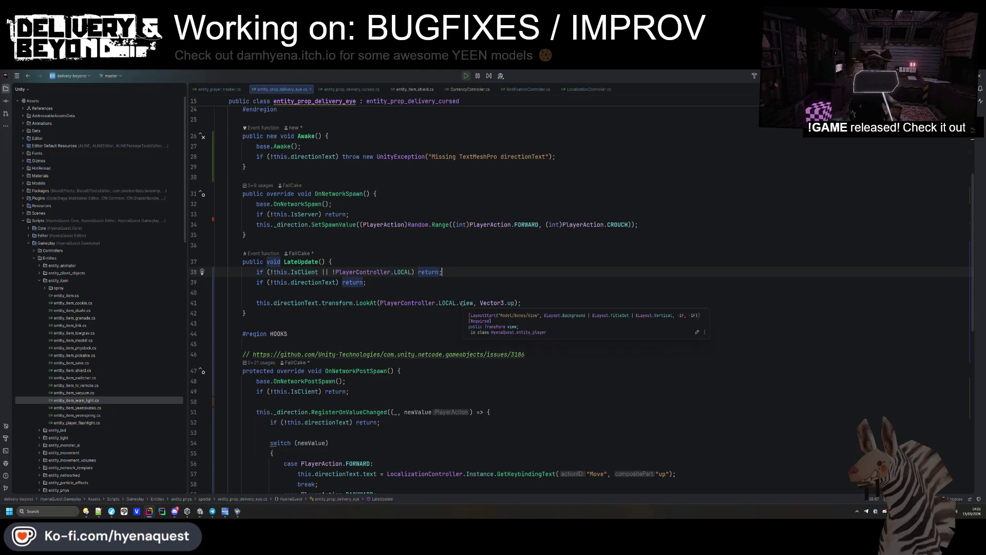
{"action": "left_click", "coordinate": [515, 303]}
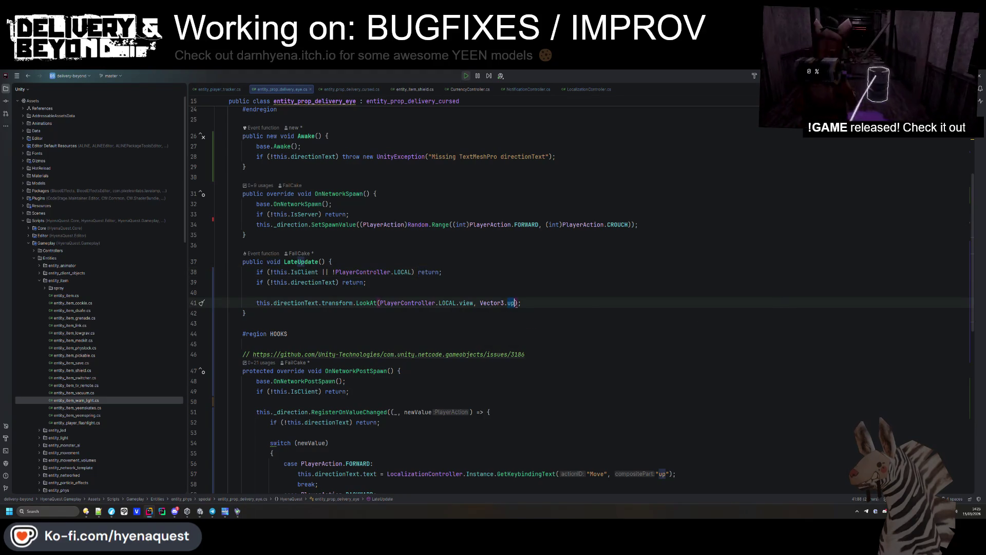
{"action": "type", "text": "lef"}
{"action": "key", "text": "alt+Tab"}
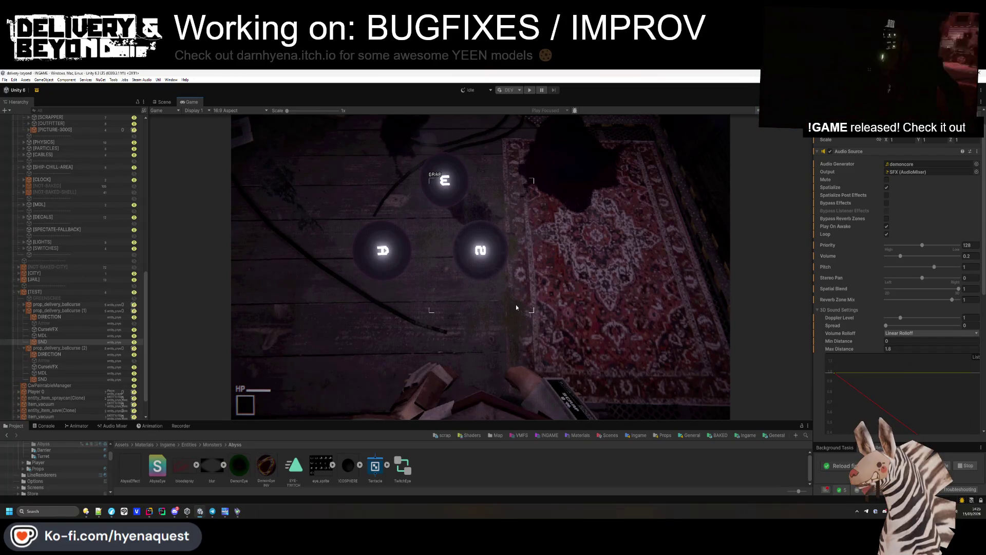
{"action": "key", "text": "alt+Tab"}
{"action": "key", "text": "alt+Tab"}
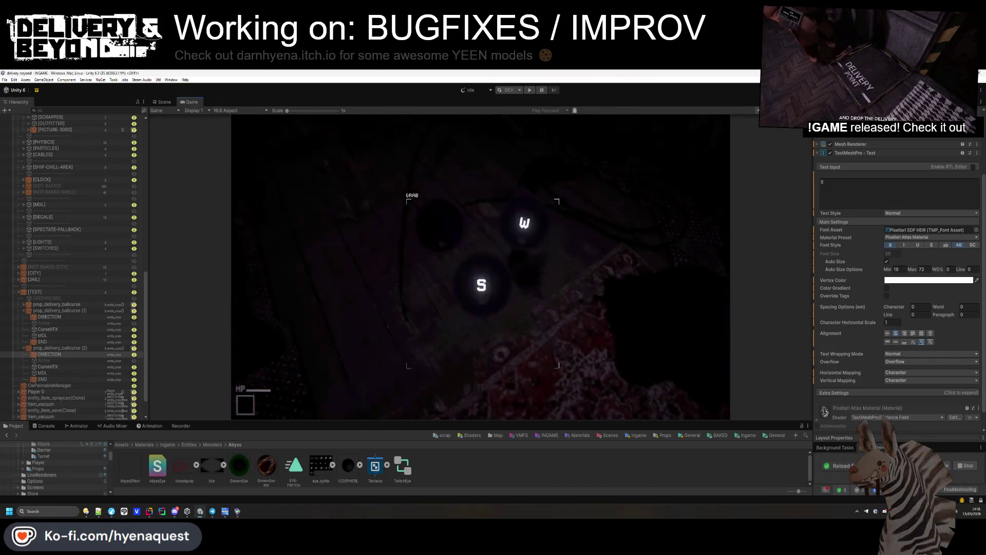
- Request a recompile with Ctrl+R and confirm Stop and Recompile to exit play mode
{"action": "key", "text": "super"}
{"action": "key", "text": "Escape"}
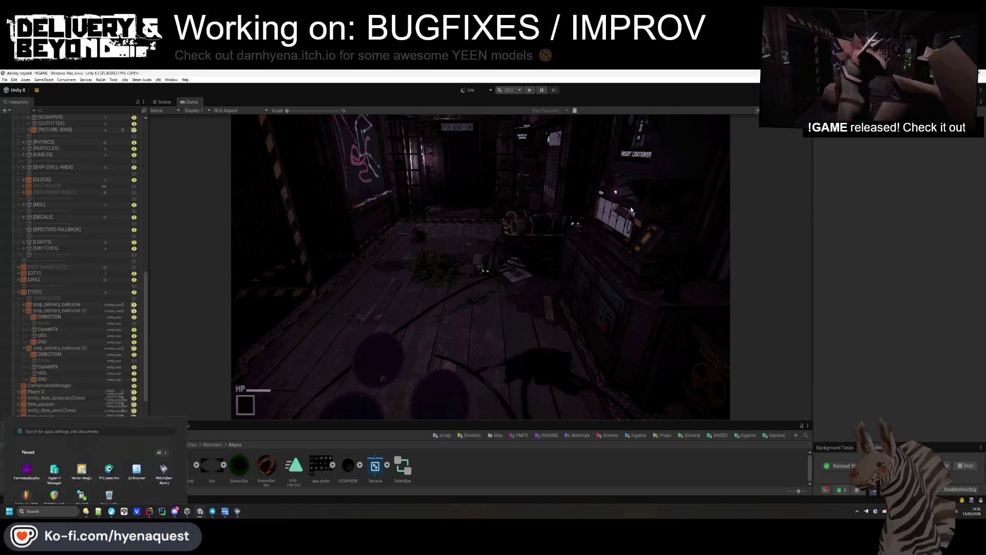
{"action": "key", "text": "ctrl+r"}
{"action": "left_click", "coordinate": [502, 300]}
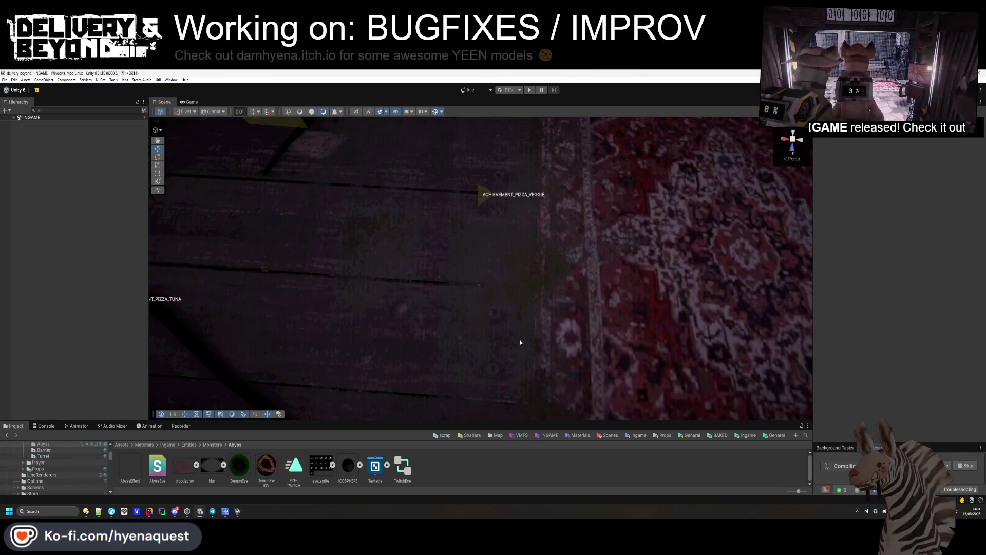
- Fly over the floor and select the third ball-curse prop's DIRECTION label
{"action": "right_click", "coordinate": [523, 336]}
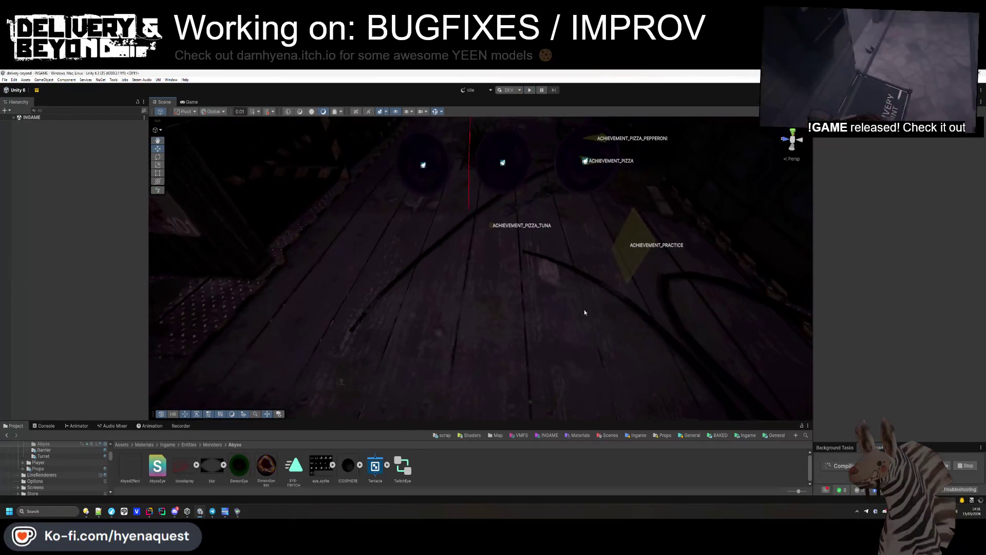
{"action": "key", "text": "w"}
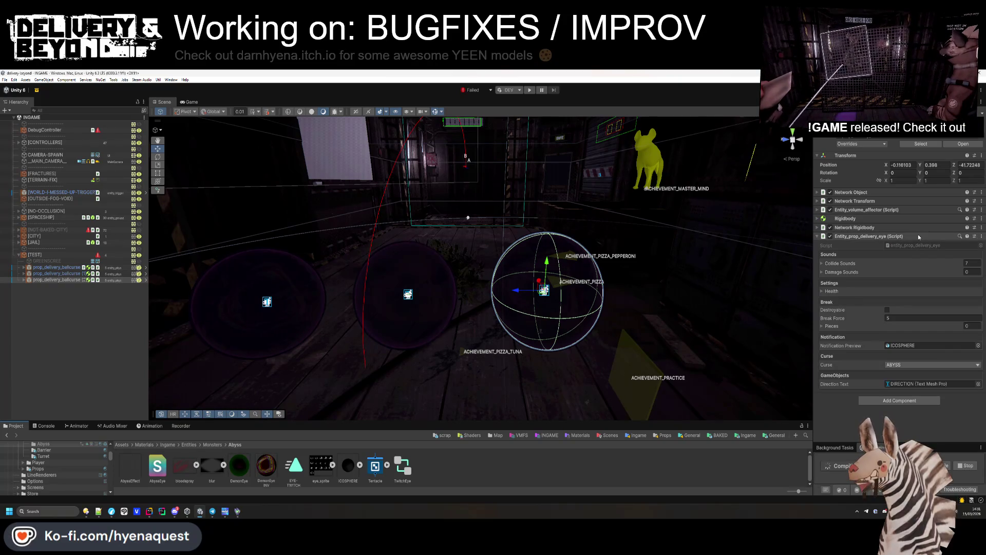
{"action": "left_click", "coordinate": [24, 280]}
{"action": "left_click", "coordinate": [49, 286]}
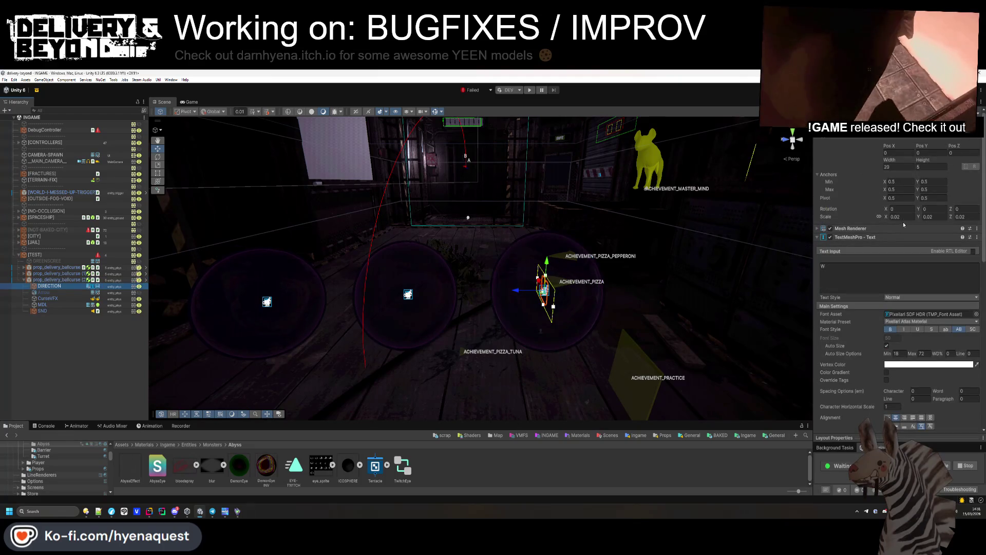
- Unlink proportional scaling and negate the label's X scale to -0.02, mirroring the letter
{"action": "left_click", "coordinate": [878, 216]}
{"action": "left_click", "coordinate": [896, 216]}
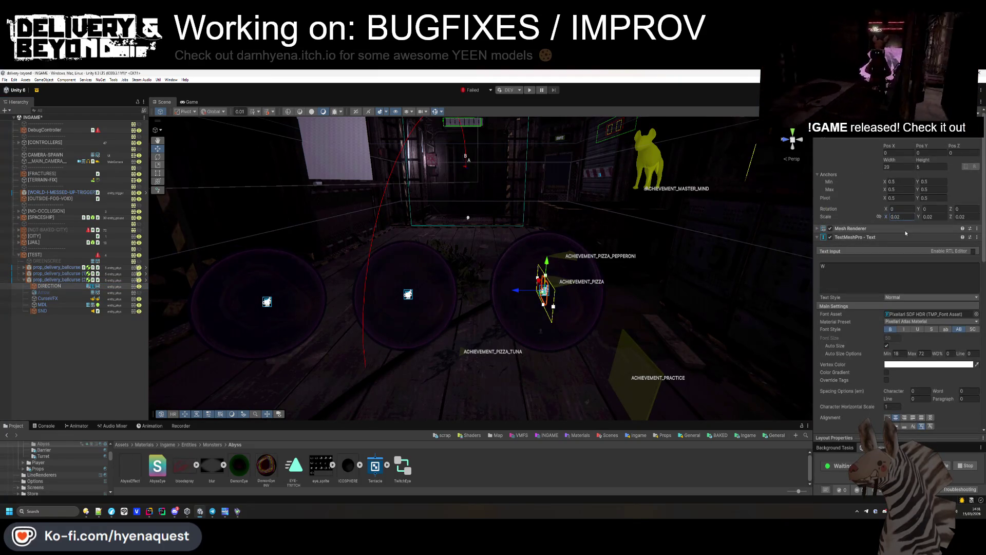
{"action": "type", "text": "-"}
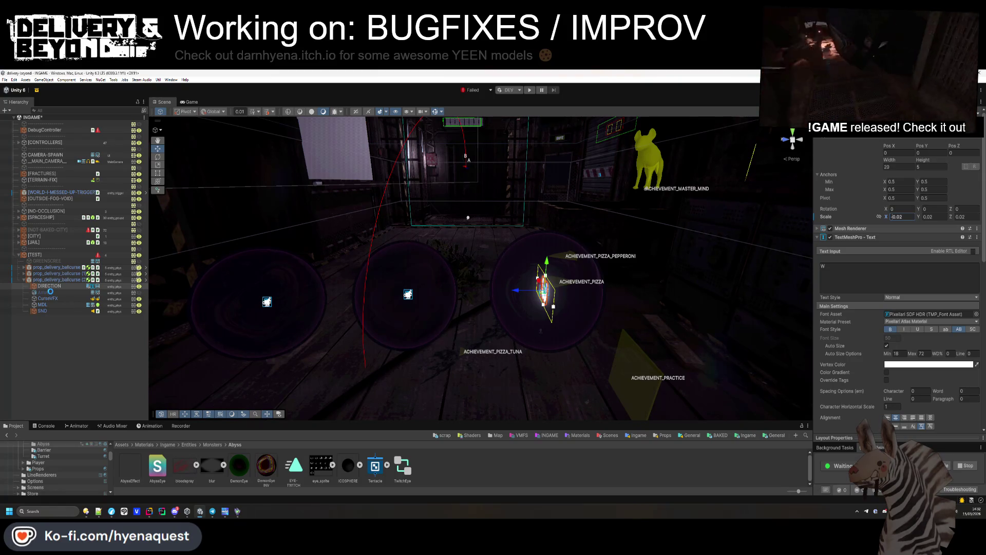
{"action": "left_click", "coordinate": [50, 292]}
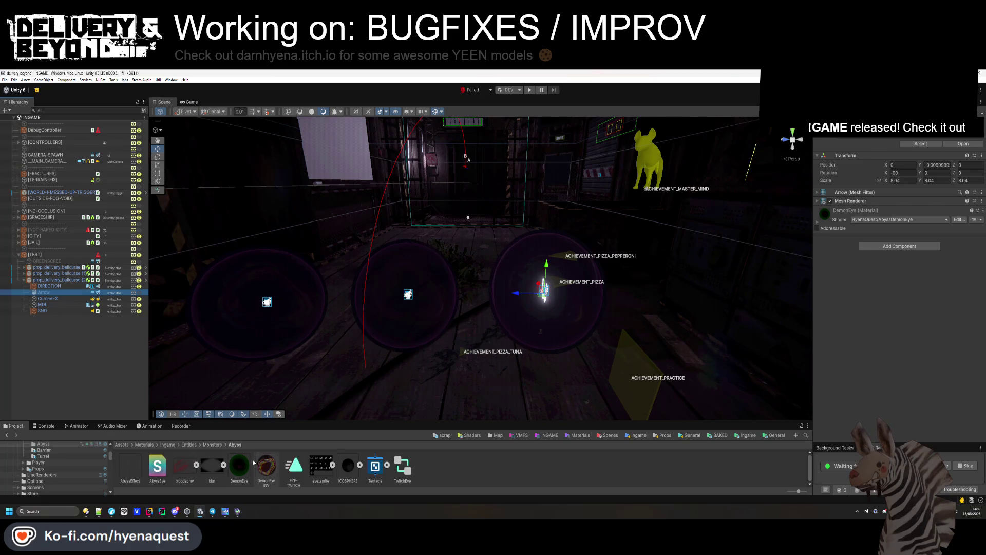
- Apply the DemonEye material to the ball-curse sphere
{"action": "mouse_move", "coordinate": [245, 471]}
{"action": "left_mouse_down"}
{"action": "mouse_move", "coordinate": [532, 363]}
{"action": "mouse_move", "coordinate": [550, 330]}
{"action": "left_mouse_up"}
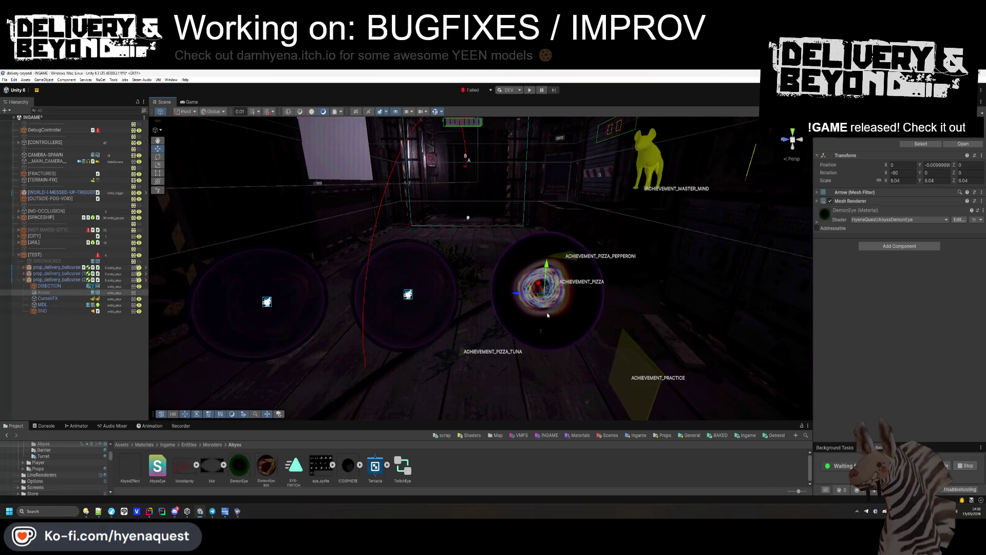
{"action": "left_click", "coordinate": [55, 296], "text": "ctrl"}
{"action": "left_click", "coordinate": [57, 286]}
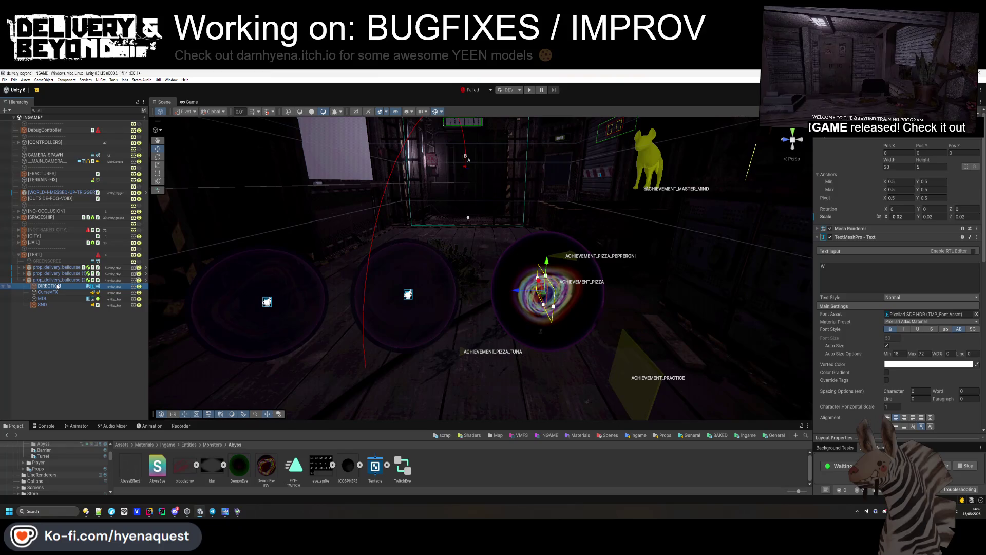
{"action": "left_click", "coordinate": [239, 467]}
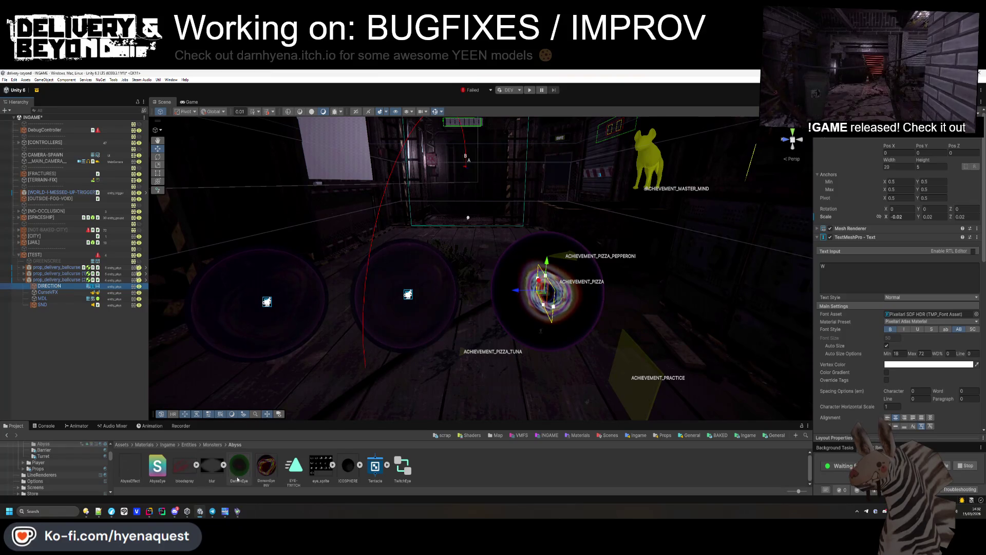
- Delete the unused DemonEyeINV material from the Project panel
{"action": "left_click", "coordinate": [263, 478]}
{"action": "key", "text": "Delete"}
{"action": "key", "text": "Return"}
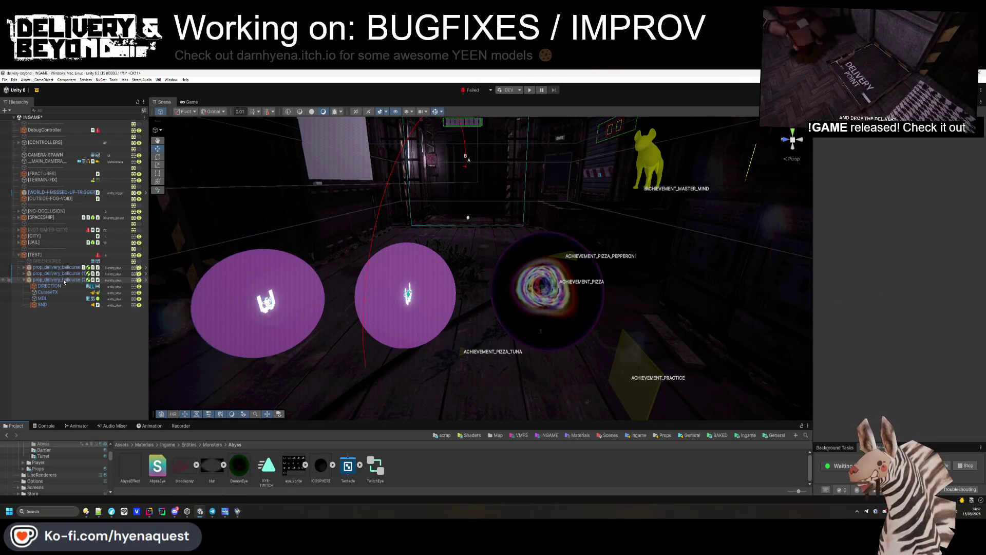
{"action": "left_click", "coordinate": [56, 280]}
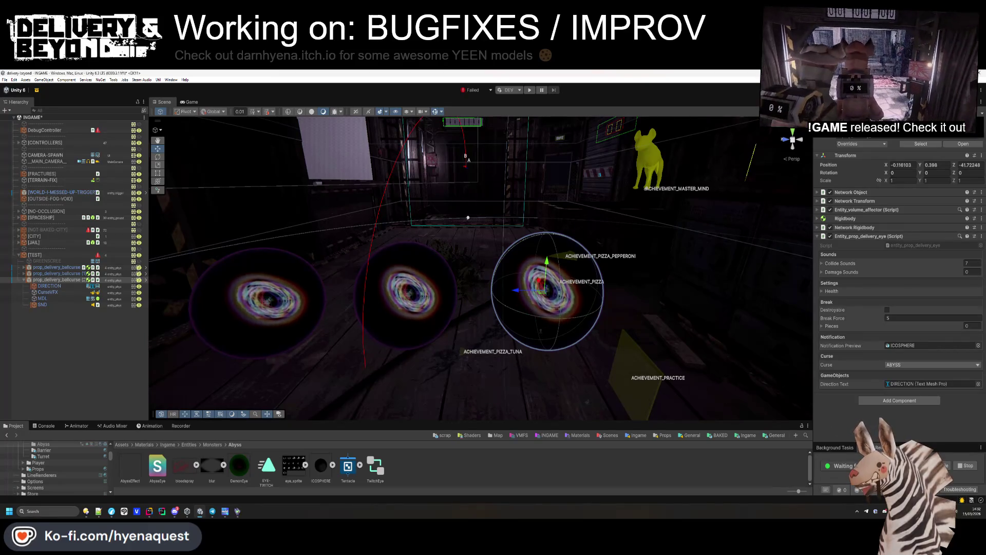
{"action": "mouse_move", "coordinate": [519, 406]}
{"action": "left_mouse_down"}
{"action": "mouse_move", "coordinate": [499, 314]}
{"action": "mouse_move", "coordinate": [588, 308]}
{"action": "mouse_move", "coordinate": [539, 380]}
{"action": "left_mouse_up"}
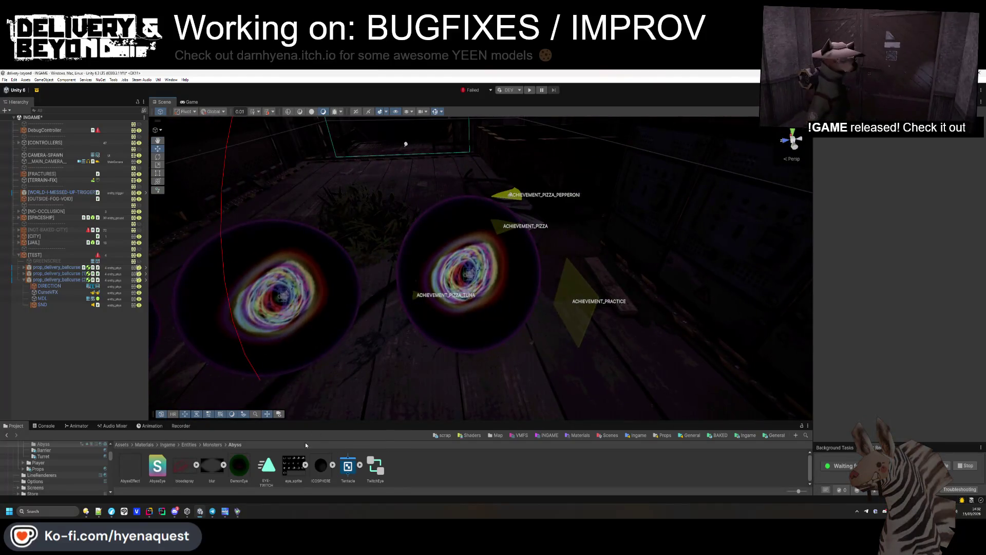
{"action": "left_click", "coordinate": [239, 465]}
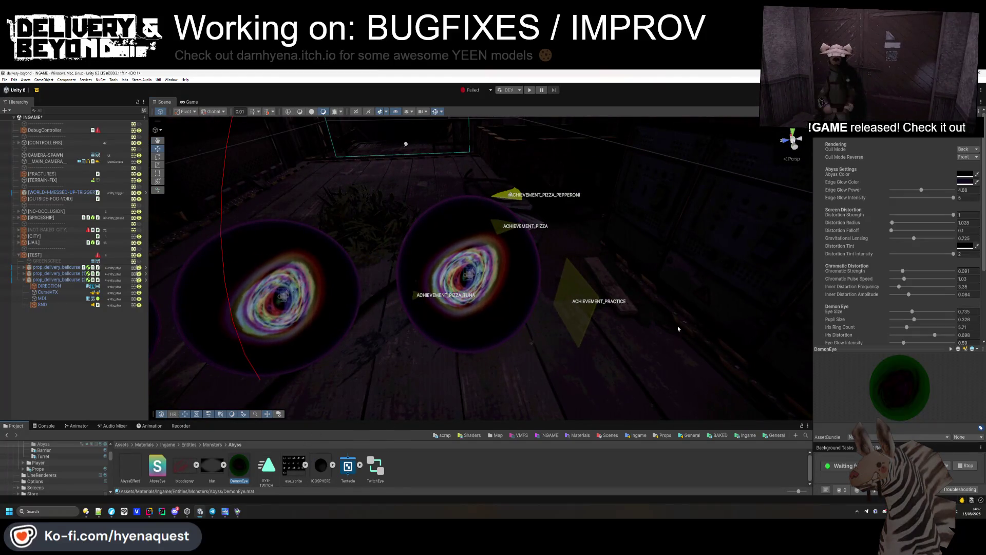
- Give DemonEye Cull Mode Off and Cull Mode Reverse Back, making the orbs render purple
{"action": "left_click", "coordinate": [964, 157]}
{"action": "left_click", "coordinate": [966, 149]}
{"action": "left_click", "coordinate": [965, 170]}
{"action": "left_click", "coordinate": [966, 151]}
{"action": "left_click", "coordinate": [964, 157]}
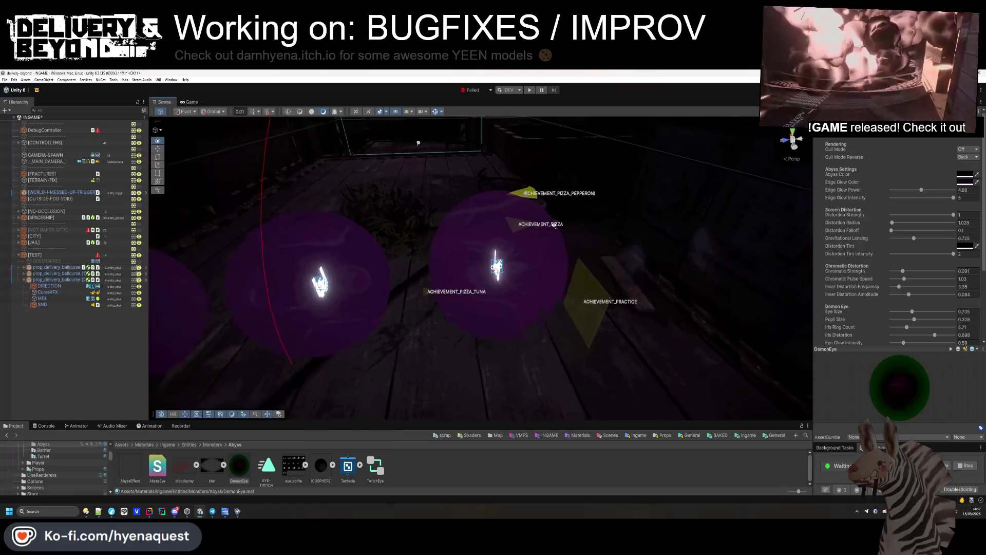
{"action": "left_click", "coordinate": [965, 172]}
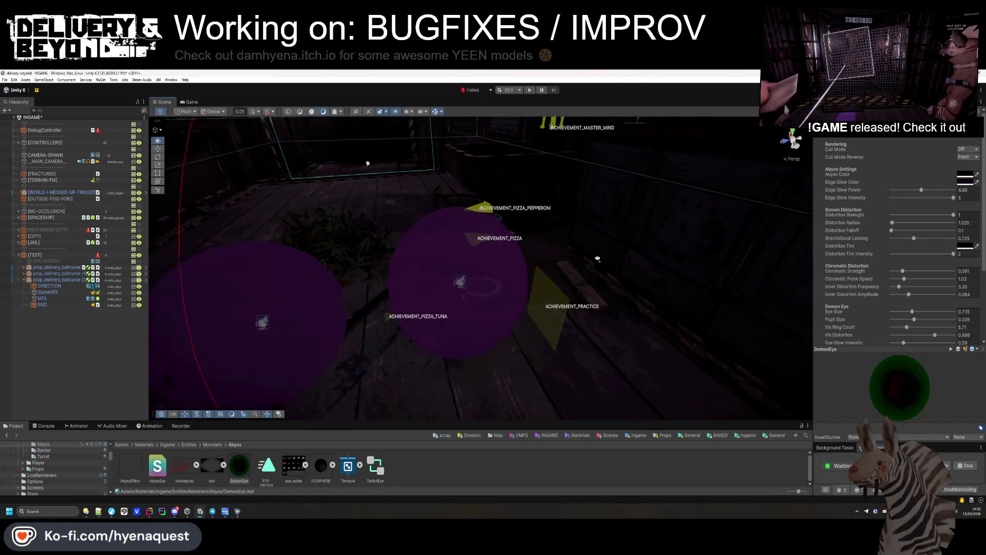
{"action": "left_click", "coordinate": [966, 185]}
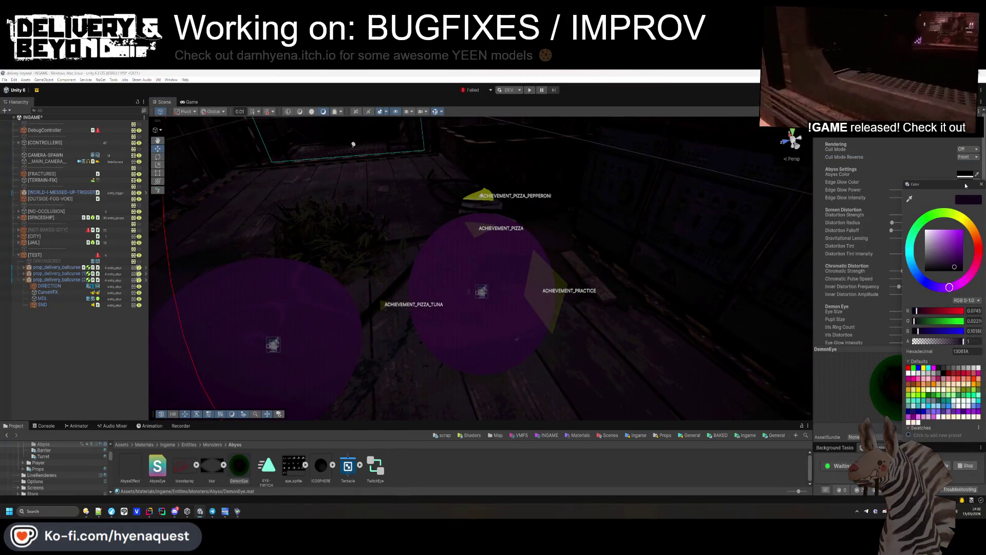
{"action": "key", "text": "ctrl+z"}
{"action": "mouse_move", "coordinate": [482, 210]}
{"action": "left_mouse_down"}
{"action": "mouse_move", "coordinate": [510, 211]}
{"action": "mouse_move", "coordinate": [463, 228]}
{"action": "mouse_move", "coordinate": [571, 180]}
{"action": "left_mouse_up"}
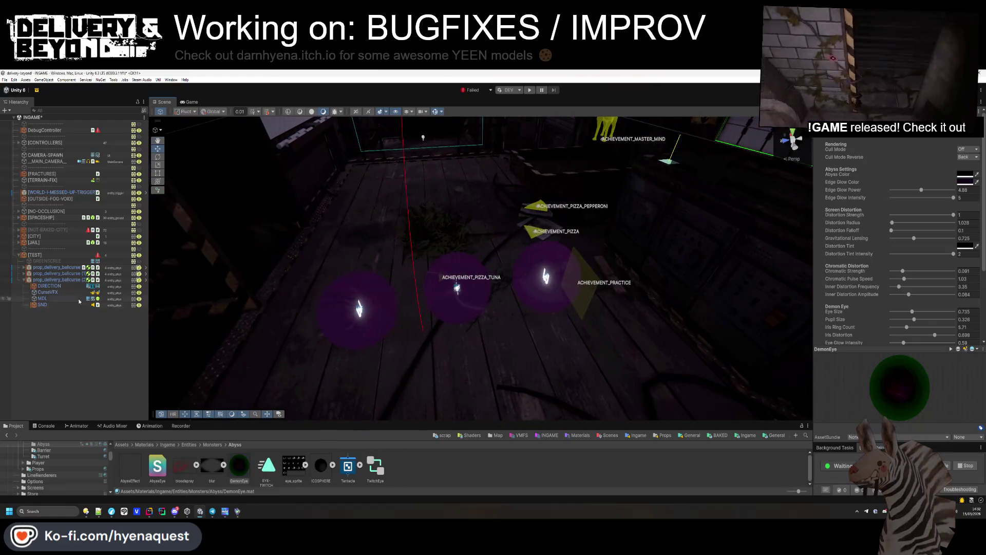
{"action": "left_click", "coordinate": [51, 299]}
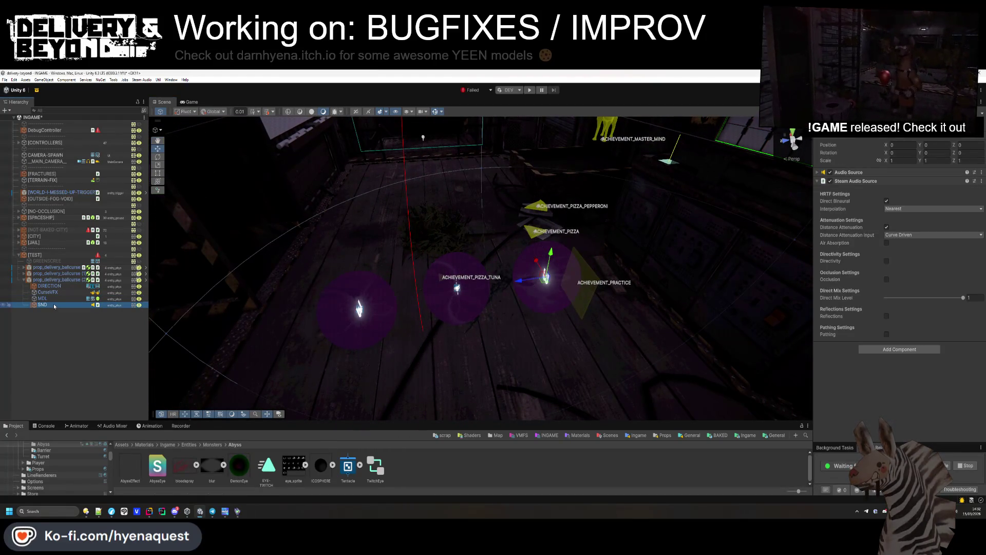
- Frame the DIRECTION label and widen its text box on both sides
{"action": "left_click", "coordinate": [49, 285]}
{"action": "scroll", "coordinate": [909, 298], "scroll_direction": "down", "scroll_amount": 1}
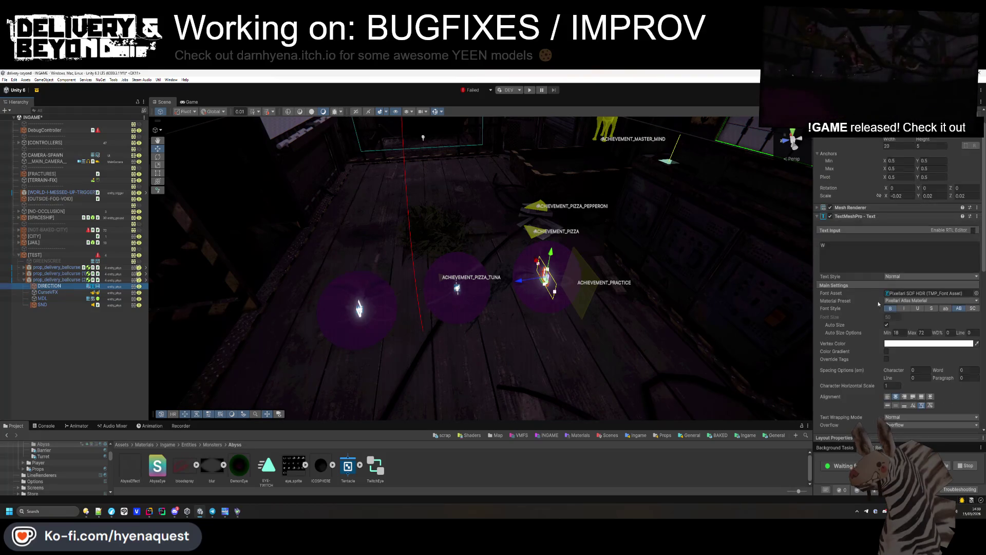
{"action": "left_click", "coordinate": [889, 310]}
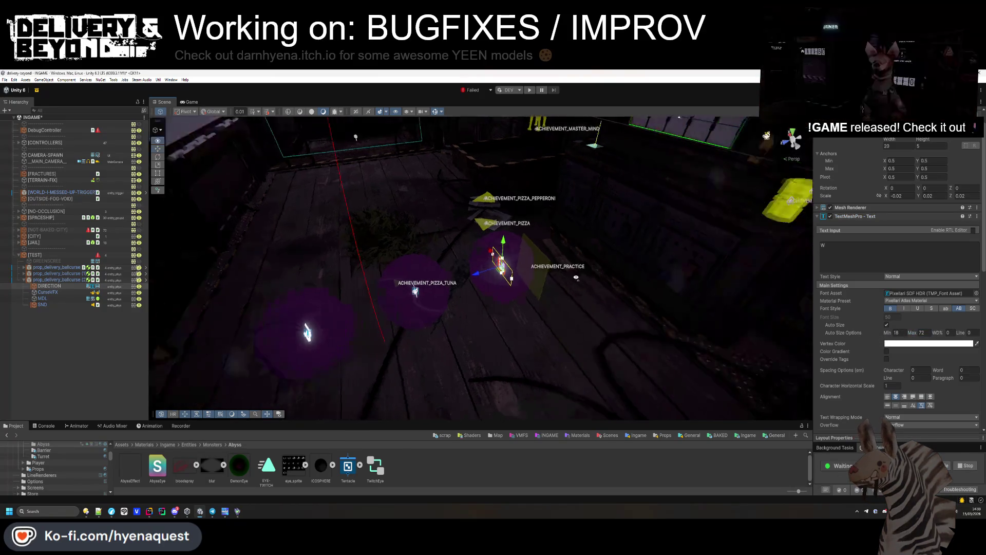
{"action": "key", "text": "f"}
{"action": "mouse_move", "coordinate": [695, 234]}
{"action": "left_mouse_down"}
{"action": "mouse_move", "coordinate": [451, 268]}
{"action": "mouse_move", "coordinate": [450, 330]}
{"action": "left_mouse_up"}
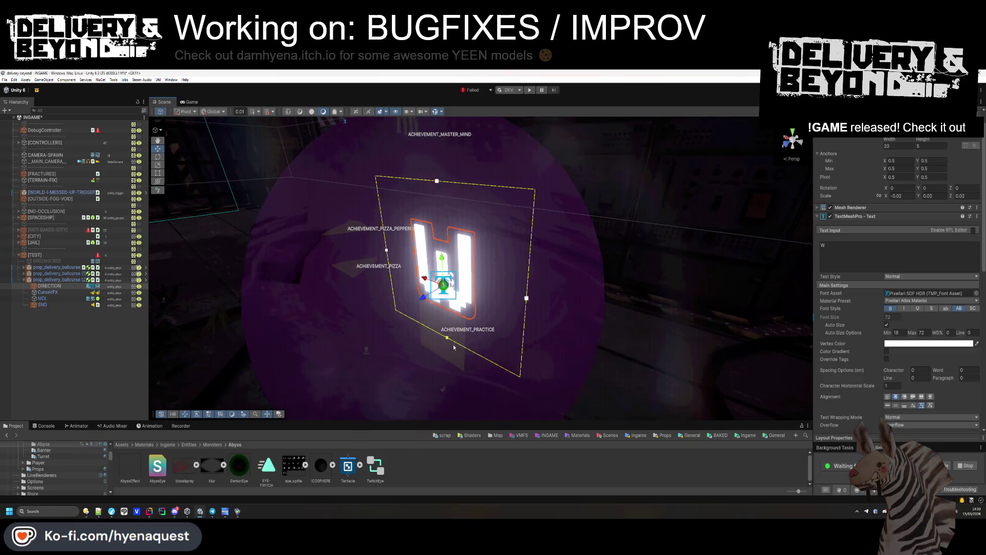
{"action": "mouse_move", "coordinate": [458, 377]}
{"action": "left_mouse_down"}
{"action": "mouse_move", "coordinate": [522, 291]}
{"action": "mouse_move", "coordinate": [524, 303]}
{"action": "left_mouse_up"}
{"action": "left_click_drag", "start_coordinate": [563, 294], "coordinate": [576, 293]}
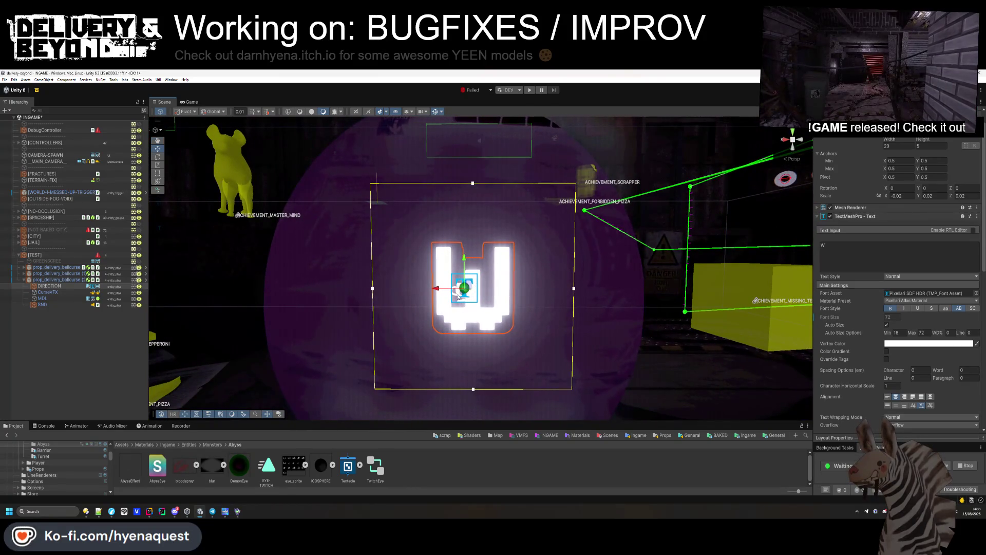
{"action": "left_click_drag", "start_coordinate": [376, 290], "coordinate": [361, 290]}
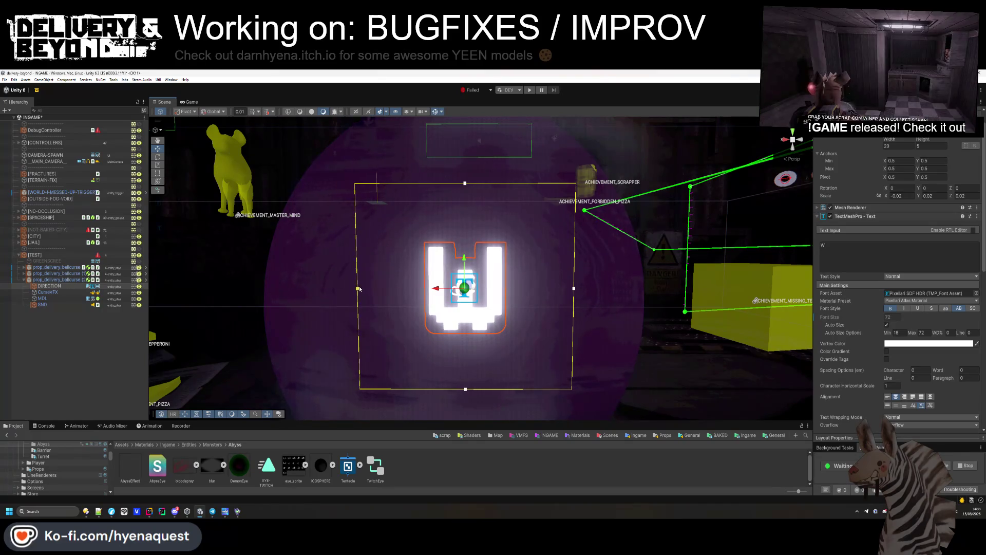
- Toggle Dynamic Occlusion in the DIRECTION label's Mesh Renderer settings
{"action": "scroll", "coordinate": [360, 289], "scroll_direction": "down", "scroll_amount": 10}
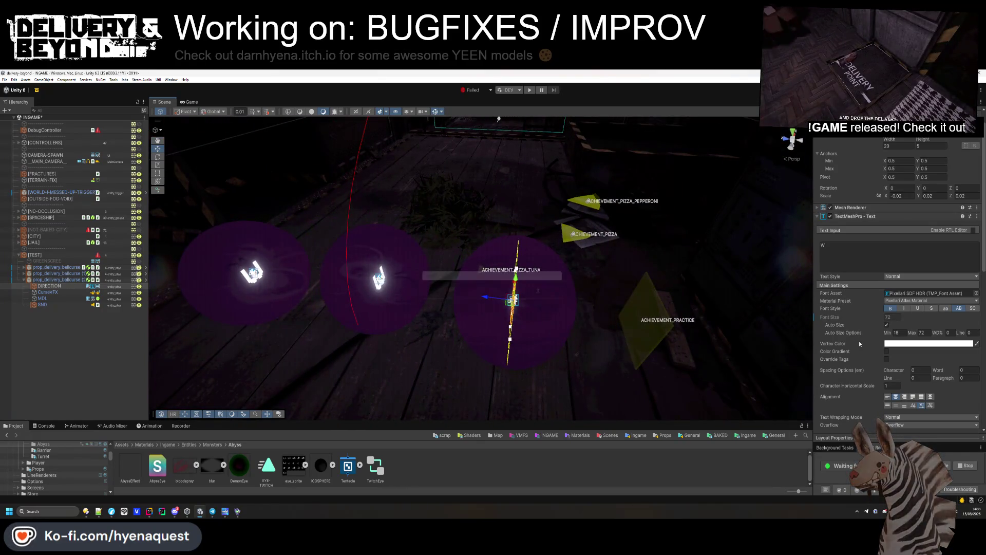
{"action": "scroll", "coordinate": [837, 145], "scroll_direction": "up", "scroll_amount": 2}
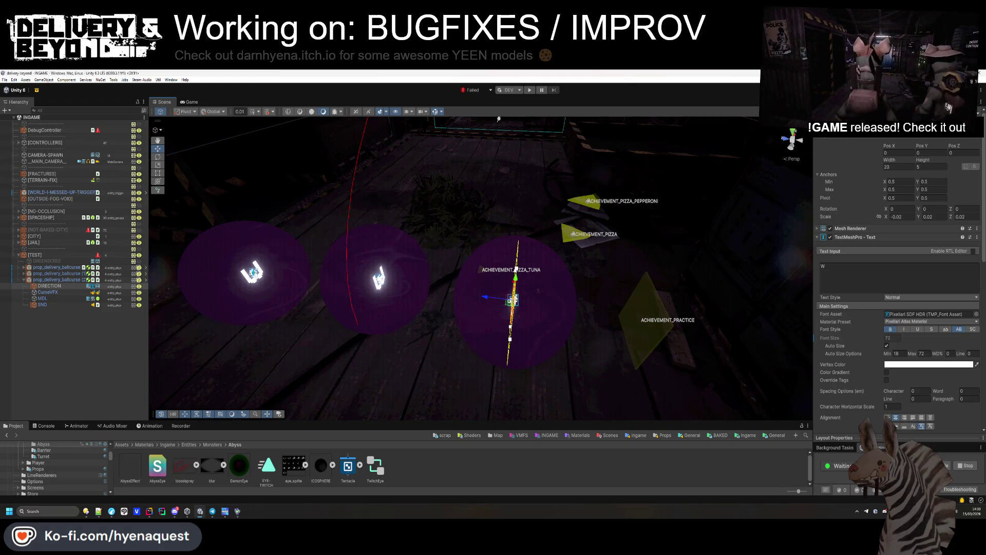
{"action": "left_click", "coordinate": [852, 228]}
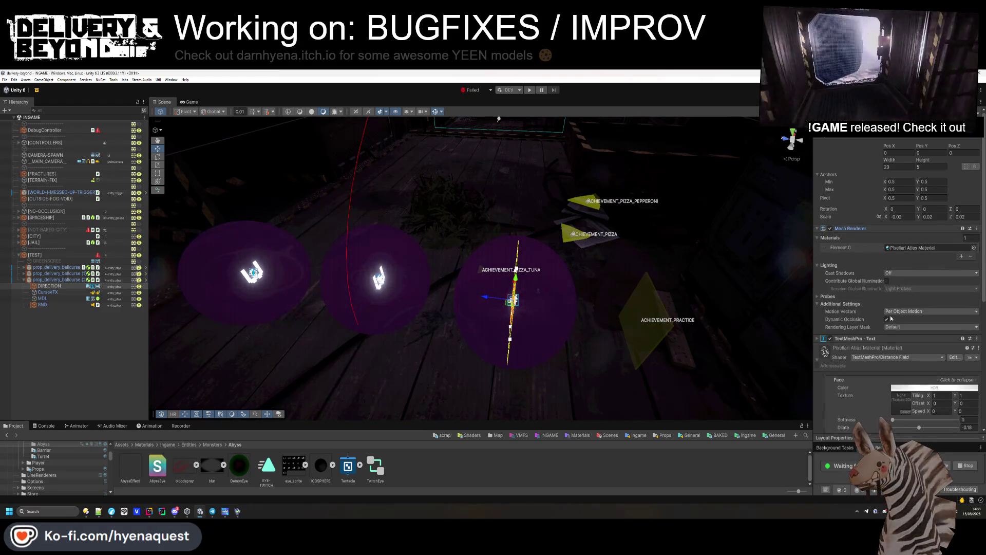
{"action": "left_click", "coordinate": [885, 319]}
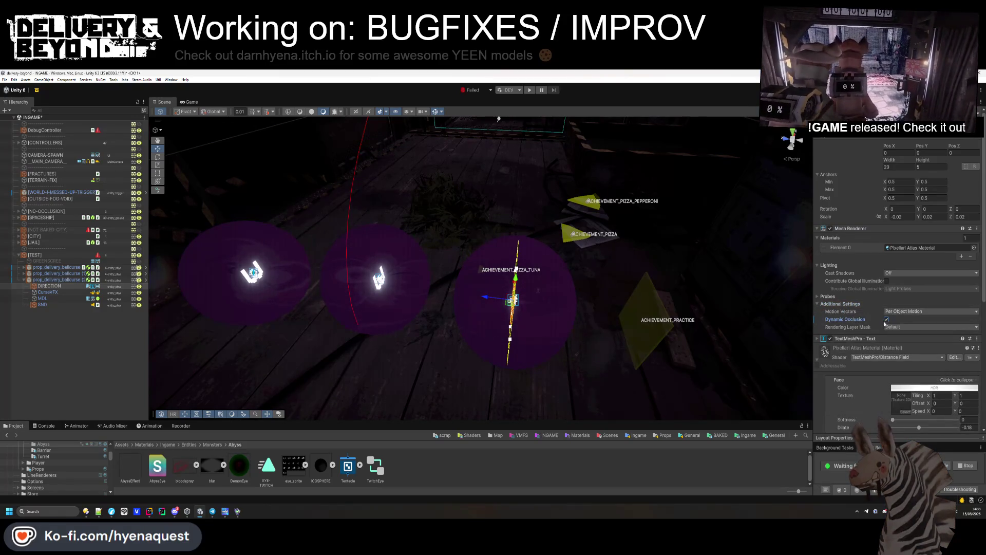
{"action": "scroll", "coordinate": [866, 307], "scroll_direction": "down", "scroll_amount": 1}
{"action": "left_click", "coordinate": [514, 287]}
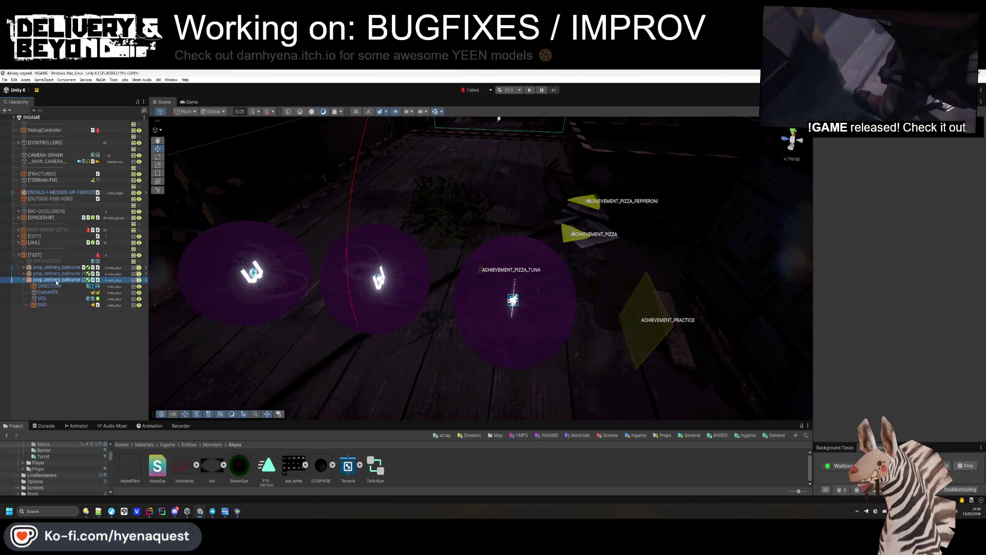
{"action": "left_click", "coordinate": [112, 368]}
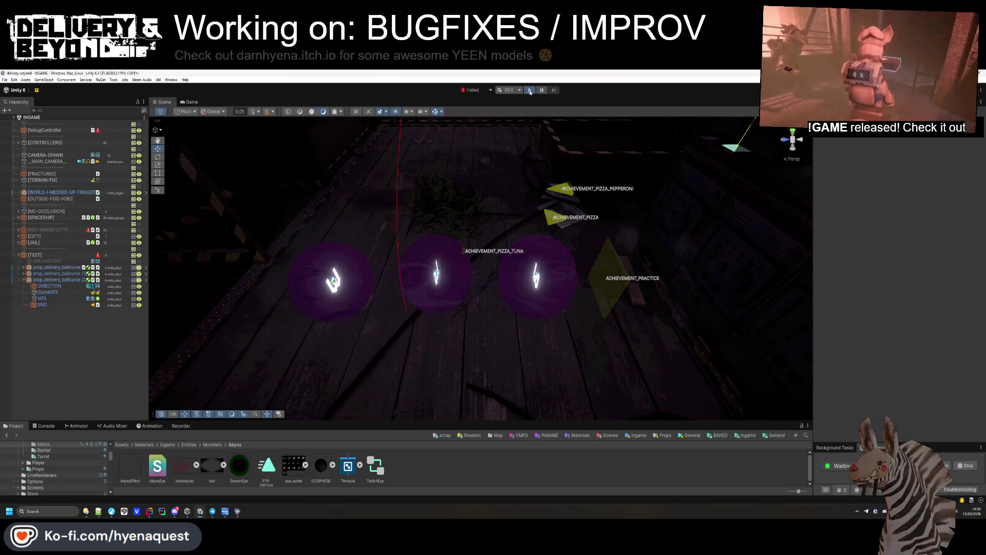
- Start play mode and test the props by spraying purple paint across the floor
{"action": "left_click", "coordinate": [529, 91]}
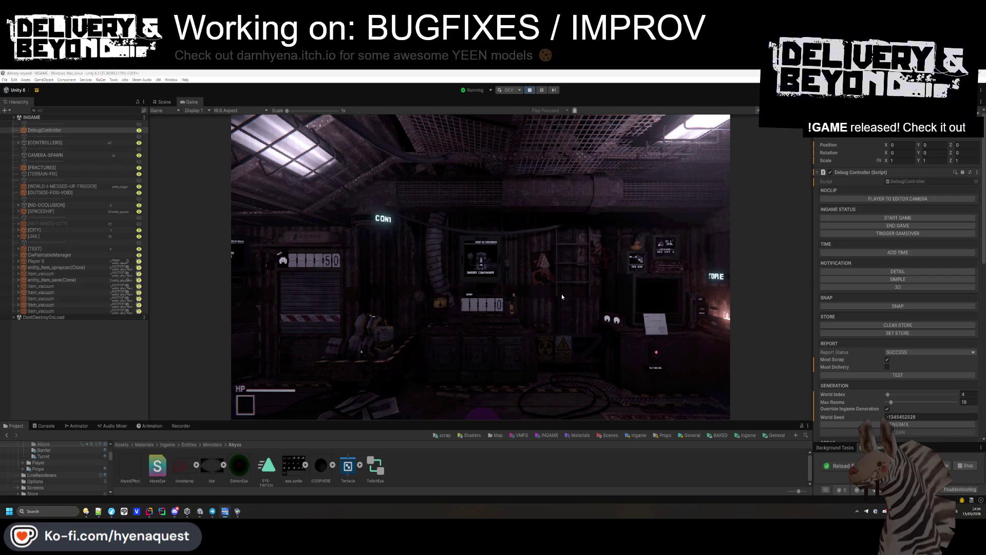
{"action": "left_click_drag", "start_coordinate": [562, 297], "coordinate": [480, 267]}
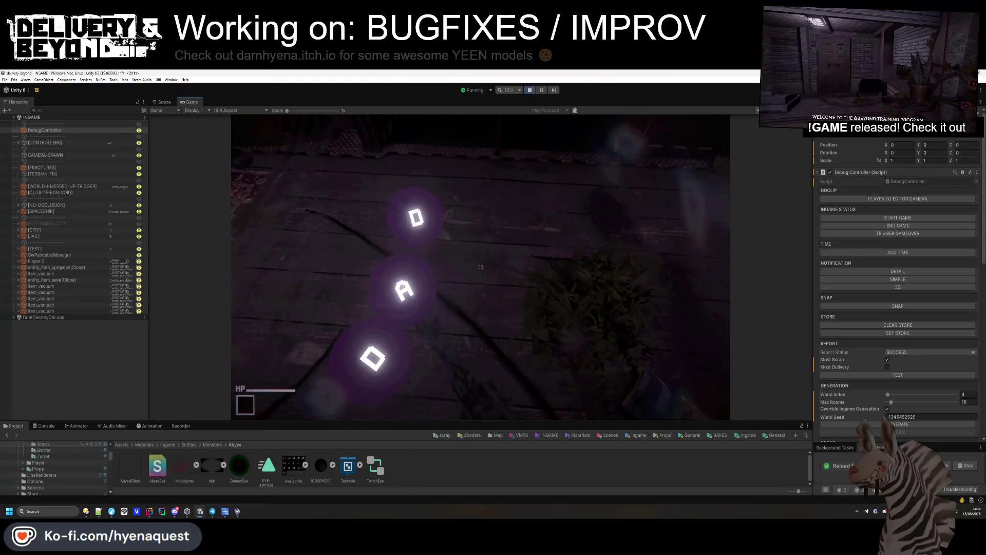
{"action": "left_click_drag", "start_coordinate": [481, 267], "coordinate": [481, 267]}
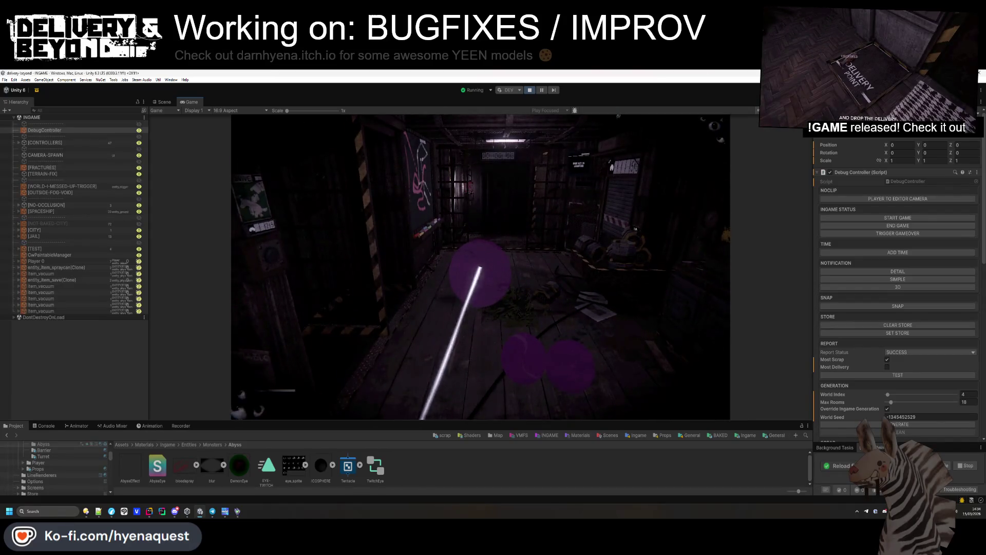
- Set DemonEye Cull Mode and Cull Mode Reverse to Front, then exit play mode
{"action": "key", "text": "super"}
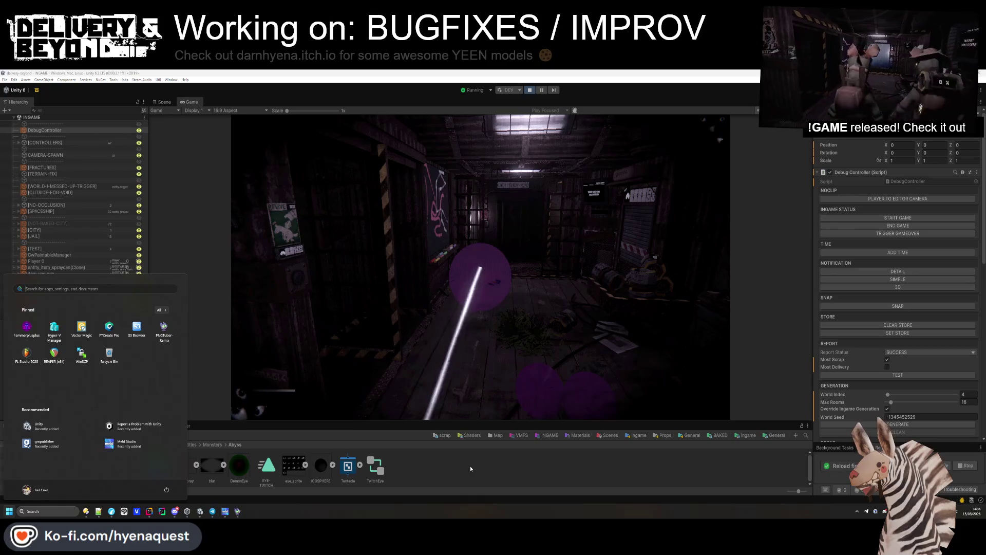
{"action": "left_click", "coordinate": [239, 465]}
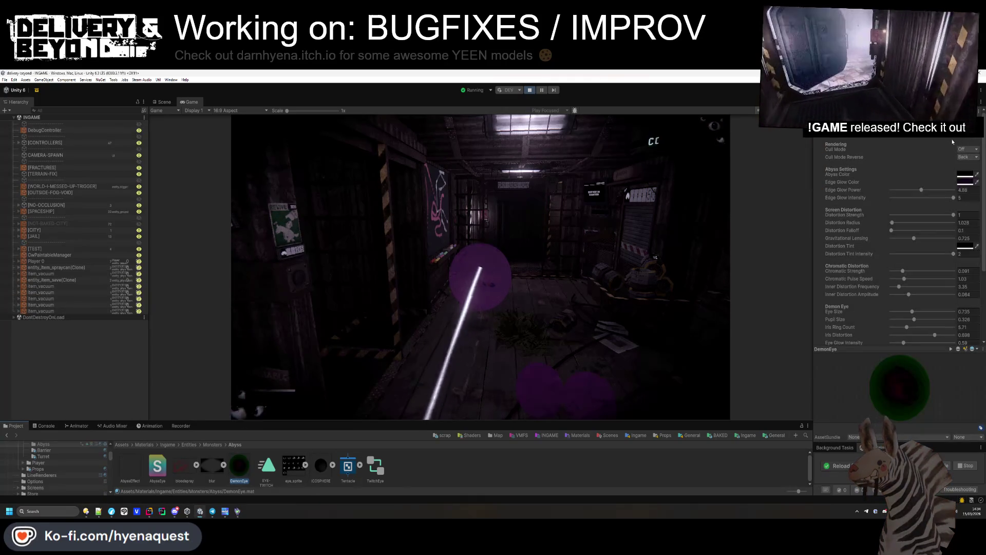
{"action": "left_click", "coordinate": [964, 150]}
{"action": "left_click", "coordinate": [964, 165]}
{"action": "left_click", "coordinate": [964, 156]}
{"action": "left_click", "coordinate": [964, 173]}
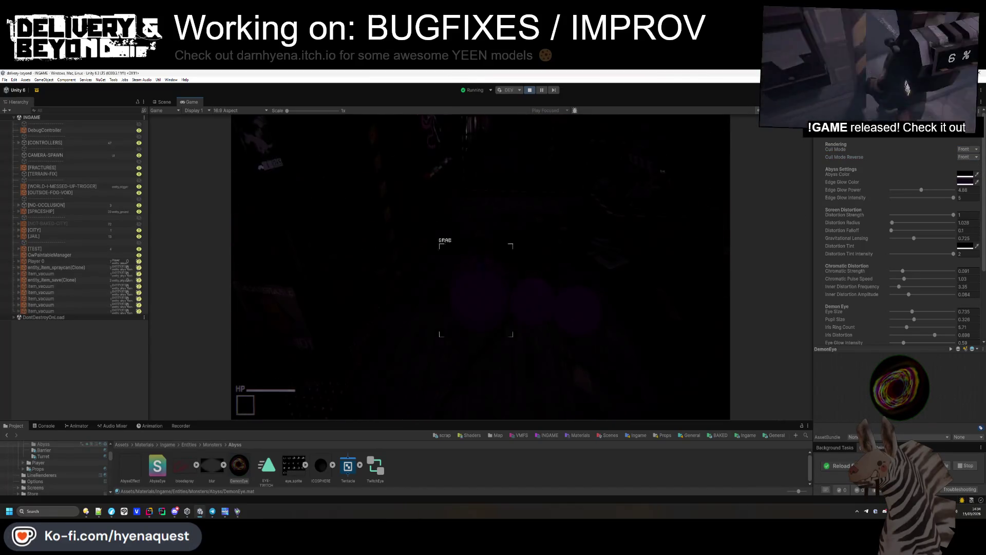
{"action": "key", "text": "Escape"}
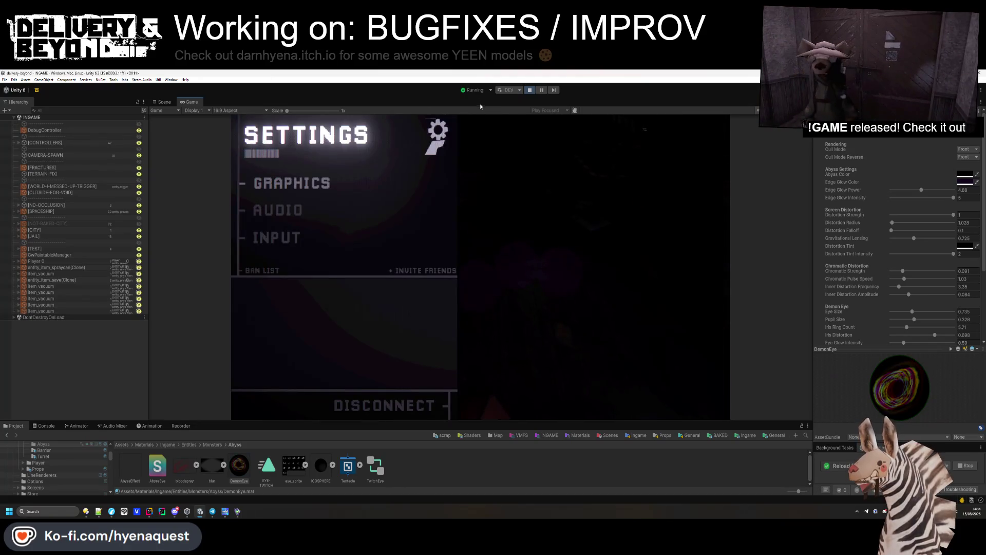
{"action": "left_click", "coordinate": [529, 91]}
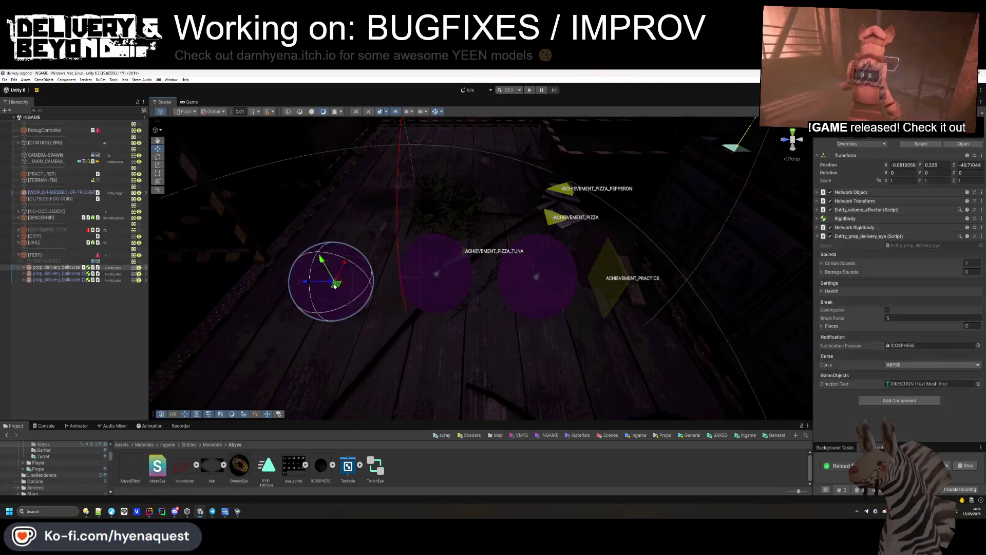
- Open the prop_delivery_ballcurse prefab and select its MDL child's DemonEye material
{"action": "left_click", "coordinate": [145, 267]}
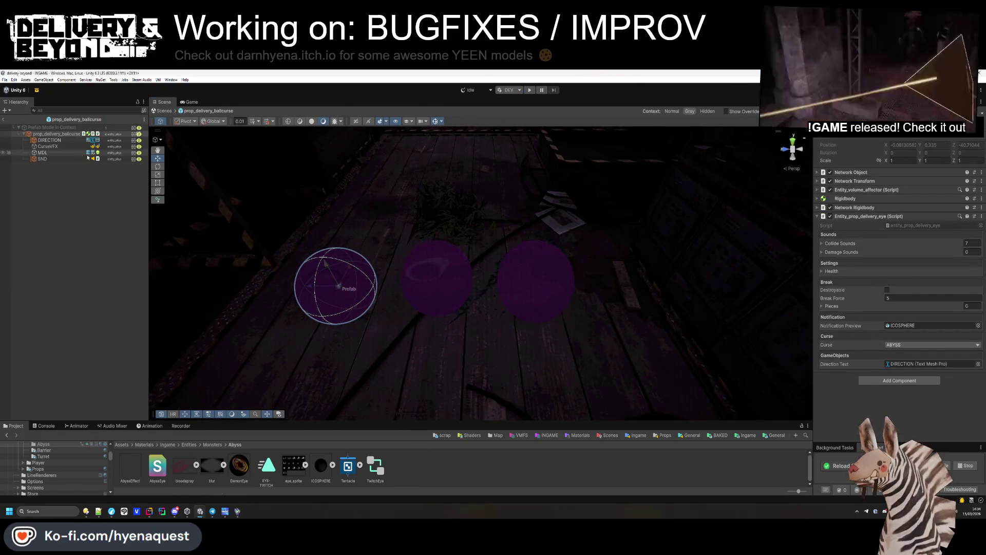
{"action": "left_click", "coordinate": [63, 153]}
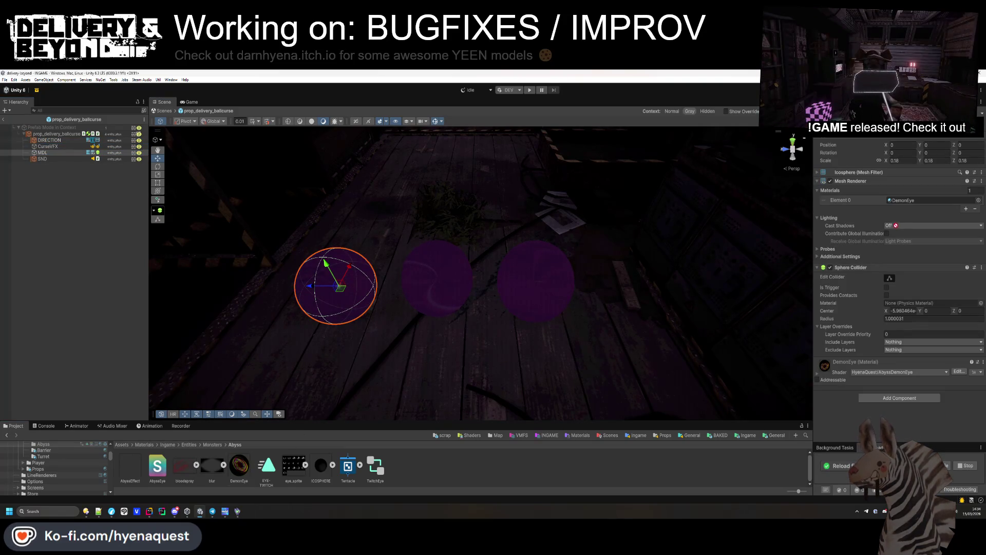
{"action": "left_click", "coordinate": [239, 466]}
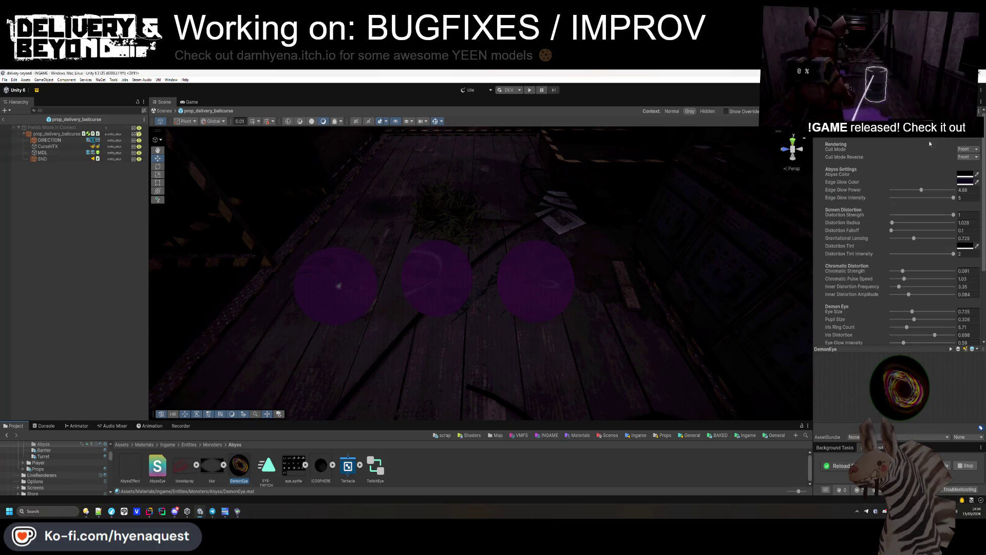
- Set DemonEye Cull Mode to Back and Cull Mode Reverse to Front
{"action": "left_click", "coordinate": [967, 149]}
{"action": "left_click", "coordinate": [969, 163]}
{"action": "left_click", "coordinate": [967, 149]}
{"action": "left_click", "coordinate": [964, 171]}
{"action": "left_click", "coordinate": [968, 157]}
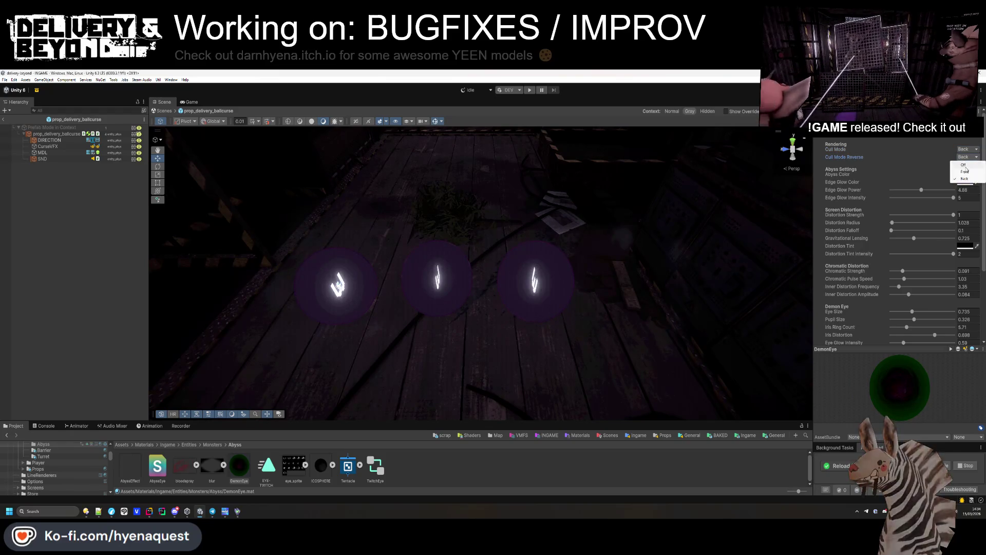
{"action": "left_click", "coordinate": [967, 171]}
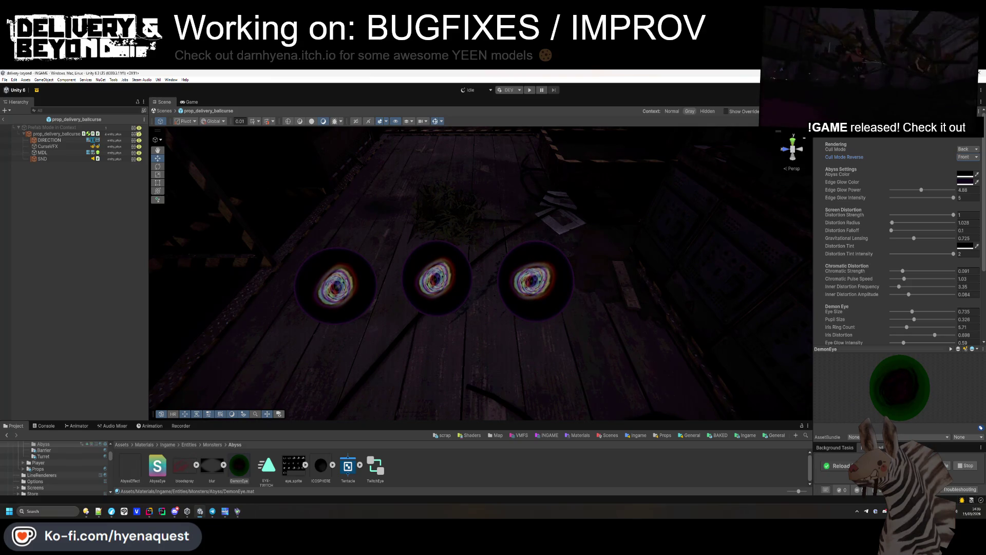
{"action": "key", "text": "alt+Tab"}
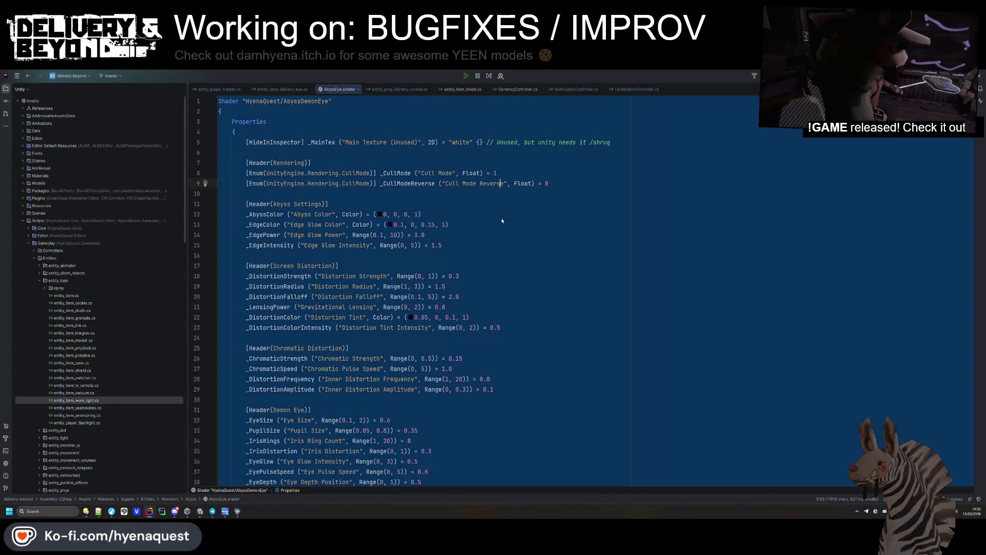
- Inspect AbyssEye.shader's Transparent RenderType tags, then show entity_prop_delivery_eye.cs
{"action": "left_click", "coordinate": [502, 235]}
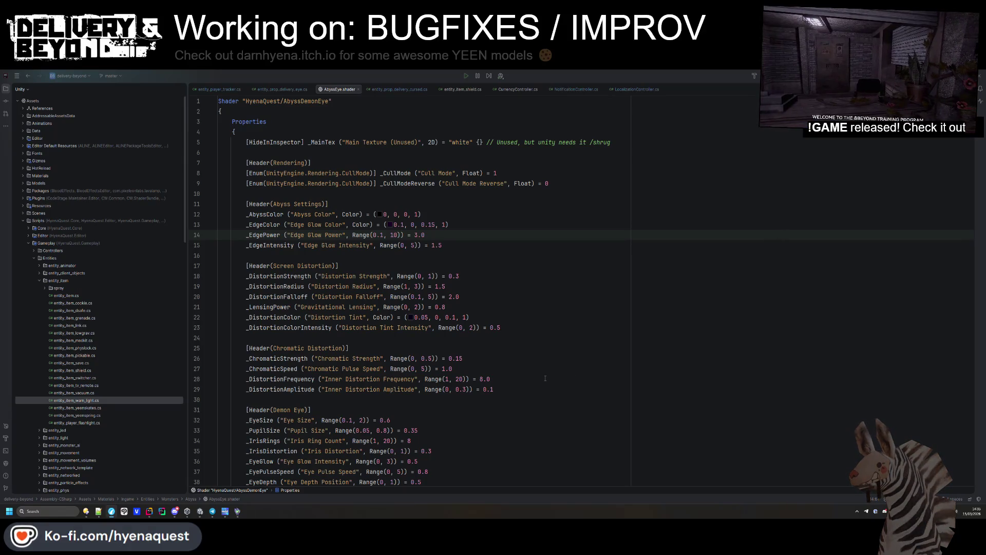
{"action": "scroll", "coordinate": [506, 354], "scroll_direction": "down", "scroll_amount": 13}
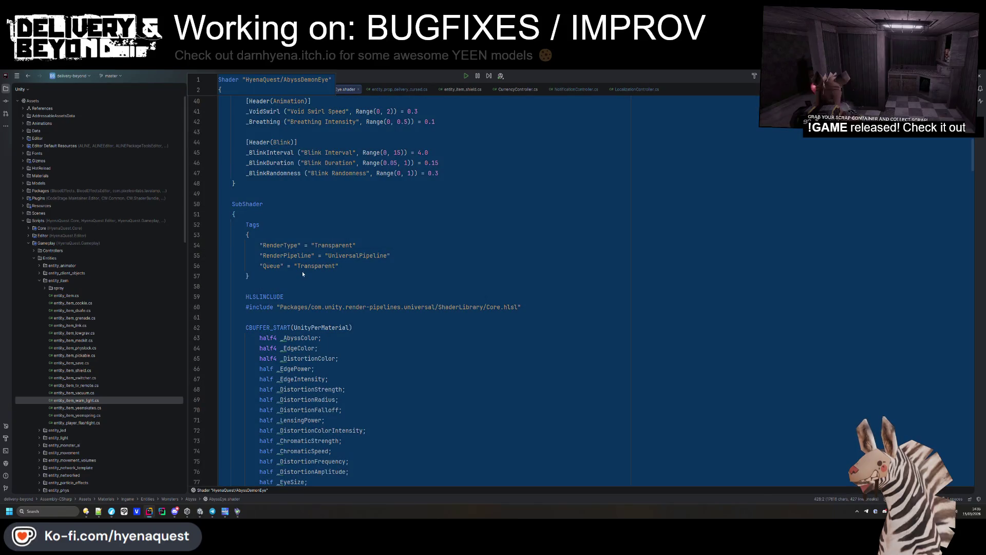
{"action": "double_click", "coordinate": [307, 266]}
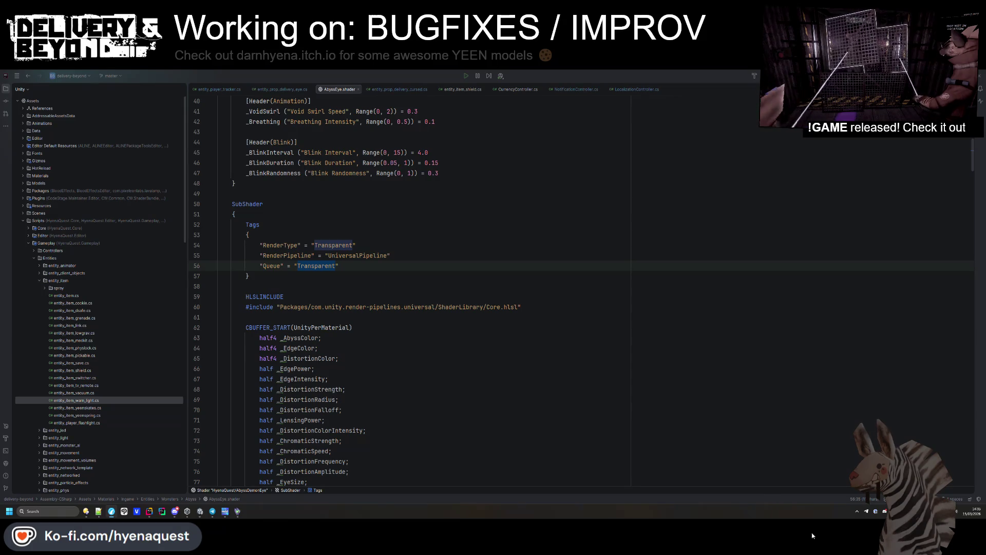
{"action": "key", "text": "Down"}
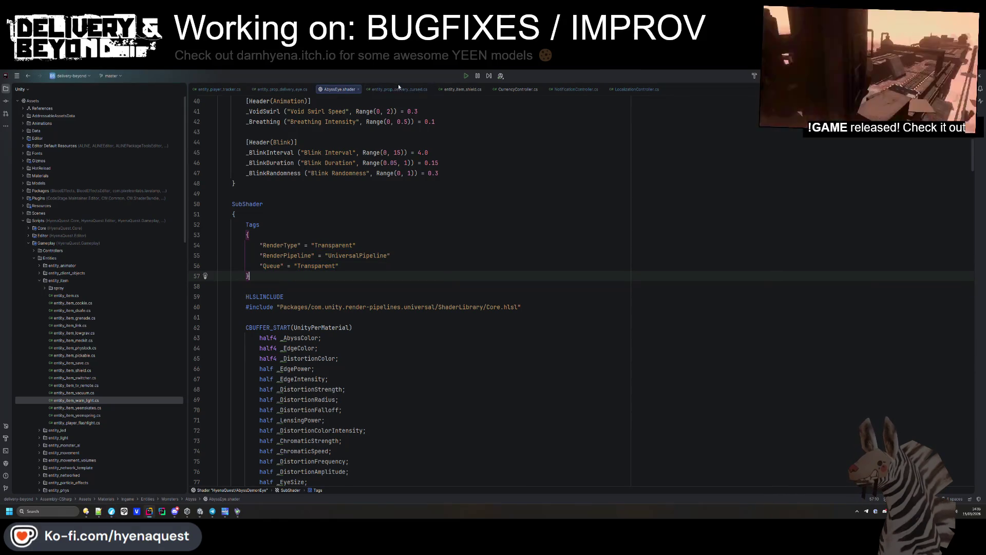
{"action": "left_click", "coordinate": [418, 90]}
{"action": "left_click", "coordinate": [274, 90]}
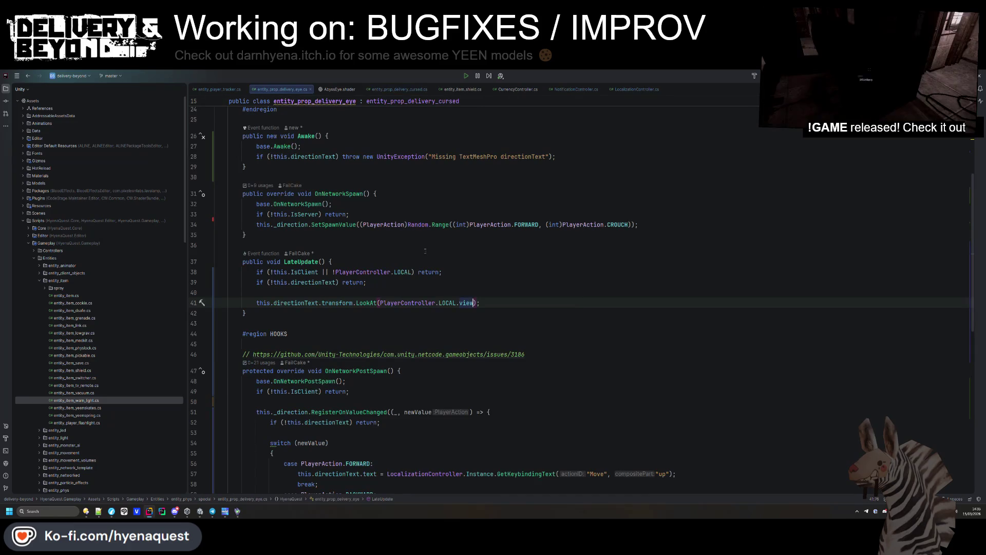
- Add 'this.directionText.material.renderQueue = 3001;' to Awake after the null check
{"action": "scroll", "coordinate": [433, 338], "scroll_direction": "up", "scroll_amount": 5}
{"action": "scroll", "coordinate": [433, 339], "scroll_direction": "down", "scroll_amount": 1}
{"action": "left_click", "coordinate": [579, 299]}
{"action": "key", "text": "Return"}
{"action": "type", "text": "is"}
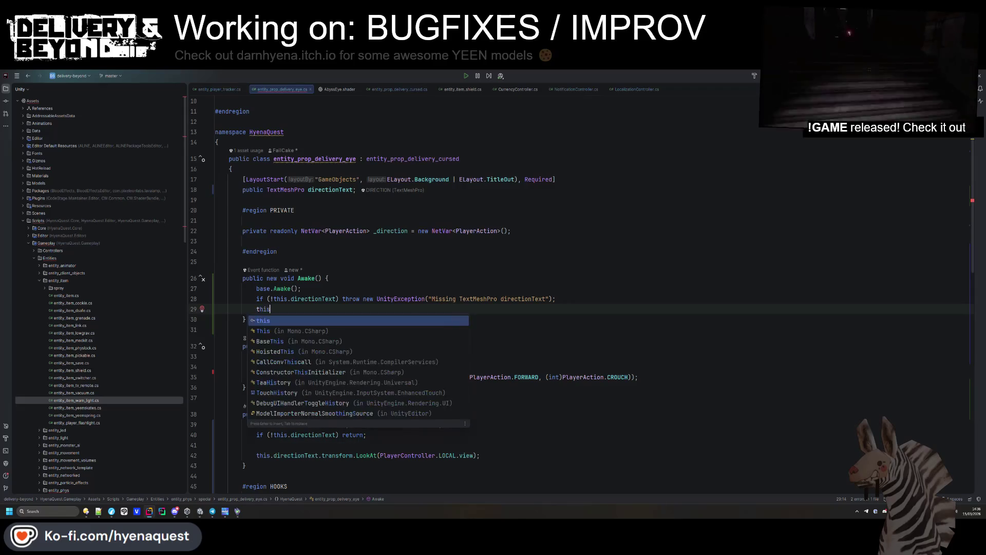
{"action": "type", "text": ".directionText.maskType,a"}
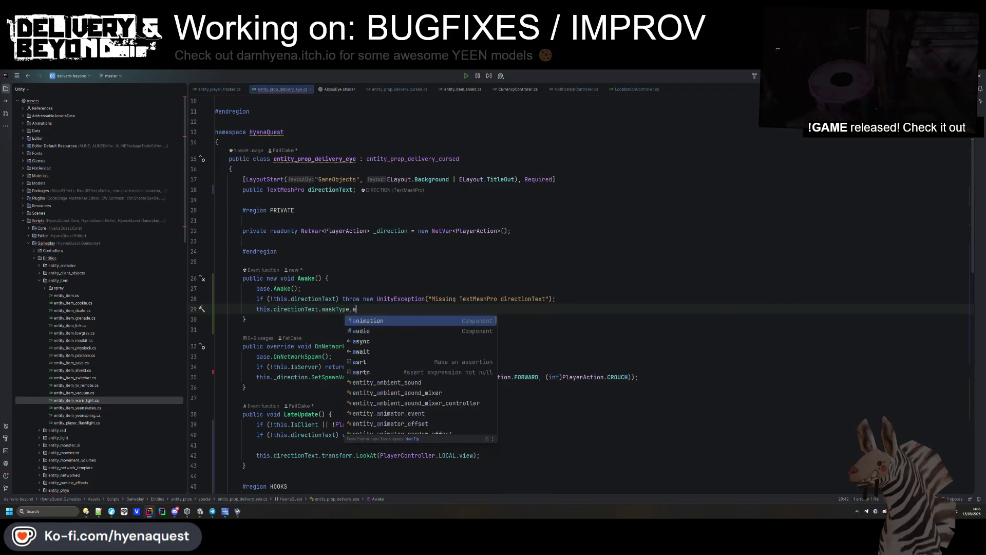
{"action": "key", "text": "Return"}
{"action": "key", "text": "BackSpace"}
{"action": "key", "text": "BackSpace"}
{"action": "key", "text": "BackSpace"}
{"action": "type", "text": "ater"}
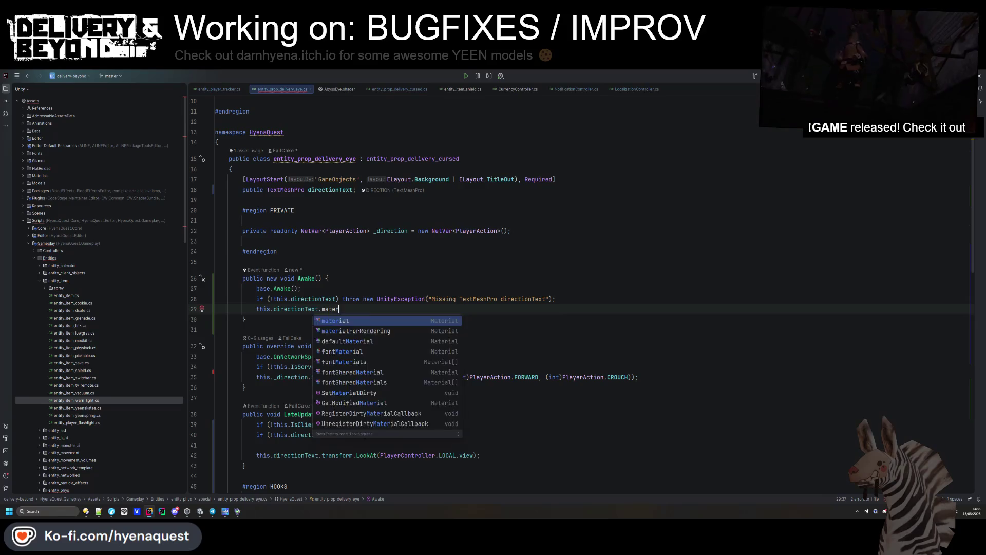
{"action": "type", "text": "ial.renderQueue = 3001;"}
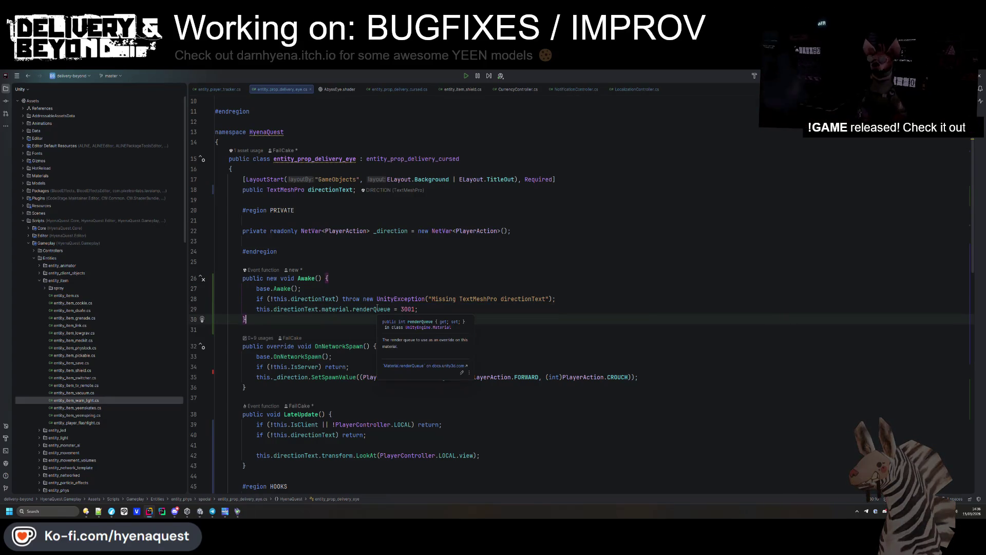
{"action": "key", "text": "End"}
{"action": "left_click", "coordinate": [461, 327]}
{"action": "scroll", "coordinate": [461, 327], "scroll_direction": "down", "scroll_amount": 1}
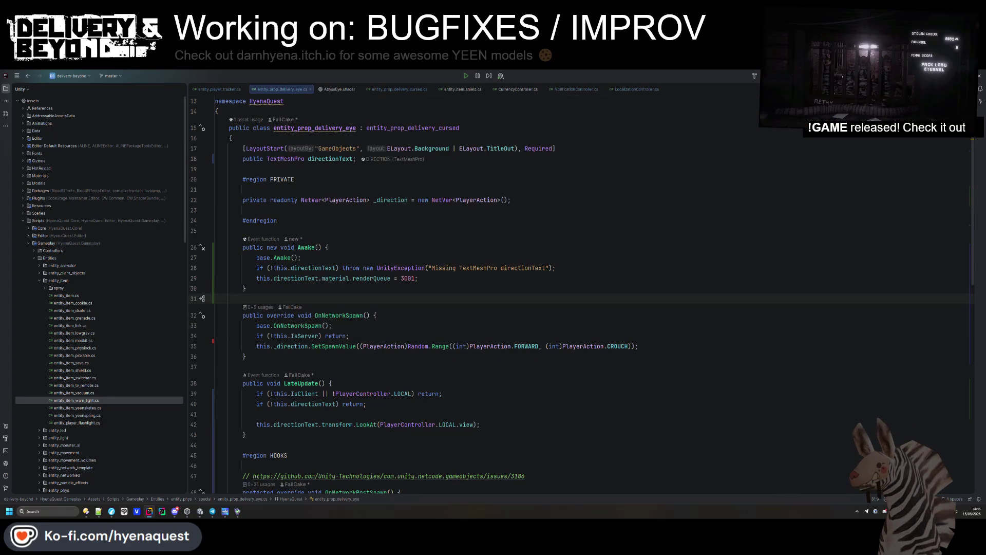
{"action": "left_click", "coordinate": [663, 368]}
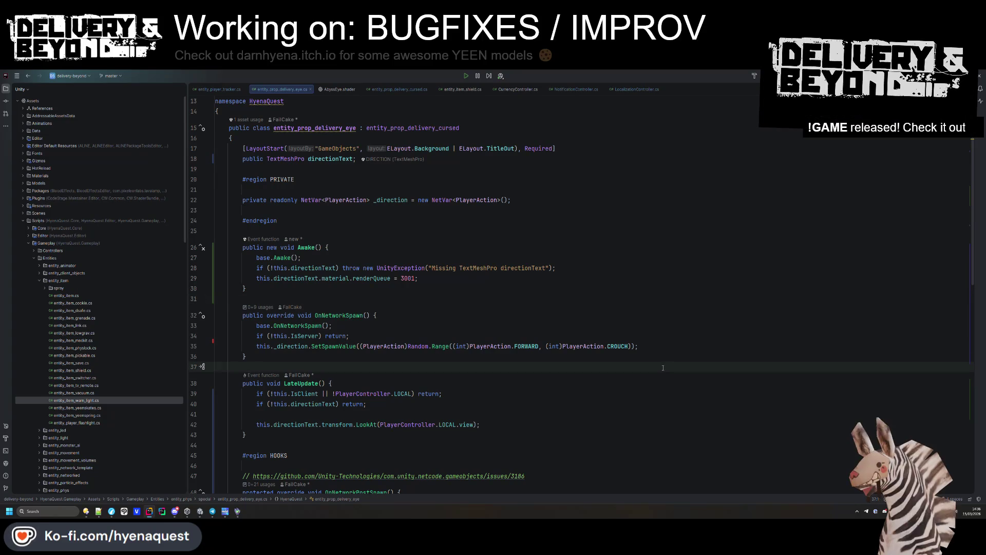
{"action": "key", "text": "alt+Tab"}
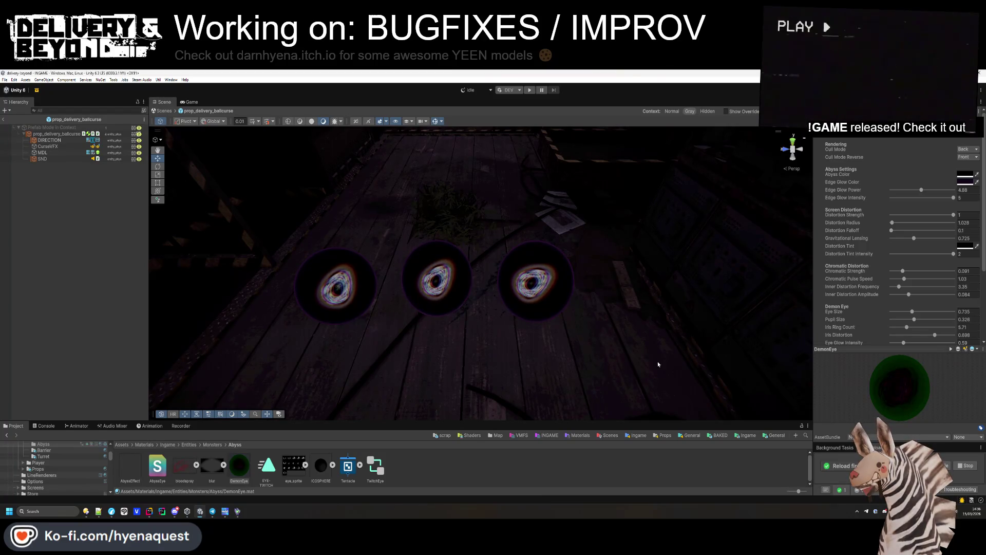
- Start the game, cancel the scenario startup, and select the DemonEye material
{"action": "left_click", "coordinate": [530, 90]}
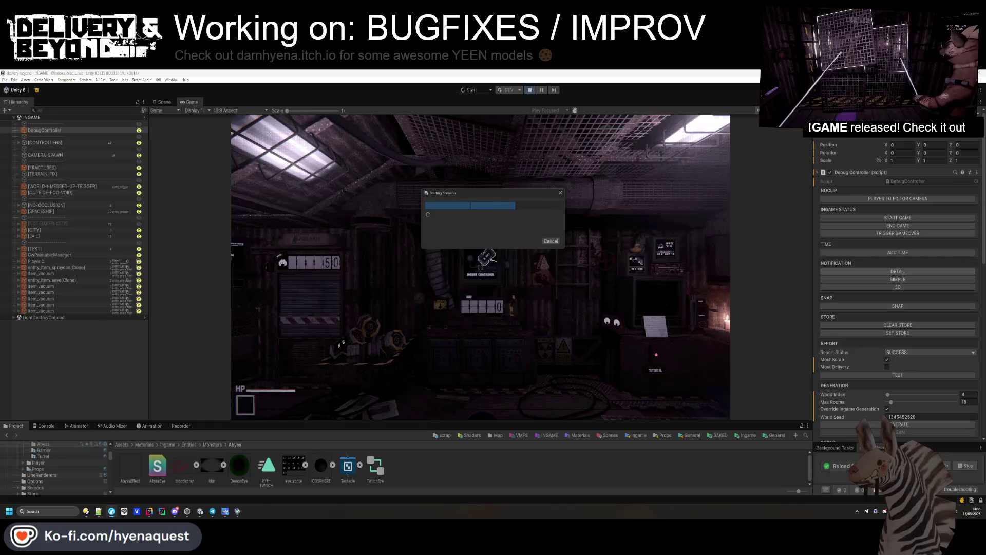
{"action": "left_click", "coordinate": [550, 241]}
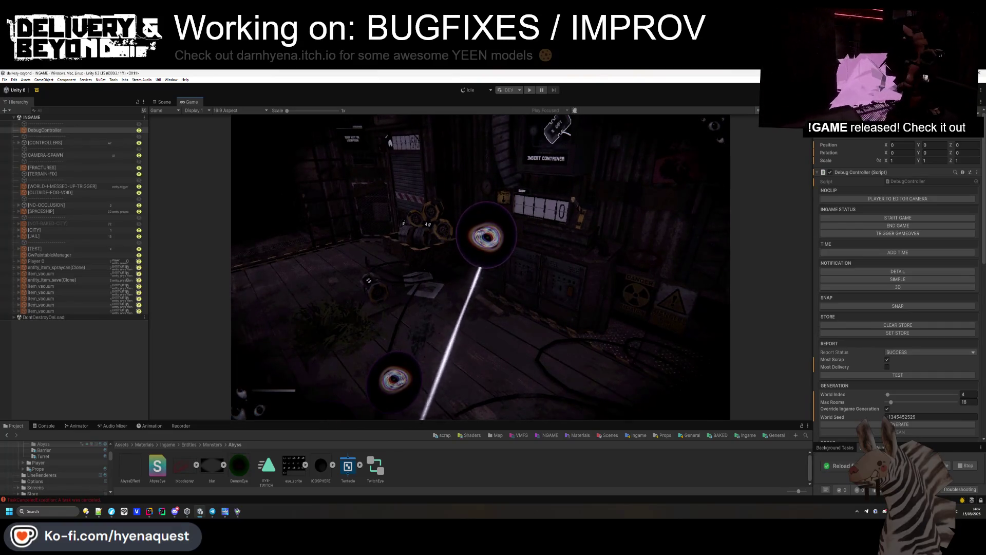
{"action": "key", "text": "super"}
{"action": "left_click", "coordinate": [239, 465]}
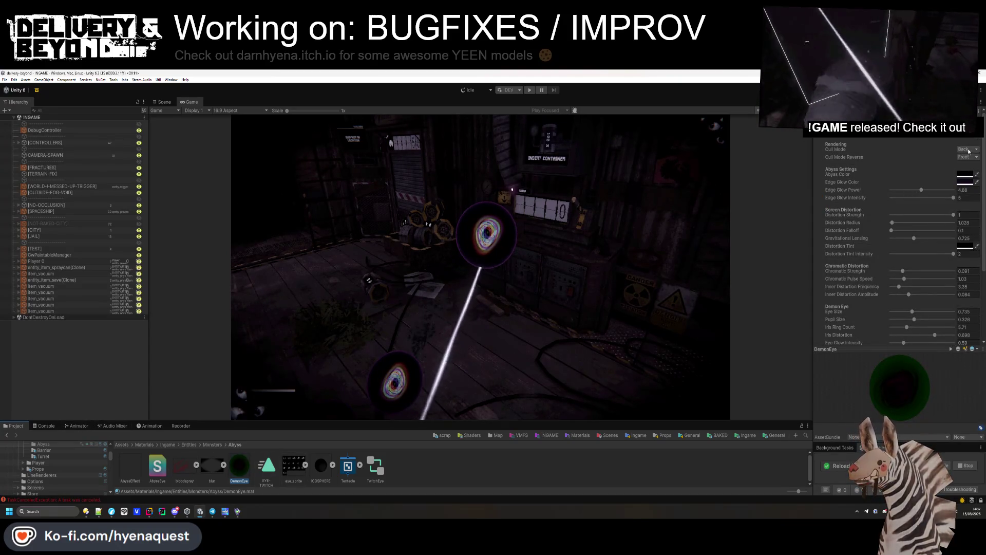
- Cycle Cull Mode through Front, Off and Back, and Cull Mode Reverse through Off and Back, ending with both on Back
{"action": "left_click", "coordinate": [969, 150]}
{"action": "left_click", "coordinate": [966, 163]}
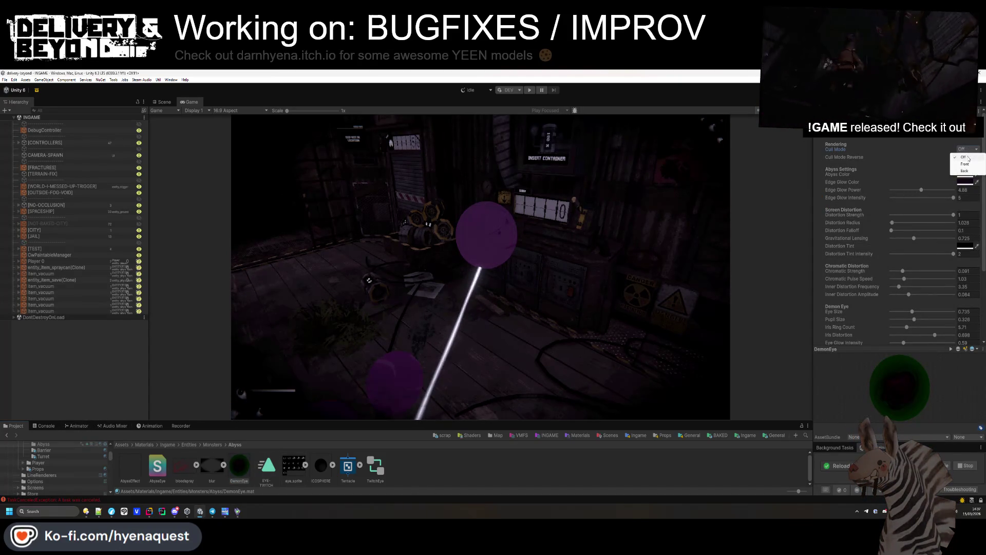
{"action": "left_click", "coordinate": [967, 156]}
{"action": "left_click", "coordinate": [964, 164]}
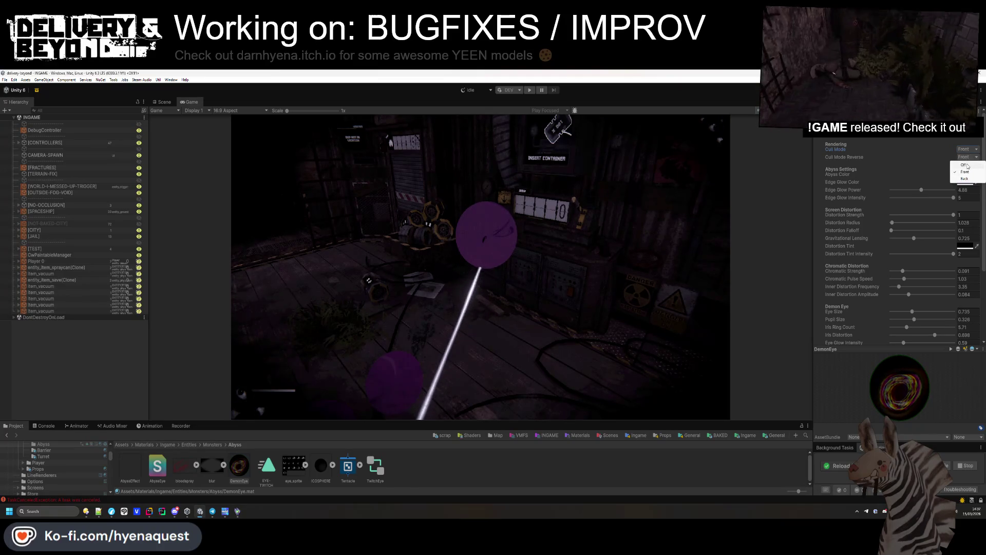
{"action": "left_click", "coordinate": [968, 156]}
{"action": "left_click", "coordinate": [968, 180]}
{"action": "left_click", "coordinate": [968, 149]}
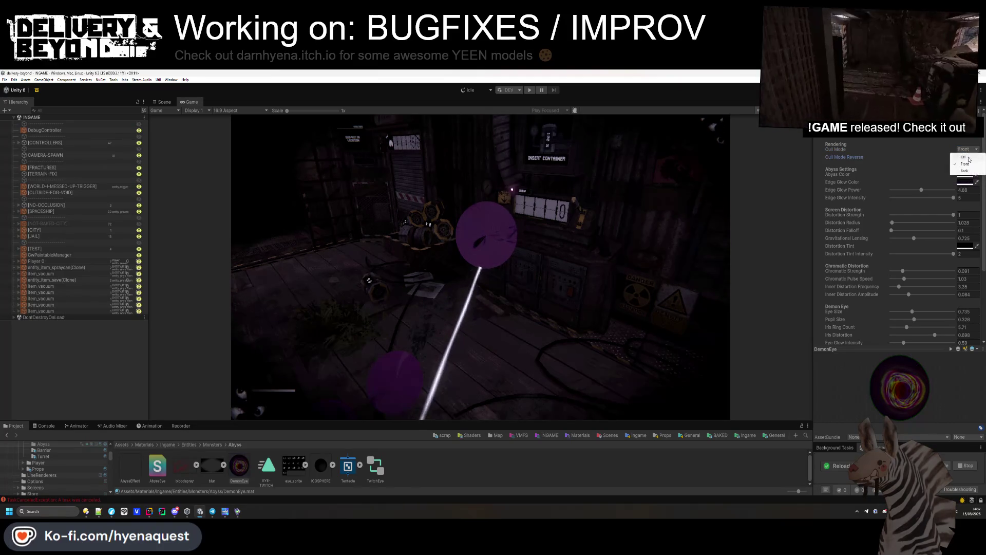
{"action": "left_click", "coordinate": [966, 156]}
{"action": "left_click", "coordinate": [966, 171]}
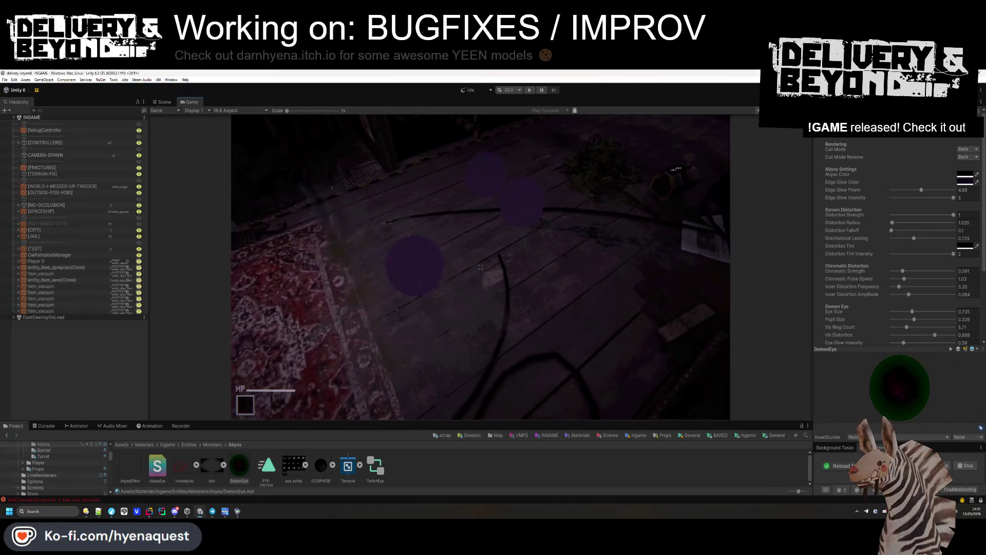
{"action": "key", "text": "alt+Tab"}
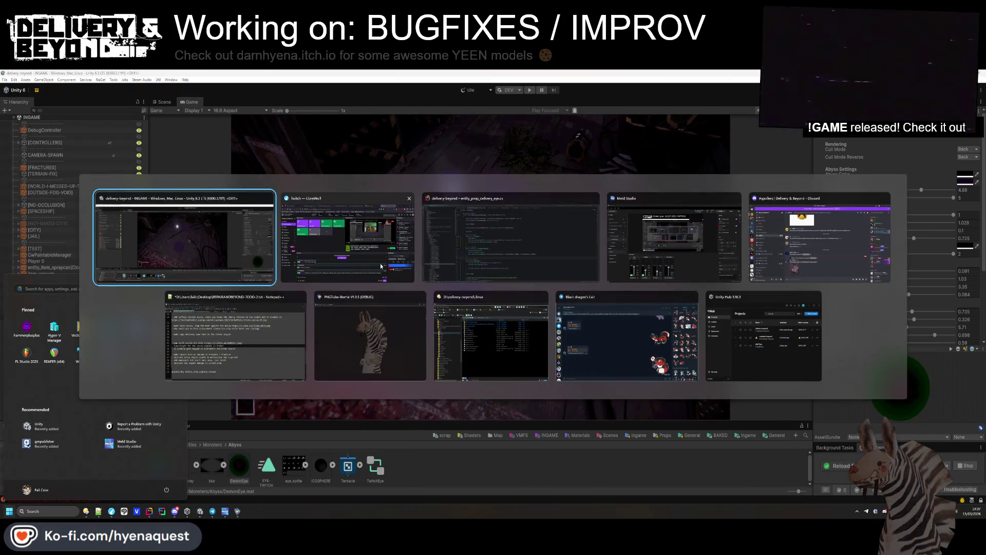
- Review the Tags block and Queue tag in AbyssEye.shader
{"action": "left_click", "coordinate": [339, 89]}
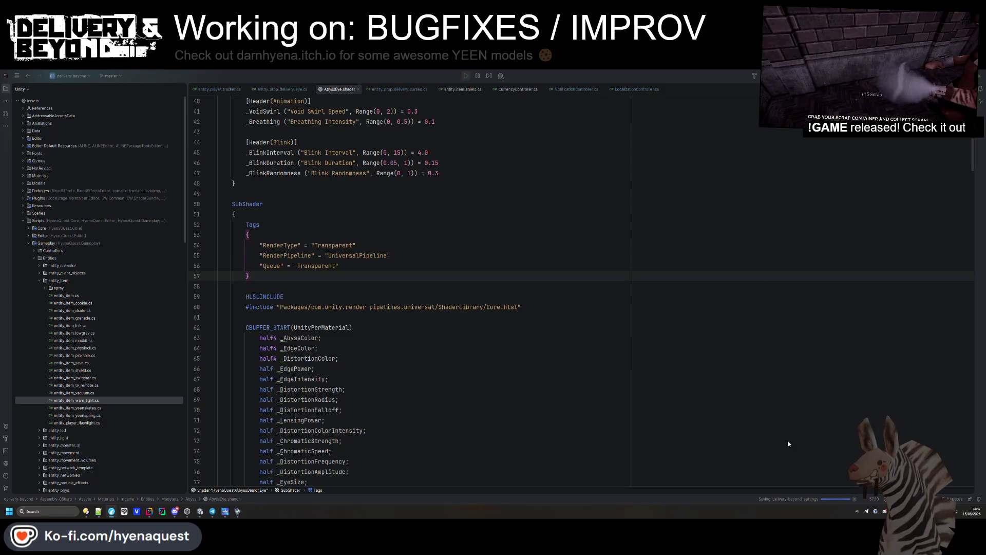
{"action": "left_click", "coordinate": [365, 262]}
{"action": "scroll", "coordinate": [391, 287], "scroll_direction": "down", "scroll_amount": 10}
{"action": "scroll", "coordinate": [411, 313], "scroll_direction": "up", "scroll_amount": 13}
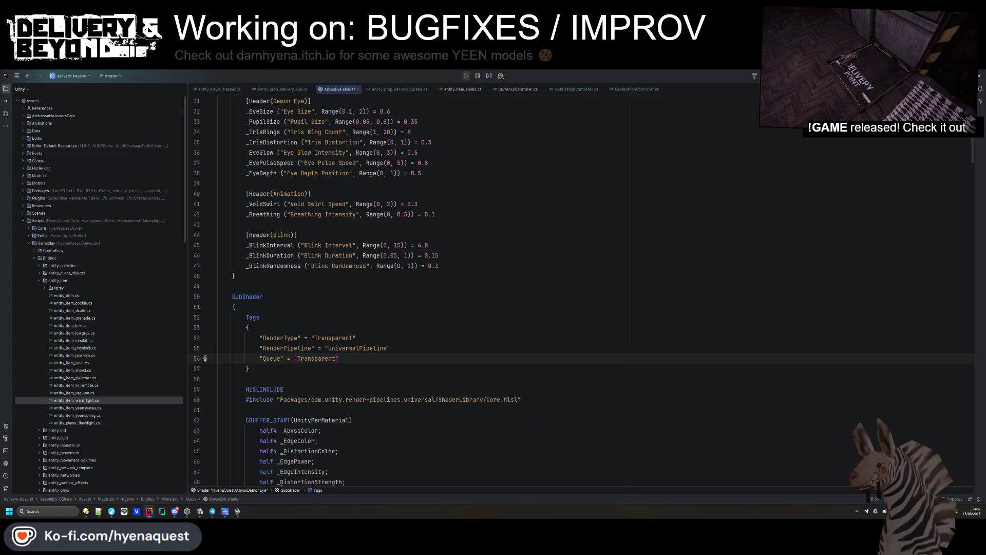
{"action": "key", "text": "Up"}
{"action": "key", "text": "Up"}
{"action": "key", "text": "Up"}
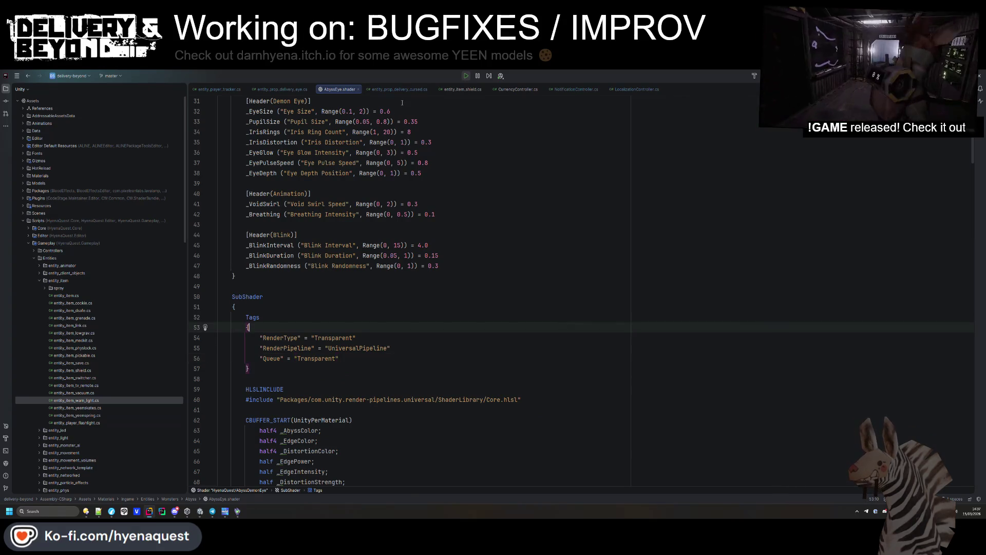
- Delete the renderQueue = 3001 line from Awake in entity_prop_delivery_eye.cs
{"action": "left_click", "coordinate": [400, 89]}
{"action": "left_click", "coordinate": [266, 88]}
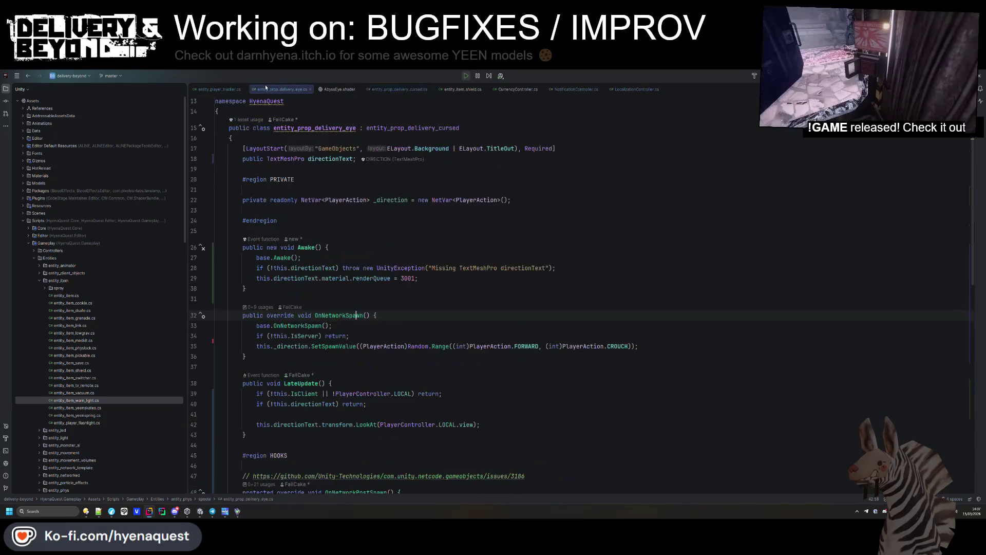
{"action": "key", "text": "Up"}
{"action": "key", "text": "Up"}
{"action": "key", "text": "Up"}
{"action": "key", "text": "ctrl+y"}
{"action": "key", "text": "Up"}
{"action": "key", "text": "Up"}
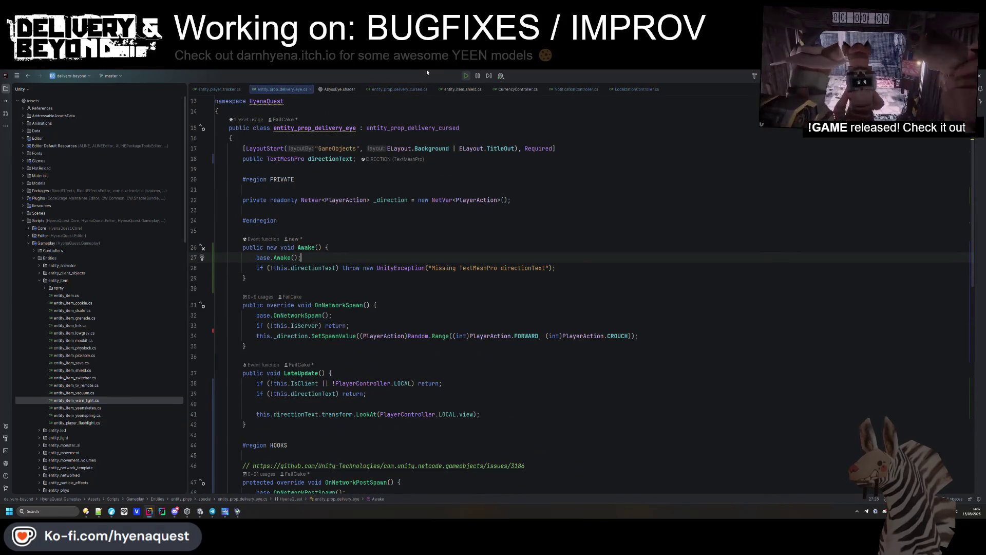
- Add ZWrite Off after the Tags block in the AbyssEye SubShader
{"action": "left_click", "coordinate": [339, 88]}
{"action": "scroll", "coordinate": [327, 208], "scroll_direction": "down", "scroll_amount": 10}
{"action": "scroll", "coordinate": [328, 209], "scroll_direction": "up", "scroll_amount": 15}
{"action": "left_click", "coordinate": [356, 266]}
{"action": "key", "text": "Return"}
{"action": "key", "text": "ctrl+v"}
{"action": "left_click", "coordinate": [356, 265]}
{"action": "left_click", "coordinate": [273, 280]}
{"action": "key", "text": "ctrl+y"}
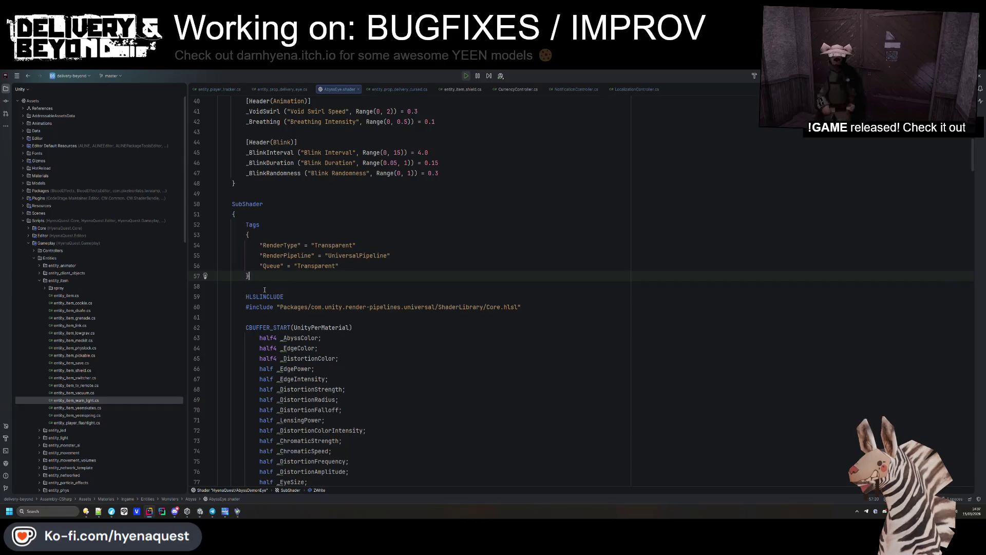
{"action": "key", "text": "Return"}
{"action": "type", "text": "ZWrite Off"}
- Check the Cull [_CullMode] line, AbyssDemonEye pass ZWrite On and eyeChromatic blend code
{"action": "scroll", "coordinate": [305, 293], "scroll_direction": "down", "scroll_amount": 1}
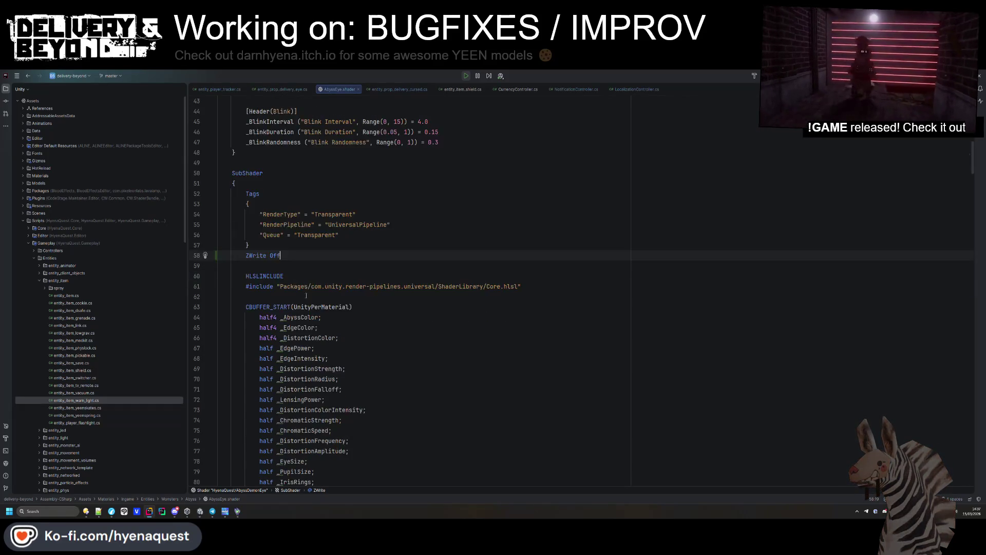
{"action": "scroll", "coordinate": [306, 293], "scroll_direction": "down", "scroll_amount": 20}
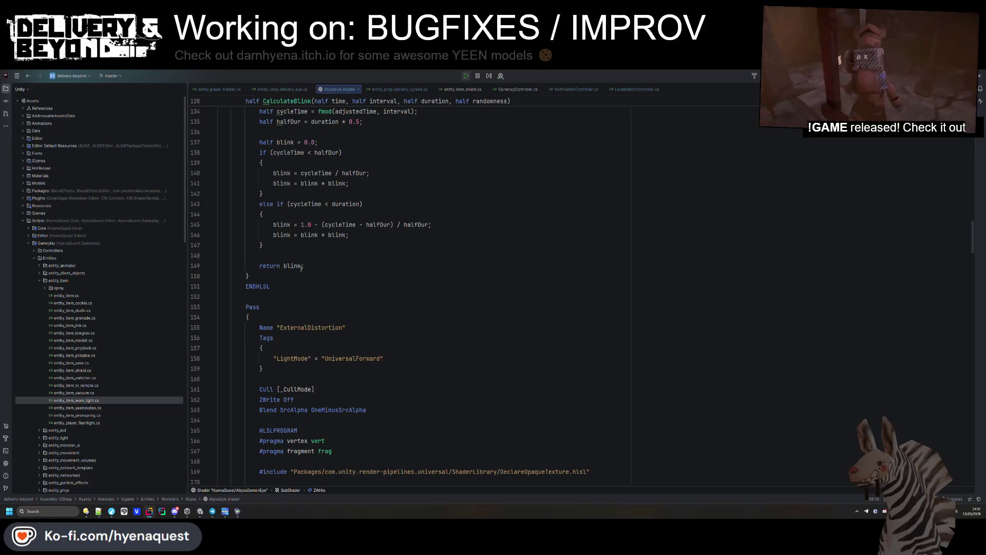
{"action": "scroll", "coordinate": [301, 267], "scroll_direction": "down", "scroll_amount": 2}
{"action": "left_click", "coordinate": [307, 328]}
{"action": "scroll", "coordinate": [313, 324], "scroll_direction": "down", "scroll_amount": 20}
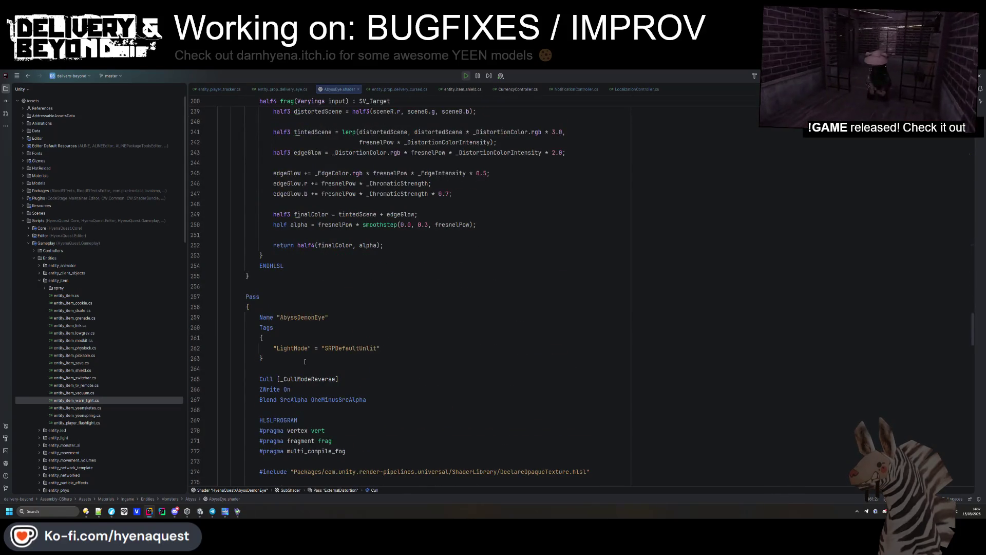
{"action": "scroll", "coordinate": [307, 352], "scroll_direction": "down", "scroll_amount": 4}
{"action": "left_click", "coordinate": [311, 265]}
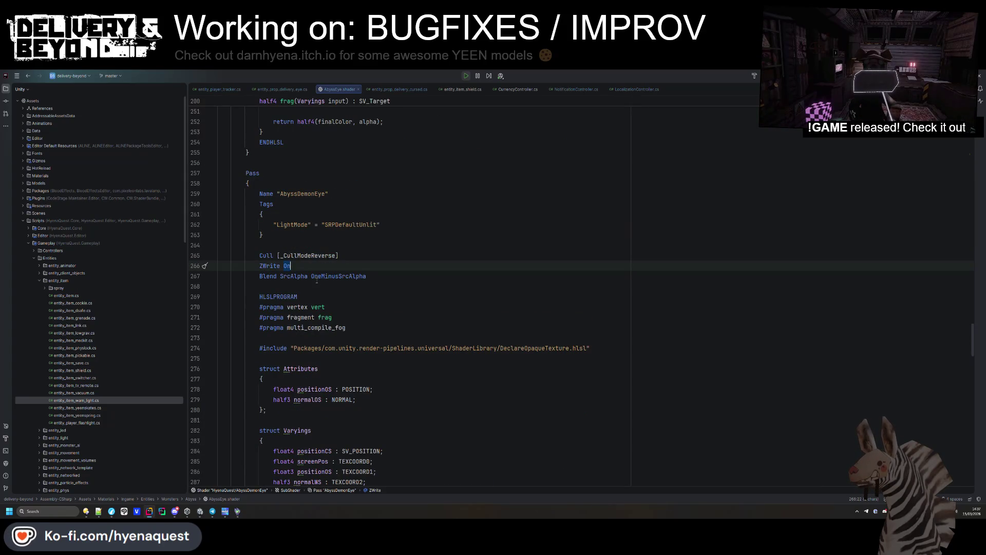
{"action": "type", "text": "ff"}
{"action": "left_click", "coordinate": [392, 193]}
{"action": "scroll", "coordinate": [392, 190], "scroll_direction": "down", "scroll_amount": 20}
{"action": "scroll", "coordinate": [392, 190], "scroll_direction": "down", "scroll_amount": 19}
{"action": "left_click", "coordinate": [405, 275]}
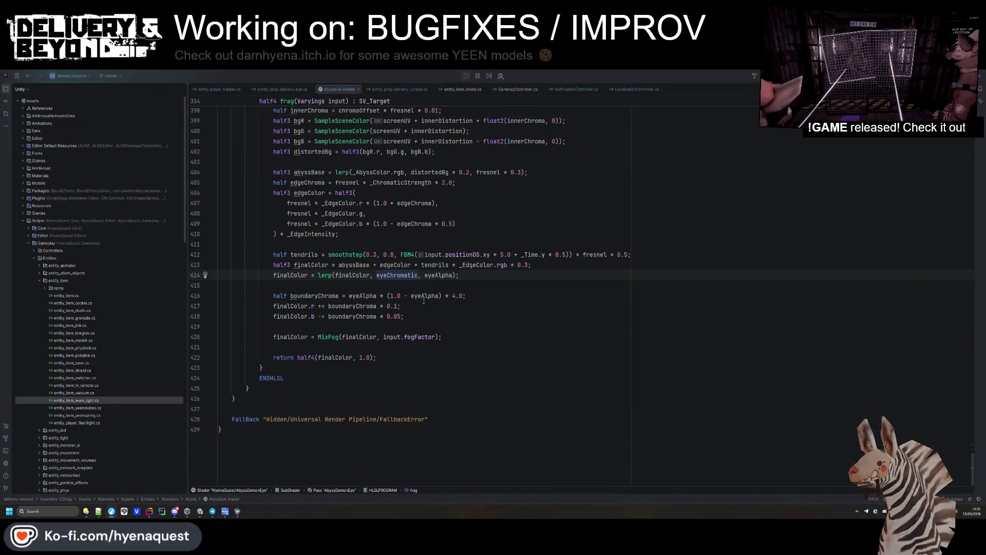
{"action": "key", "text": "alt+Tab"}
{"action": "key", "text": "super"}
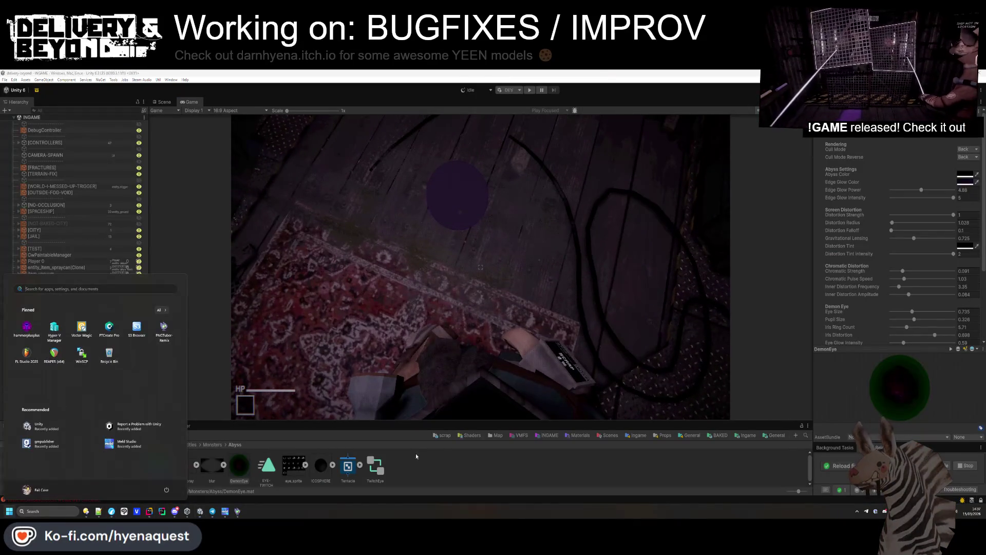
- Reimport the AbyssEye.shader asset and enlarge the Project panel over the game view
{"action": "left_click", "coordinate": [415, 452]}
{"action": "left_click", "coordinate": [979, 136]}
{"action": "key", "text": "Escape"}
{"action": "left_click", "coordinate": [157, 465]}
{"action": "right_click", "coordinate": [157, 465]}
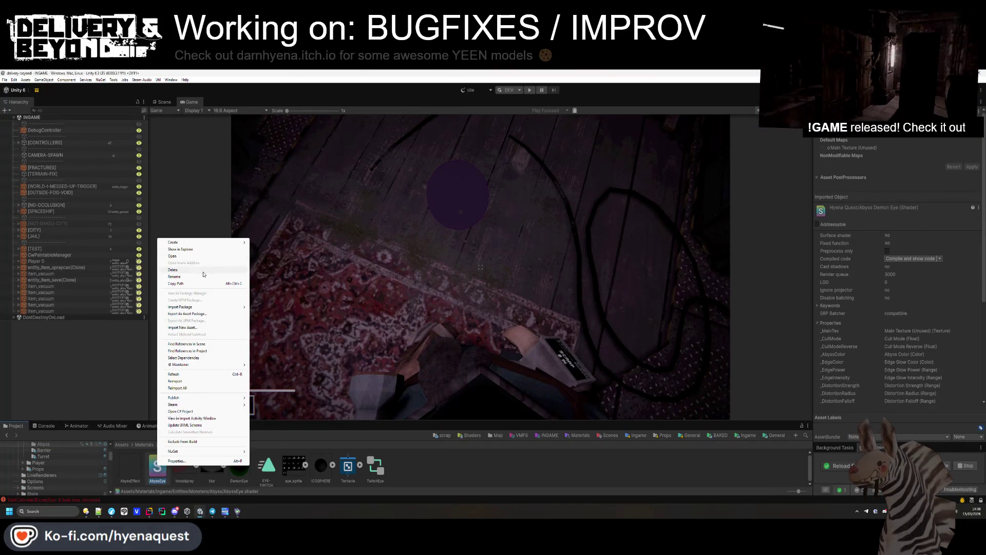
{"action": "left_click", "coordinate": [195, 383]}
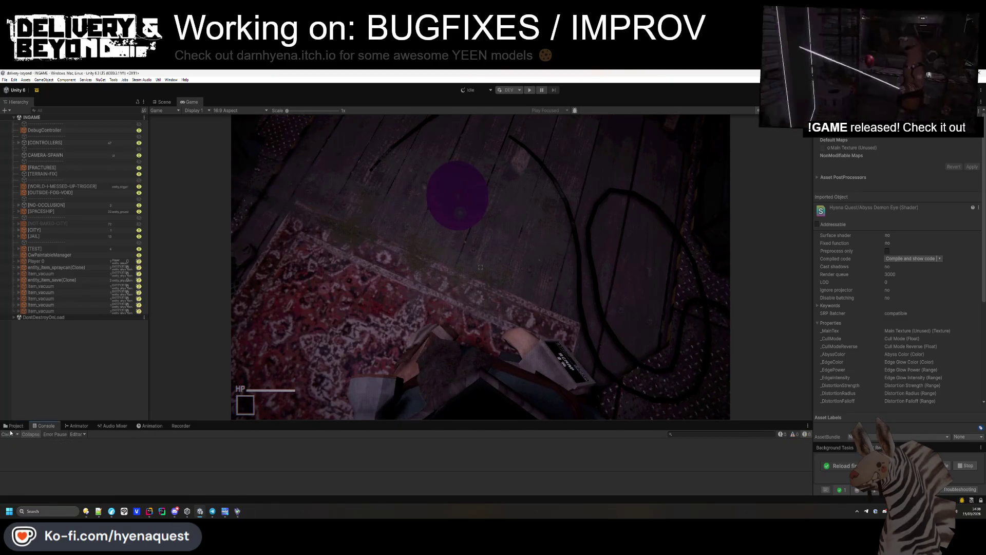
{"action": "left_click_drag", "start_coordinate": [449, 424], "coordinate": [449, 386]}
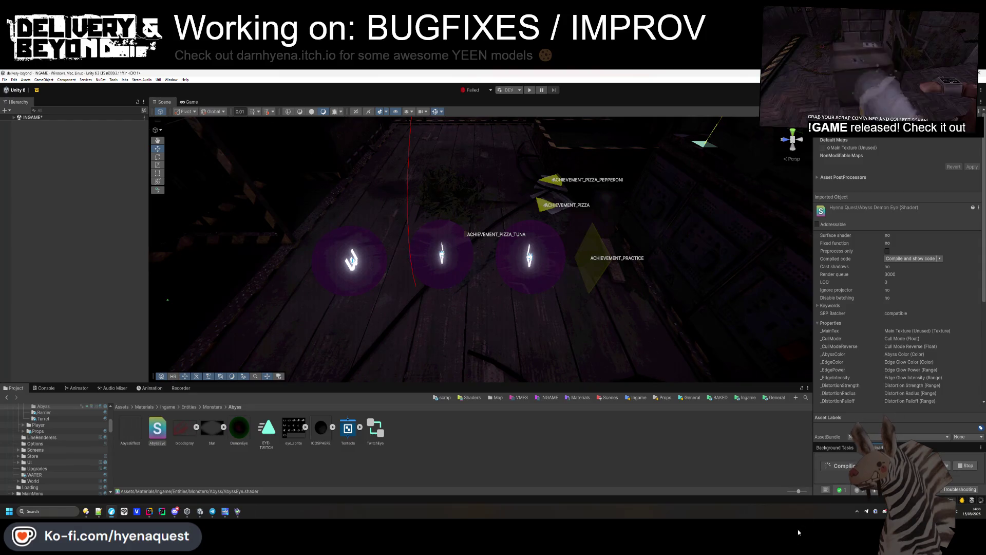
{"action": "left_click", "coordinate": [530, 90]}
{"action": "mouse_move", "coordinate": [478, 267]}
{"action": "left_mouse_down"}
{"action": "mouse_move", "coordinate": [473, 282]}
{"action": "mouse_move", "coordinate": [287, 248]}
{"action": "mouse_move", "coordinate": [329, 273]}
{"action": "mouse_move", "coordinate": [446, 303]}
{"action": "left_mouse_up"}
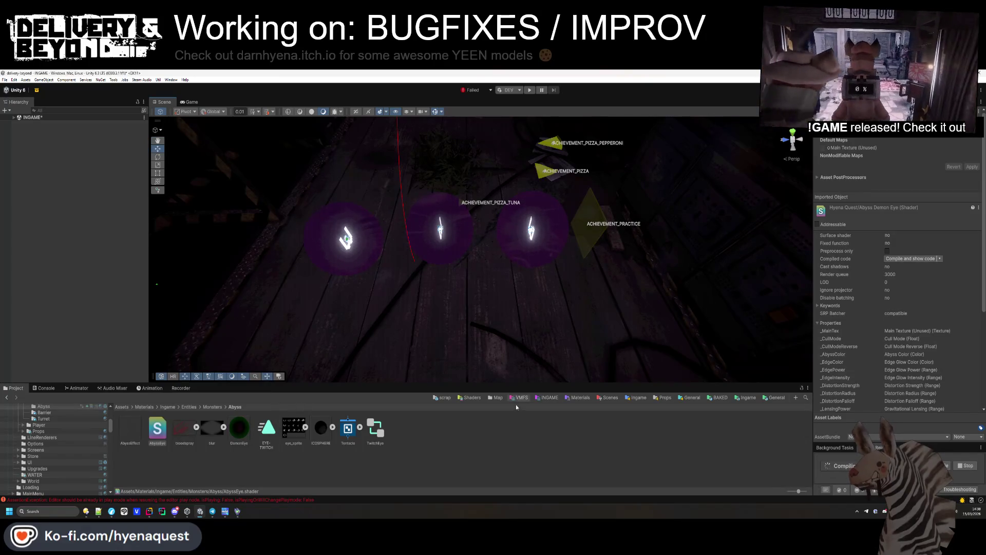
{"action": "left_click", "coordinate": [240, 430]}
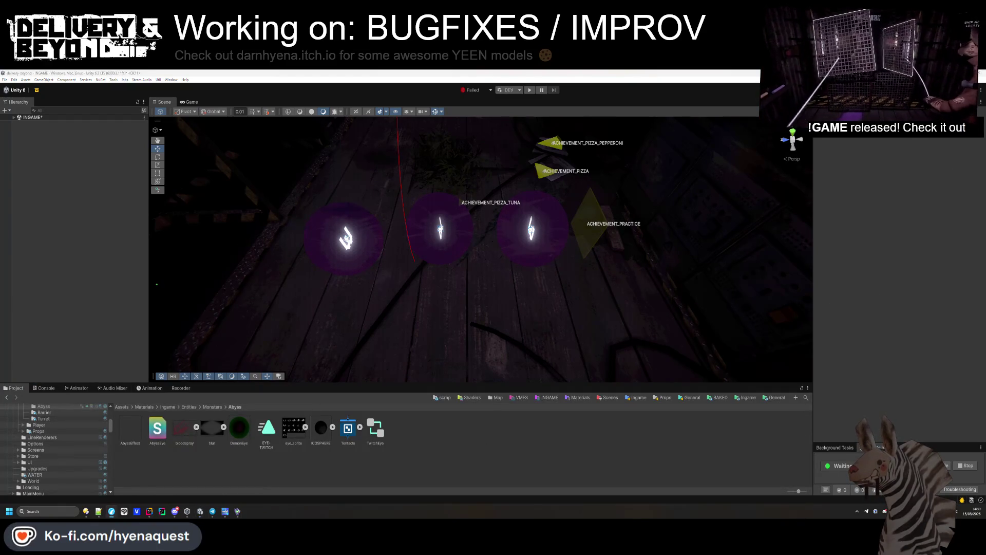
{"action": "mouse_move", "coordinate": [537, 242]}
{"action": "left_mouse_down"}
{"action": "mouse_move", "coordinate": [545, 264]}
{"action": "mouse_move", "coordinate": [553, 258]}
{"action": "left_mouse_up"}
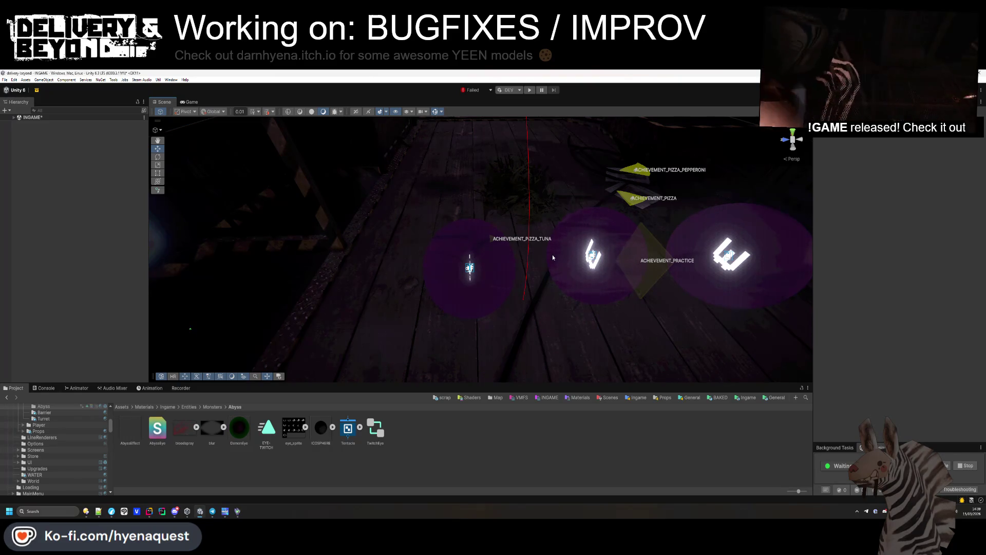
{"action": "mouse_move", "coordinate": [466, 281]}
{"action": "left_mouse_down"}
{"action": "mouse_move", "coordinate": [538, 214]}
{"action": "mouse_move", "coordinate": [287, 166]}
{"action": "mouse_move", "coordinate": [457, 332]}
{"action": "left_mouse_up"}
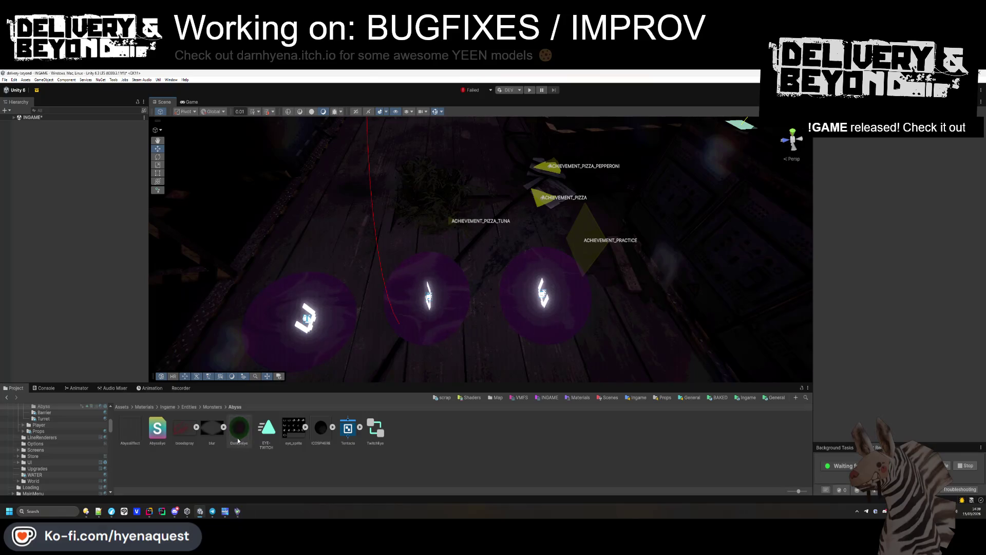
{"action": "left_click", "coordinate": [320, 428]}
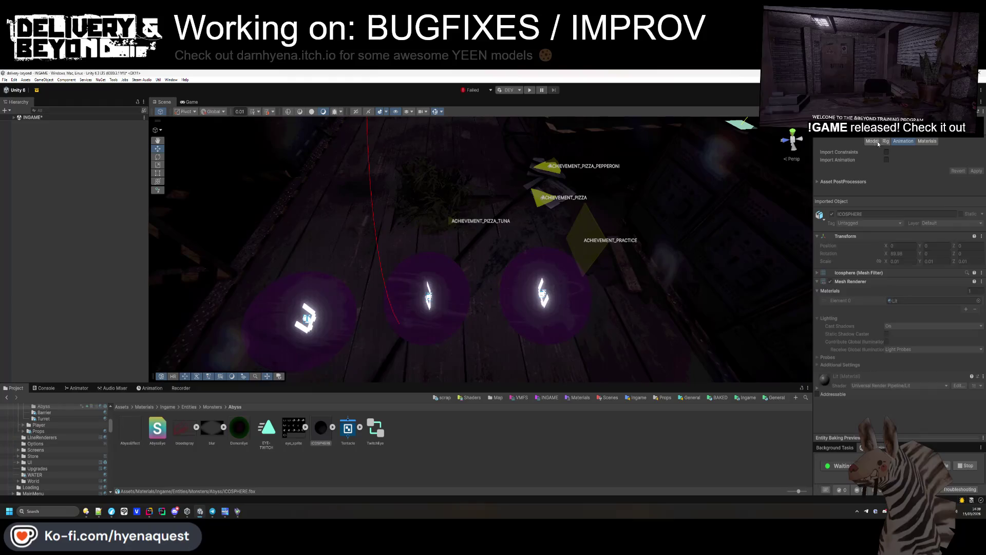
{"action": "left_click", "coordinate": [926, 141]}
{"action": "left_click", "coordinate": [598, 434]}
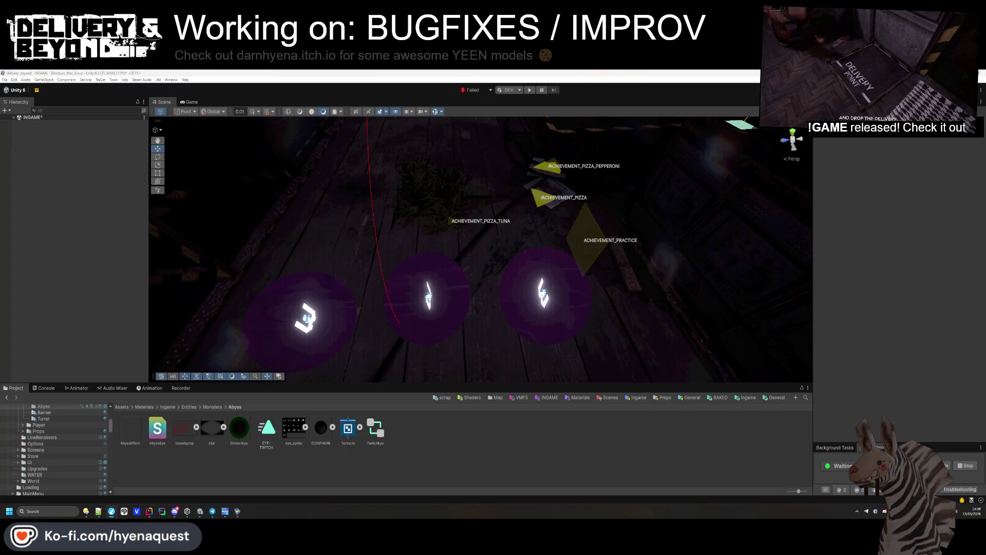
- Delete the cursed-prop damage and delivery arrow sparks items from the Notepad++ to-do list
{"action": "left_click", "coordinate": [98, 511]}
{"action": "left_click", "coordinate": [417, 325]}
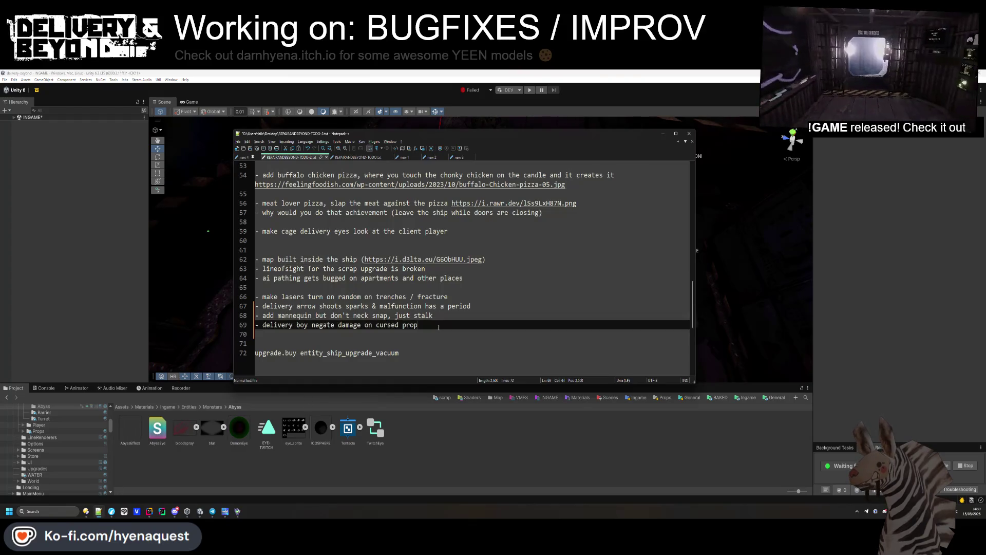
{"action": "key", "text": "ctrl+shift+l"}
{"action": "left_click", "coordinate": [505, 297]}
{"action": "left_click", "coordinate": [504, 305]}
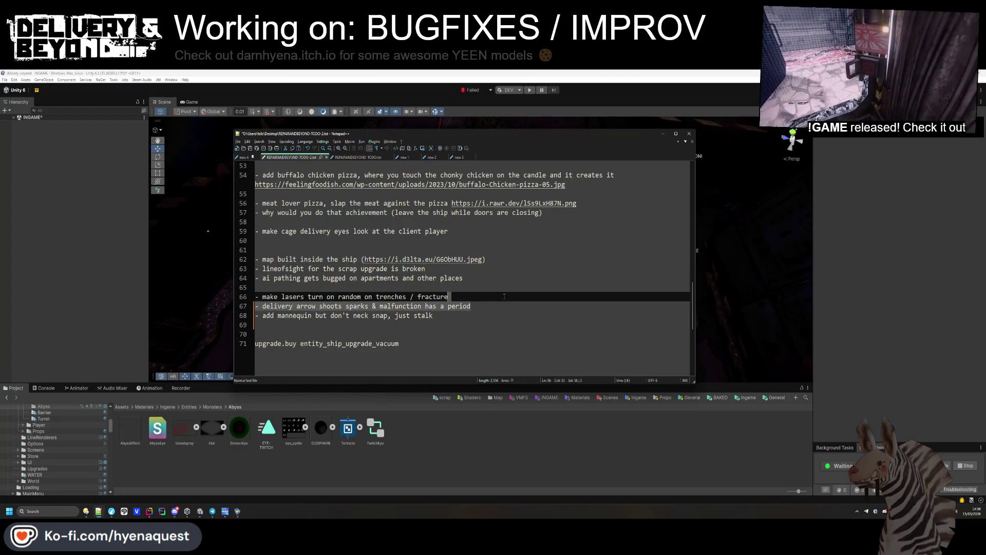
{"action": "key", "text": "ctrl+shift+l"}
{"action": "left_click", "coordinate": [463, 334]}
- Start Unity's play mode, choosing Don't Save for the modified INGAME scene
{"action": "left_click", "coordinate": [450, 484]}
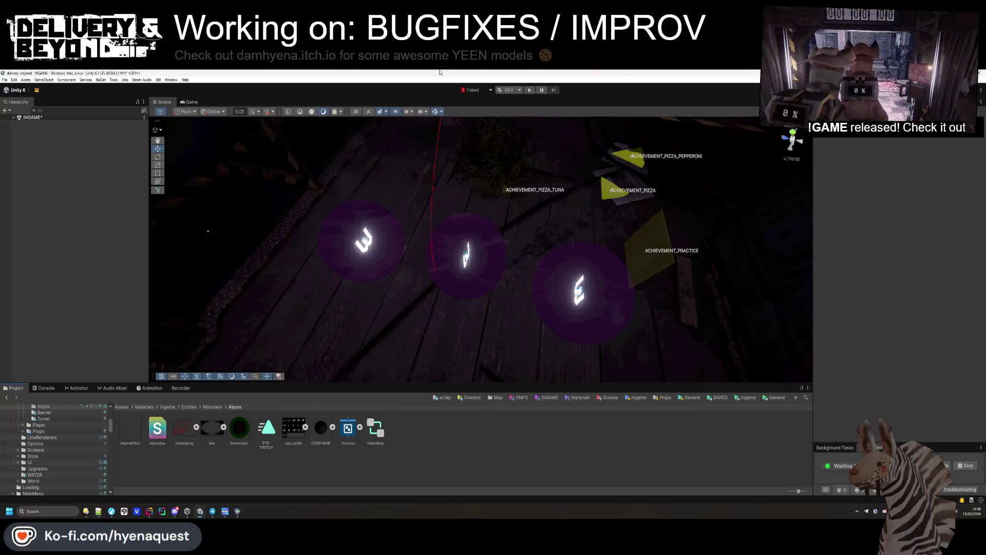
{"action": "left_click", "coordinate": [529, 90]}
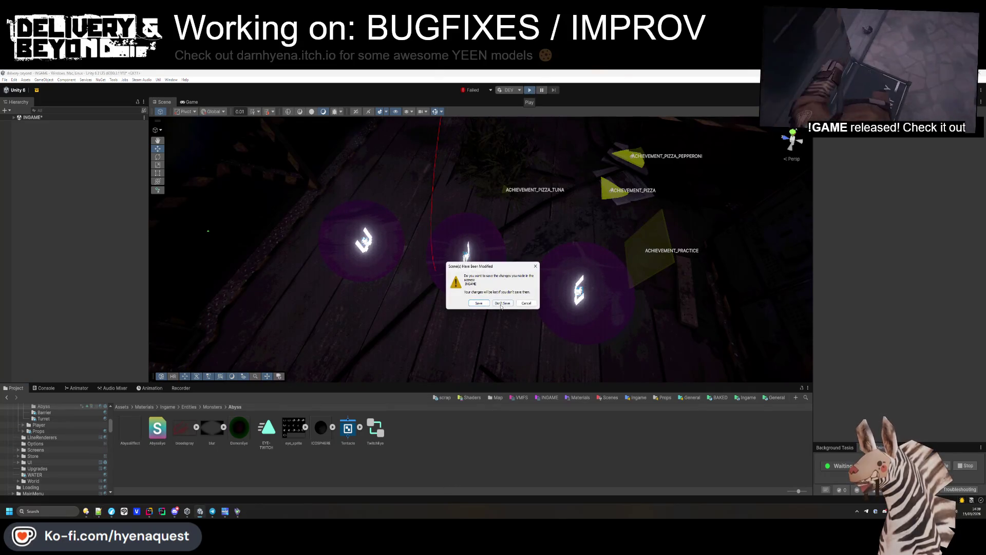
{"action": "left_click", "coordinate": [520, 301]}
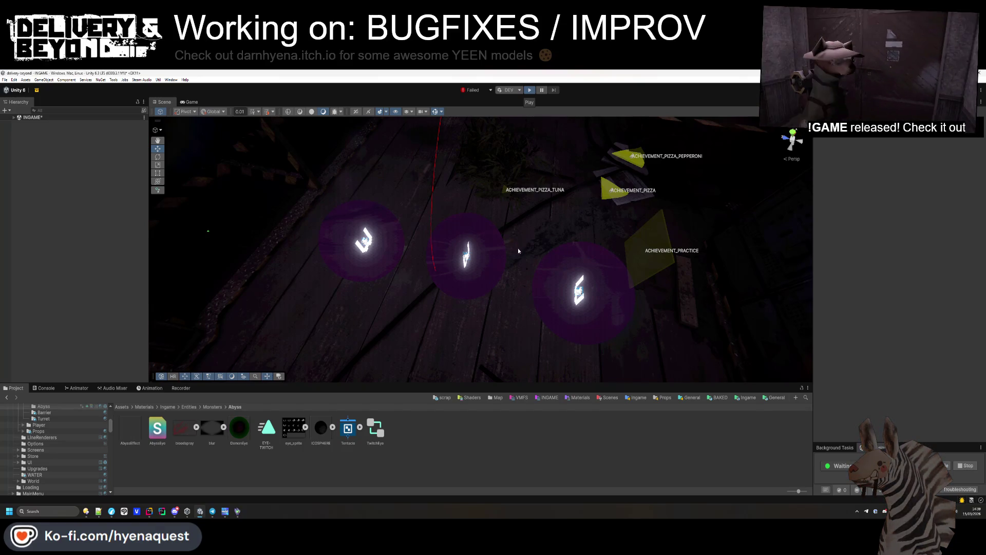
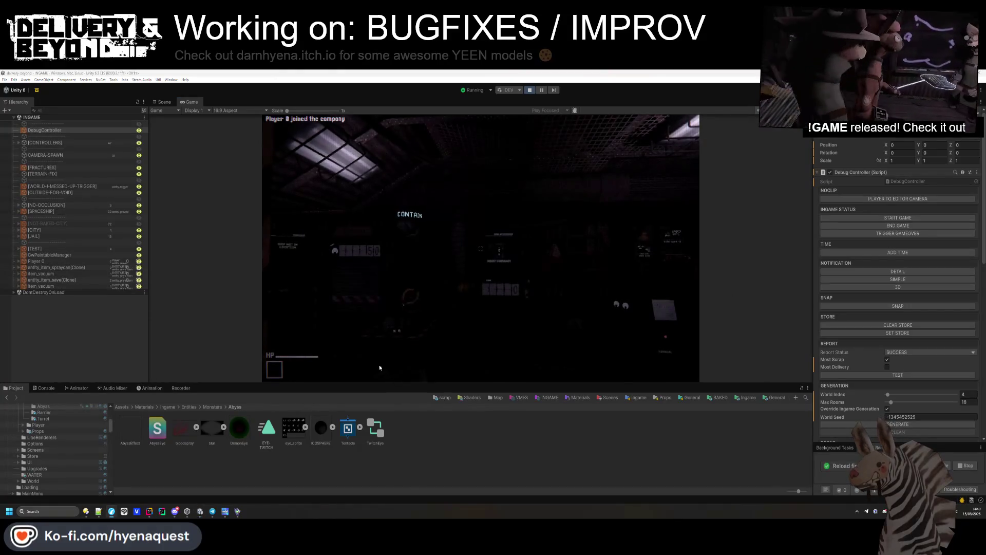
- Show the editor Console, enlarge the Game view and open the in-game console
{"action": "left_click", "coordinate": [46, 387]}
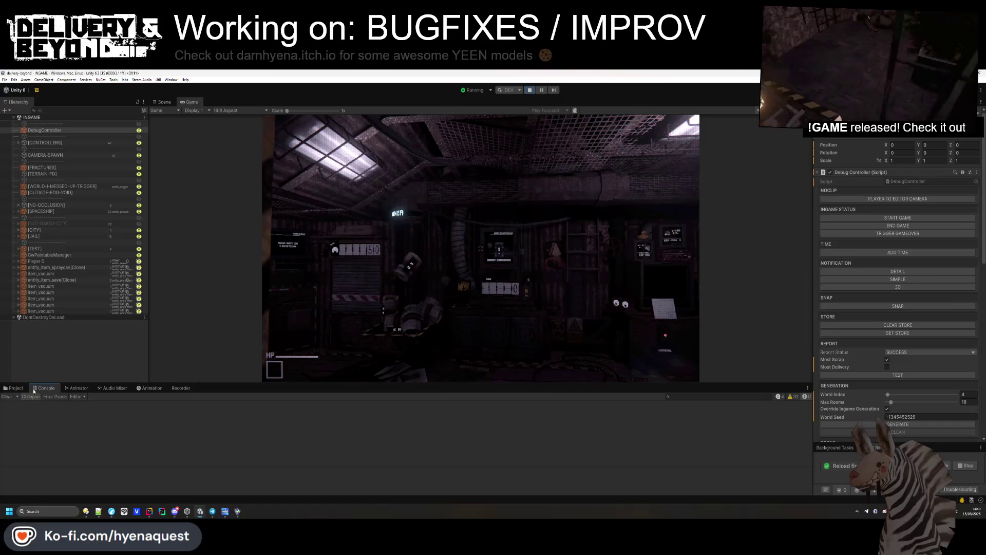
{"action": "left_click_drag", "start_coordinate": [139, 383], "coordinate": [139, 465]}
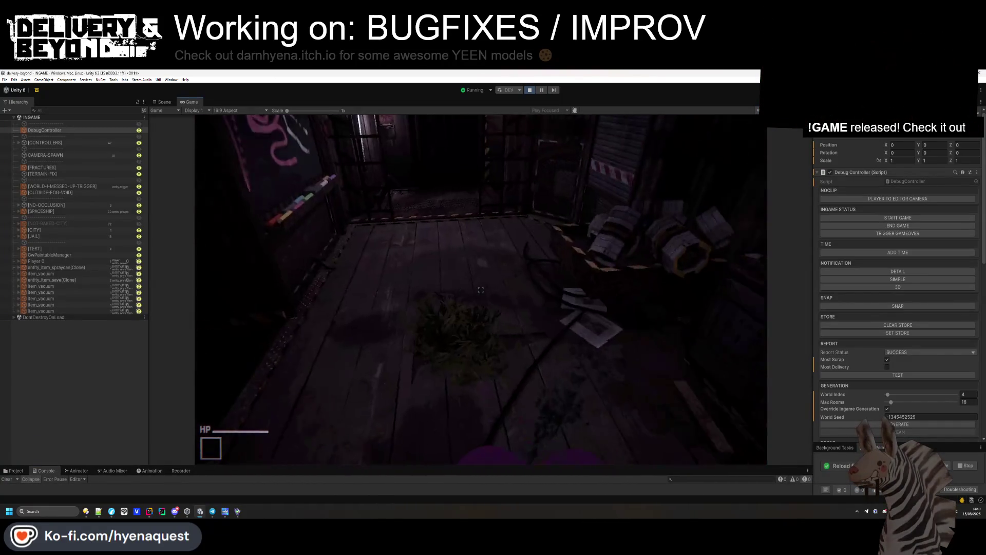
{"action": "key", "text": "grave"}
- Run world.contract DELIVERY_MALFUNCTION, then game.start in the in-game console
{"action": "type", "text": "audio.master"}
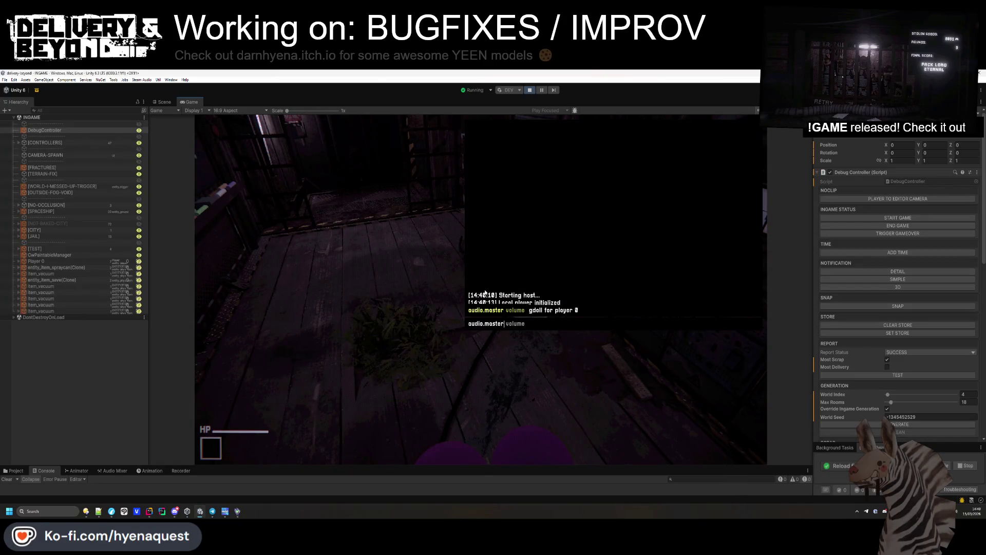
{"action": "key", "text": "BackSpace"}
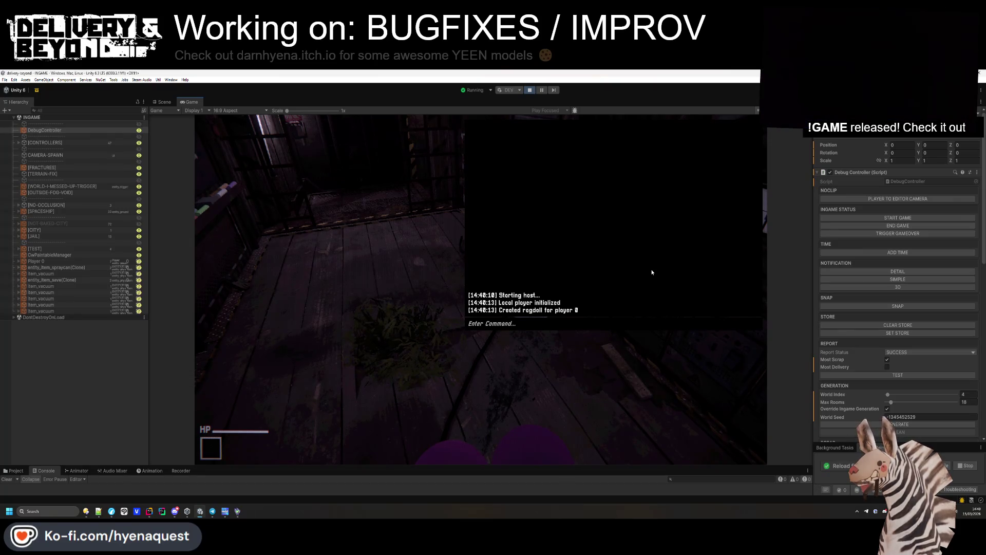
{"action": "type", "text": "edit"}
{"action": "key", "text": "BackSpace"}
{"action": "key", "text": "BackSpace"}
{"action": "key", "text": "BackSpace"}
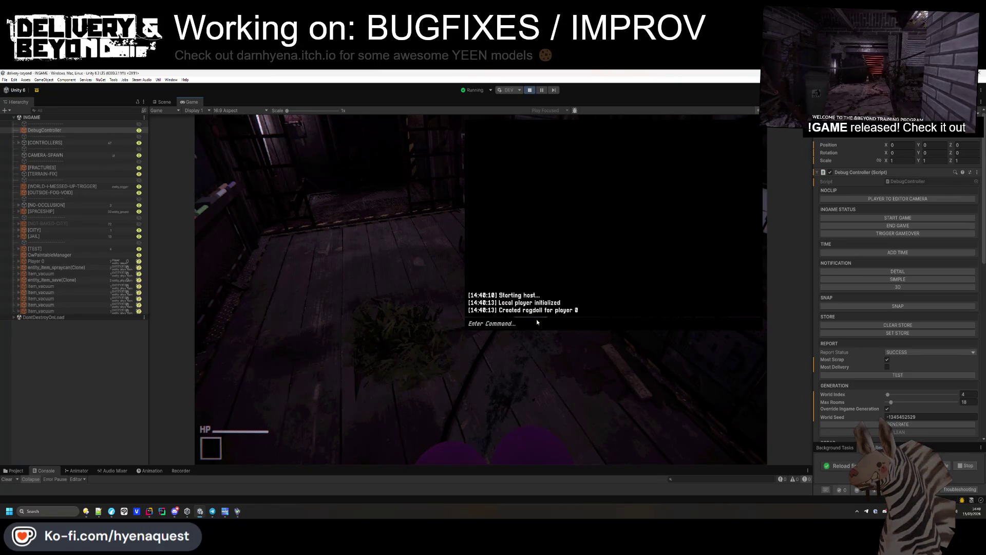
{"action": "type", "text": "world.contract "}
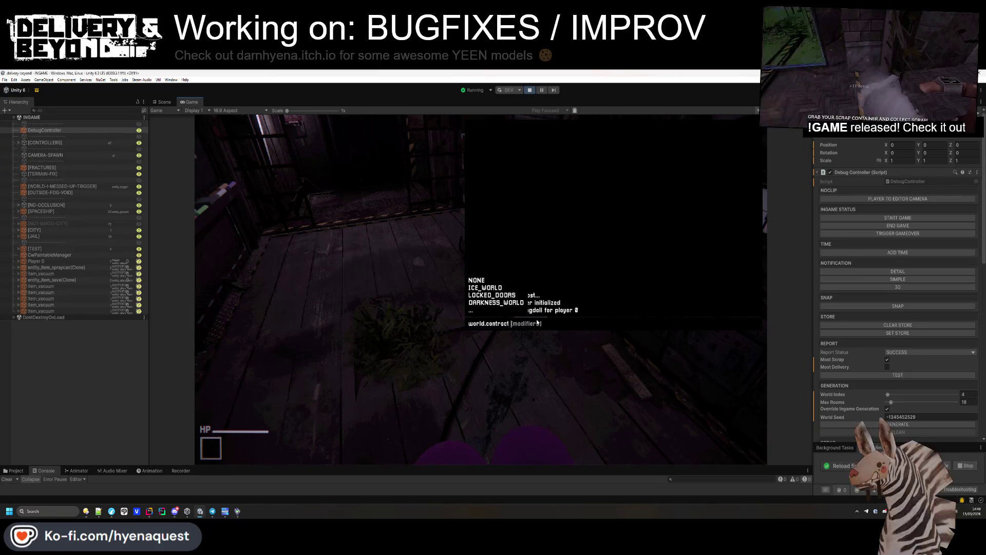
{"action": "type", "text": "DELIVERY_MALFUNCTION"}
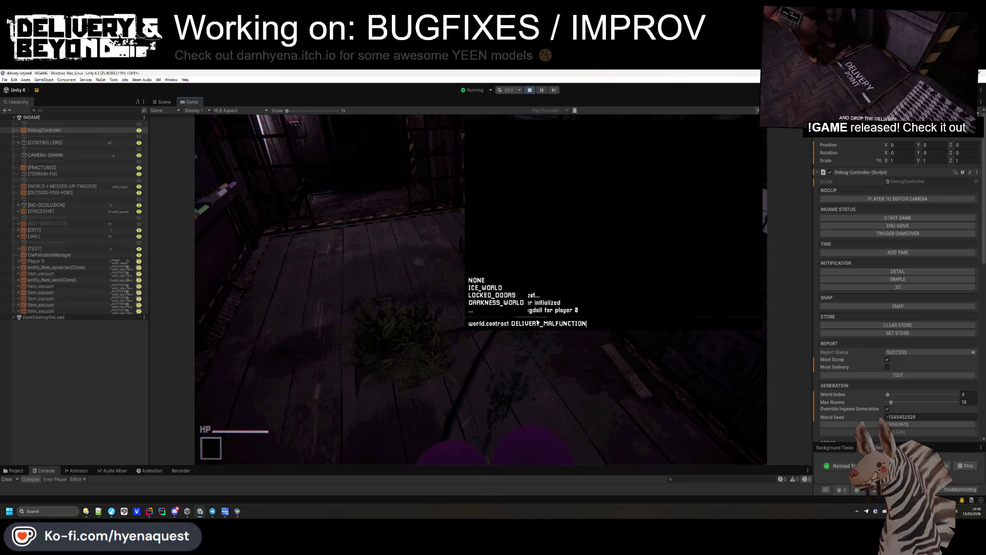
{"action": "key", "text": "Return"}
{"action": "type", "text": "game.start"}
{"action": "key", "text": "Return"}
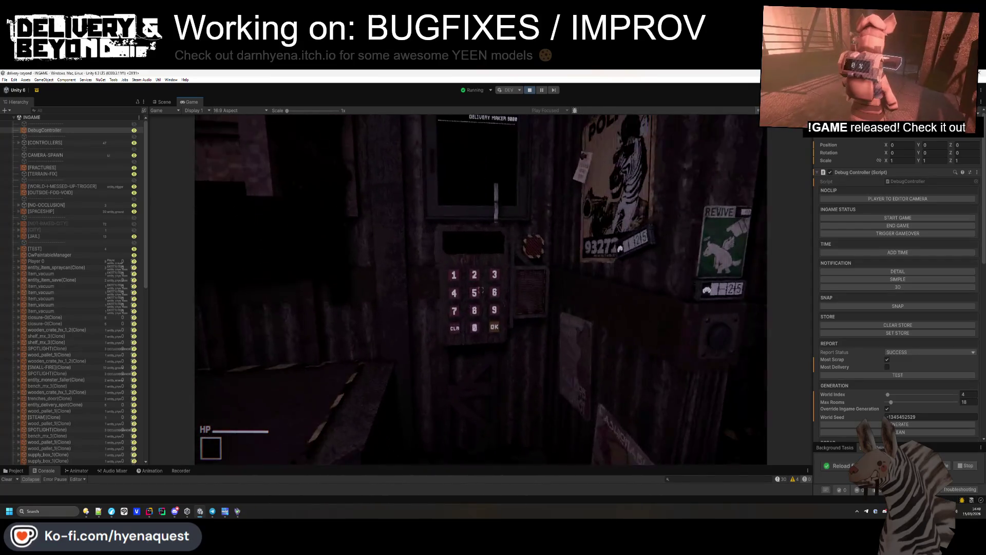
- Enter digit 5 on the keypad and grab the glowing pink ERROR sign with the physgun
{"action": "key", "text": "grave"}
{"action": "type", "text": "s"}
{"action": "key", "text": "BackSpace"}
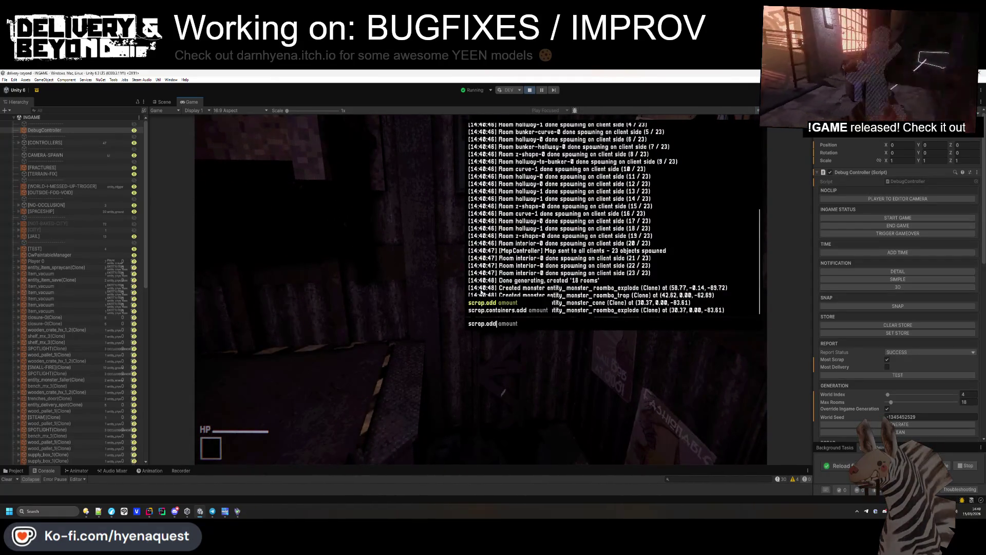
{"action": "key", "text": "grave"}
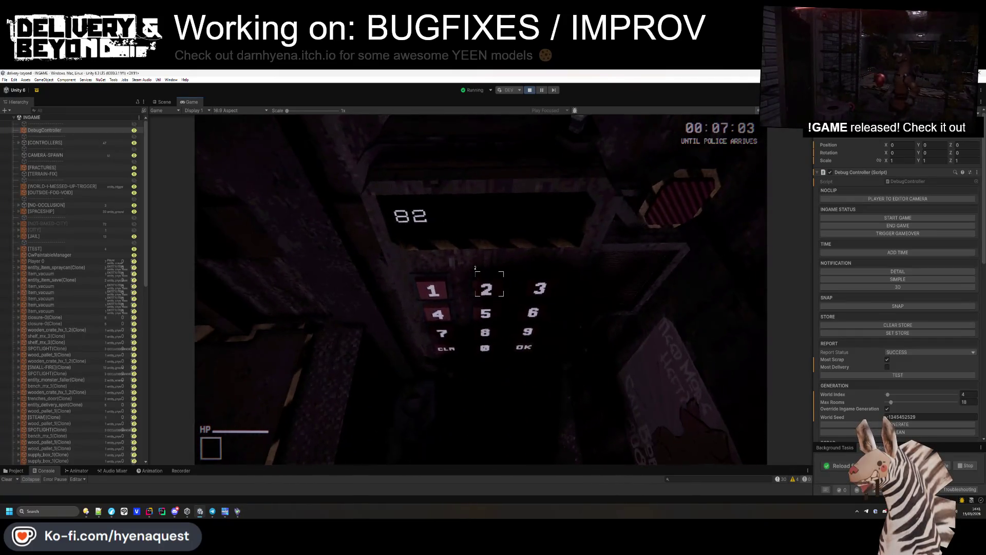
{"action": "left_click", "coordinate": [481, 290]}
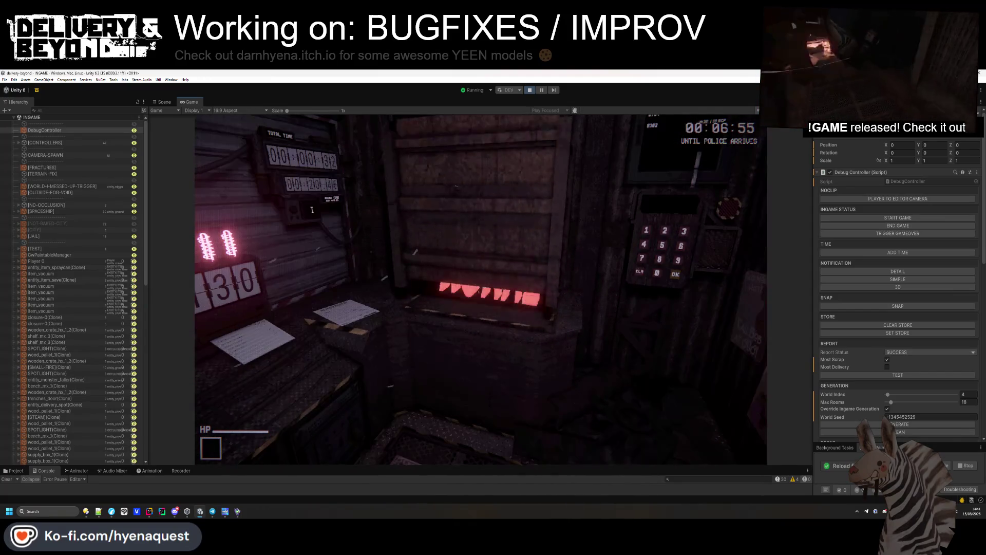
{"action": "key", "text": "e"}
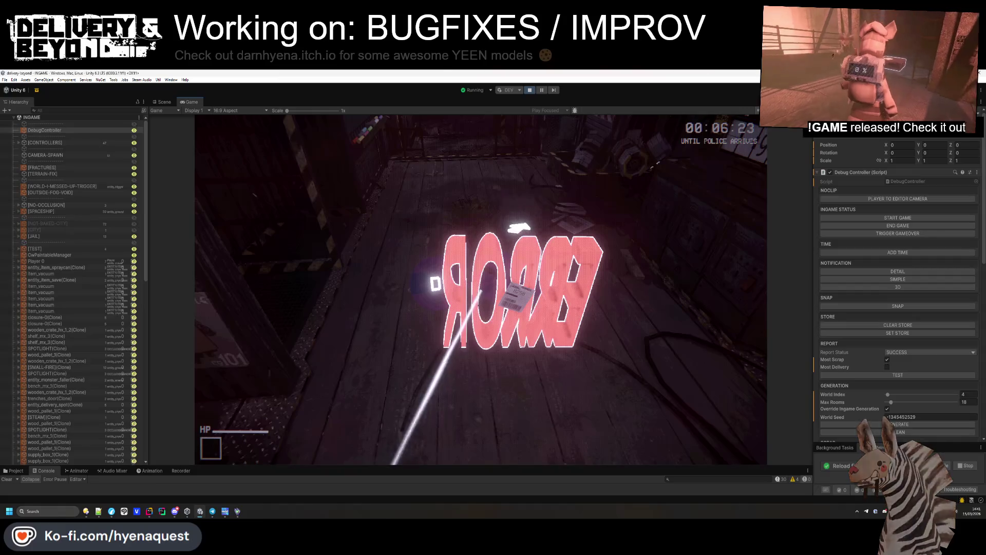
{"action": "key", "text": "alt+Tab"}
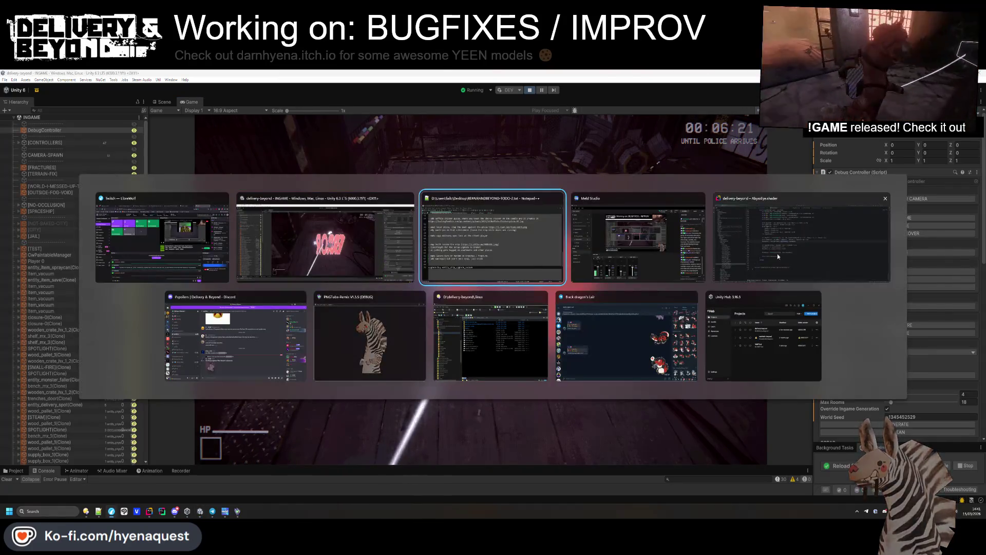
- Open entity_player_tracker.cs beside the uncommitted changes list and show its Git history
{"action": "scroll", "coordinate": [466, 286], "scroll_direction": "up", "scroll_amount": 5}
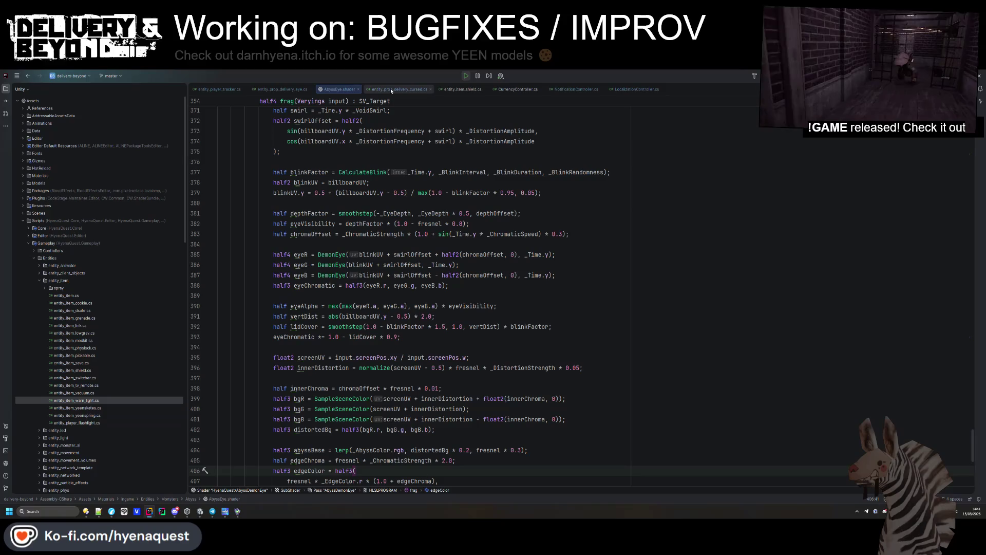
{"action": "left_click", "coordinate": [231, 86]}
{"action": "scroll", "coordinate": [316, 323], "scroll_direction": "down", "scroll_amount": 6}
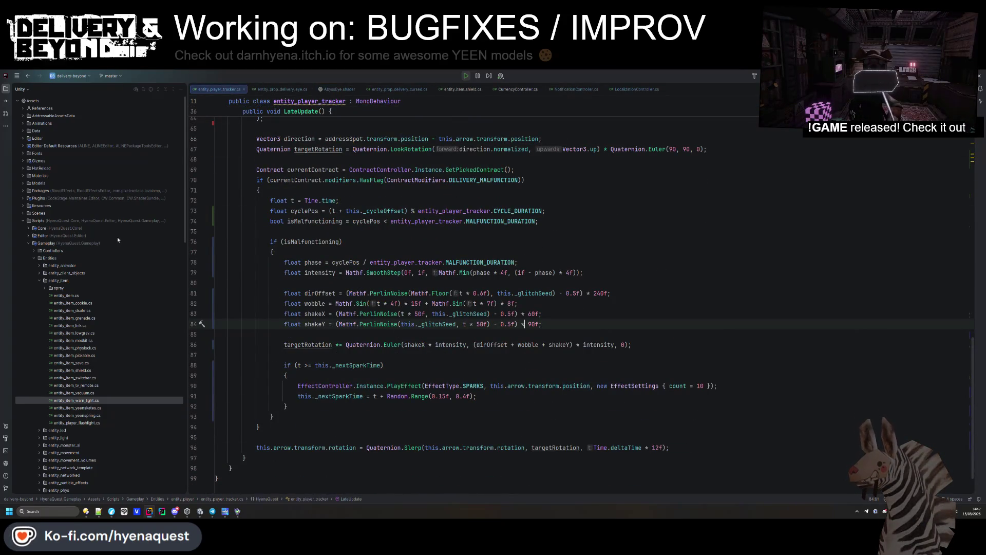
{"action": "left_click", "coordinate": [5, 101]}
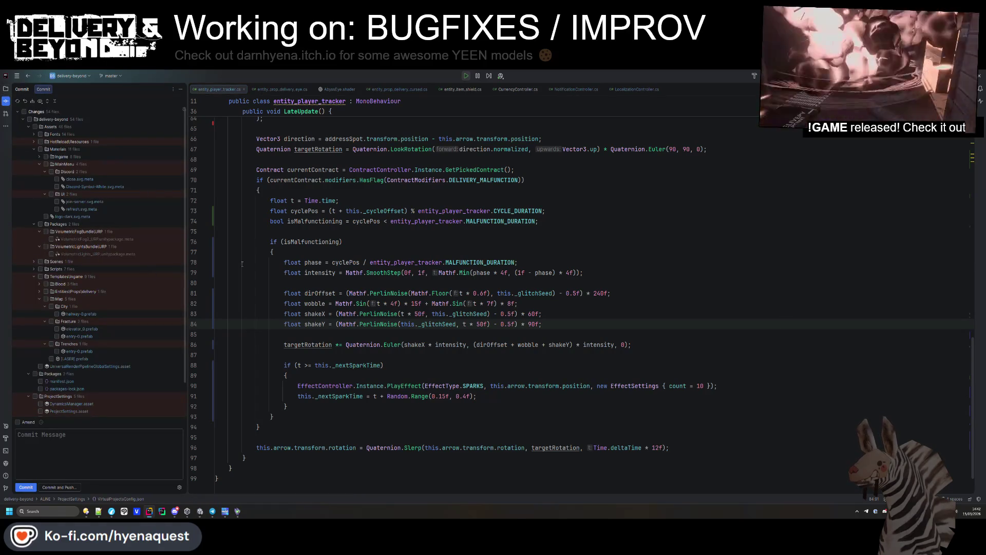
{"action": "left_click", "coordinate": [332, 262]}
{"action": "right_click", "coordinate": [433, 284]}
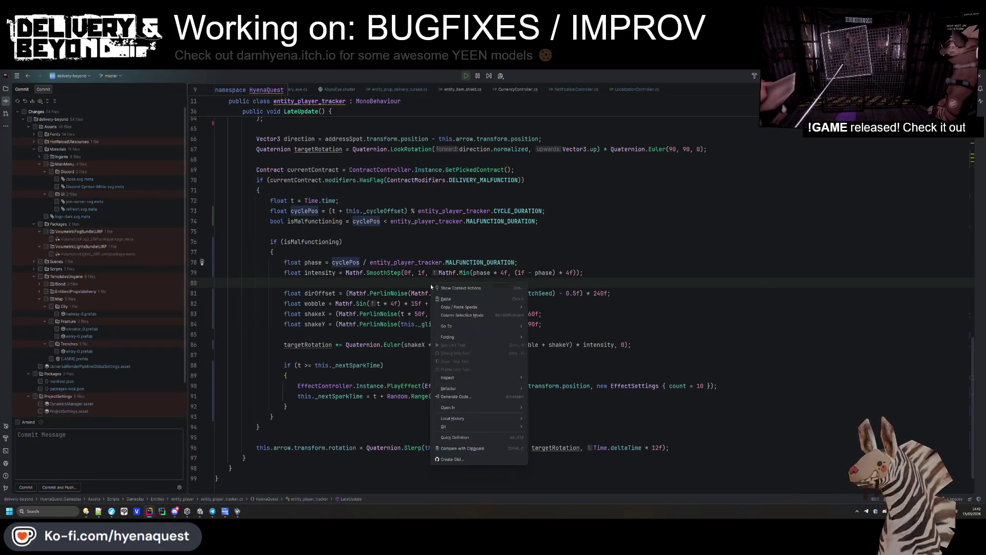
{"action": "mouse_move", "coordinate": [455, 428]}
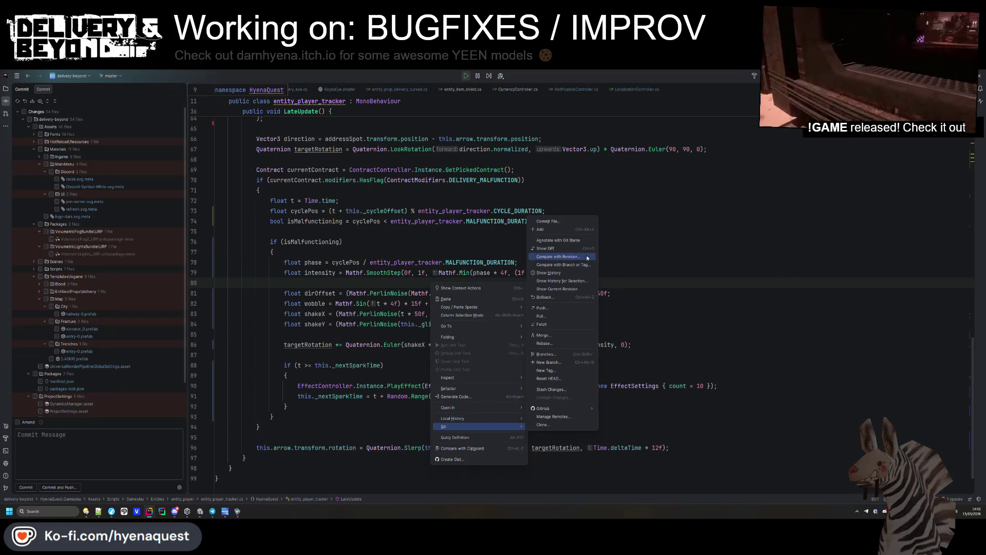
{"action": "left_click", "coordinate": [564, 274]}
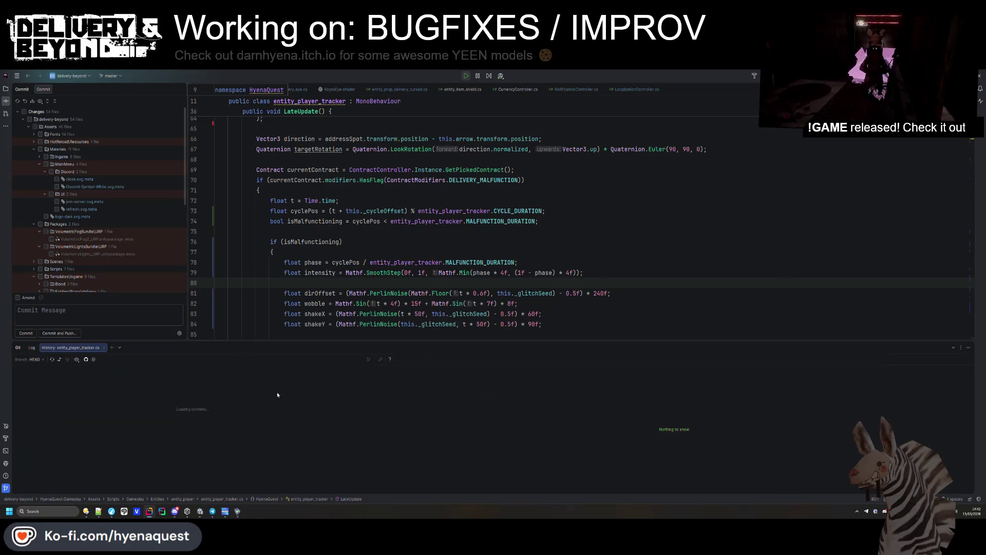
- Compare the 10/09/2025 commit against the local file and enlarge the history diff pane
{"action": "left_click", "coordinate": [155, 419]}
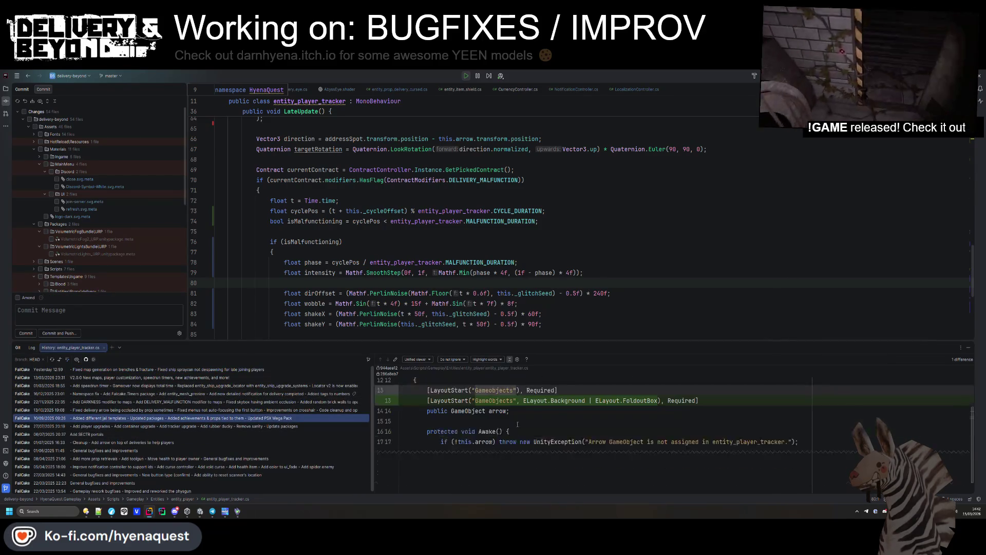
{"action": "right_click", "coordinate": [269, 423]}
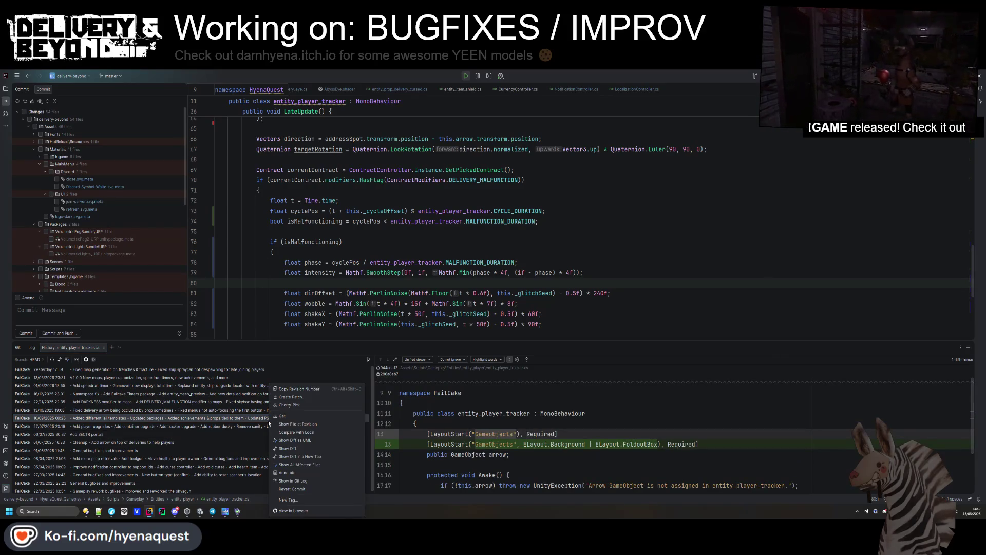
{"action": "left_click", "coordinate": [318, 432]}
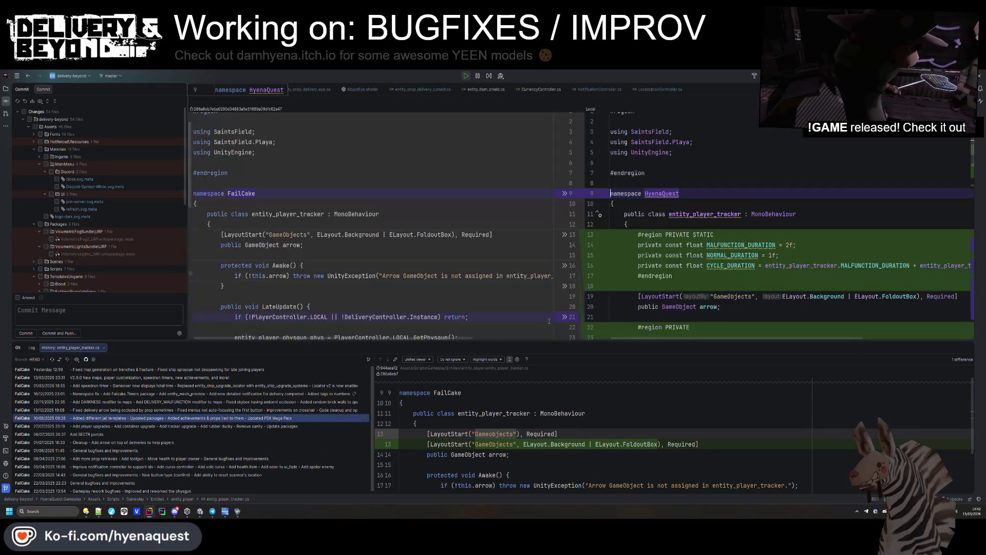
{"action": "scroll", "coordinate": [418, 321], "scroll_direction": "down", "scroll_amount": 5}
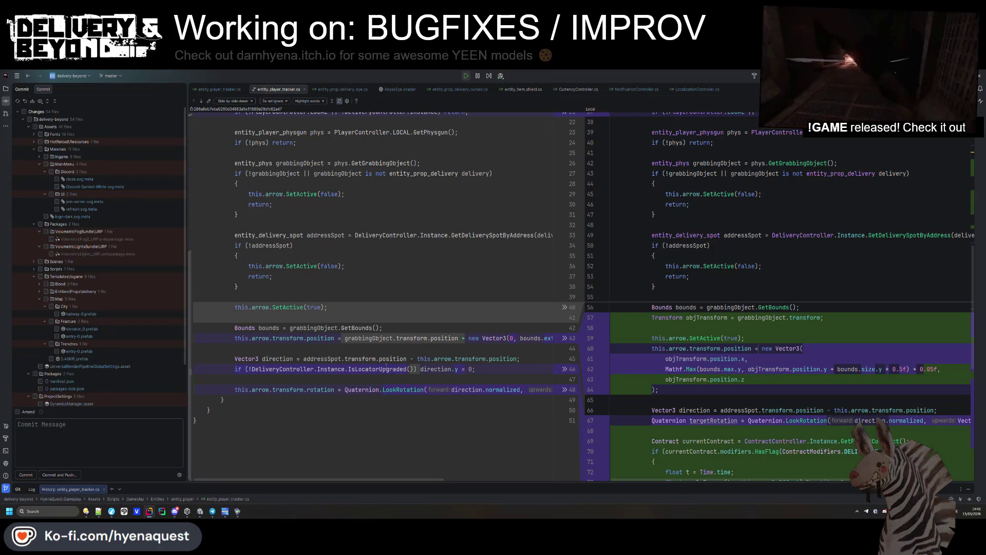
{"action": "scroll", "coordinate": [726, 357], "scroll_direction": "down", "scroll_amount": 10}
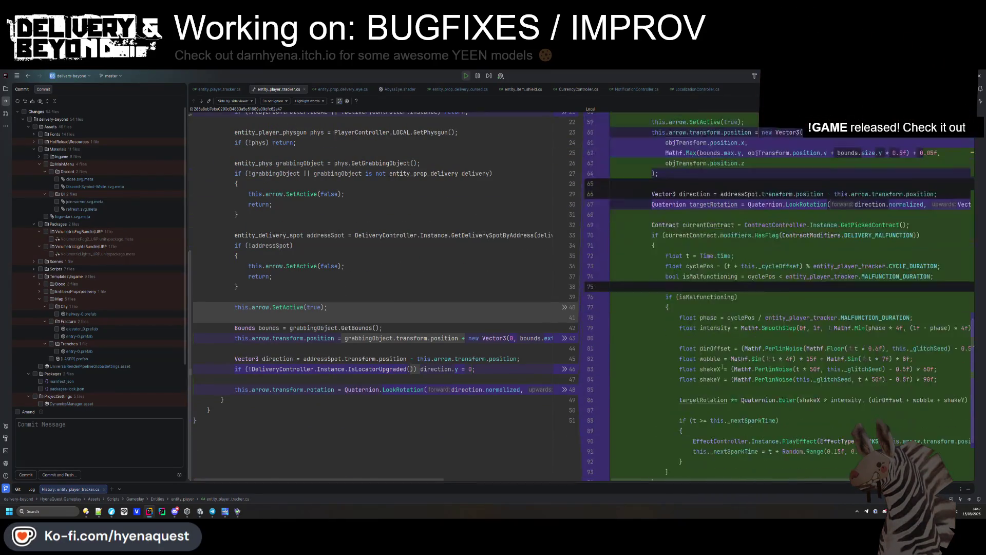
{"action": "scroll", "coordinate": [726, 356], "scroll_direction": "up", "scroll_amount": 4}
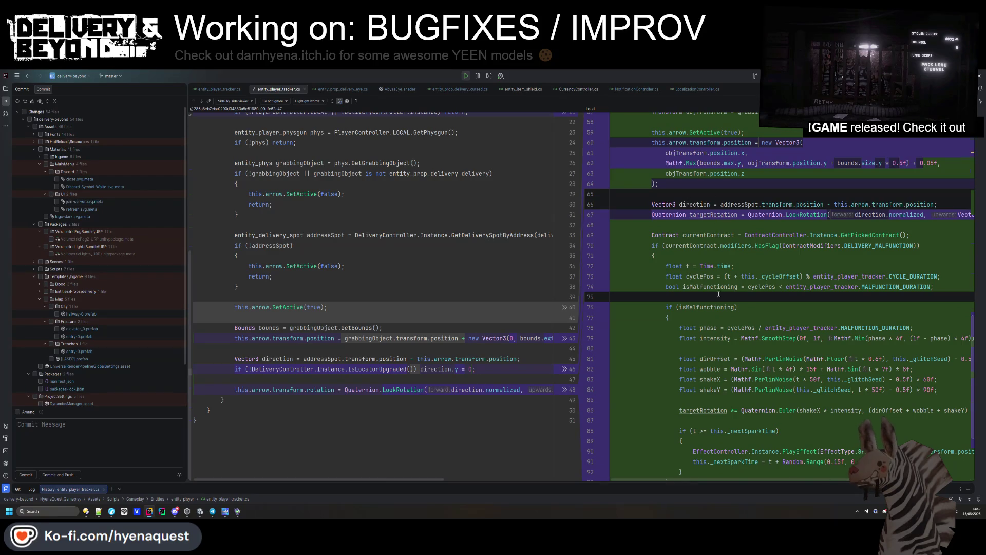
{"action": "scroll", "coordinate": [506, 466], "scroll_direction": "up", "scroll_amount": 5}
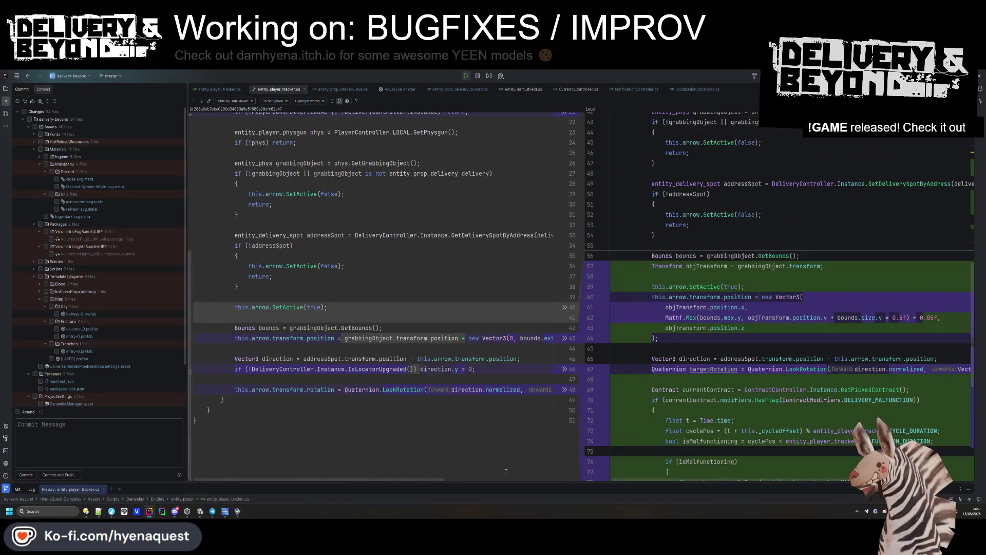
{"action": "scroll", "coordinate": [352, 132], "scroll_direction": "up", "scroll_amount": 1}
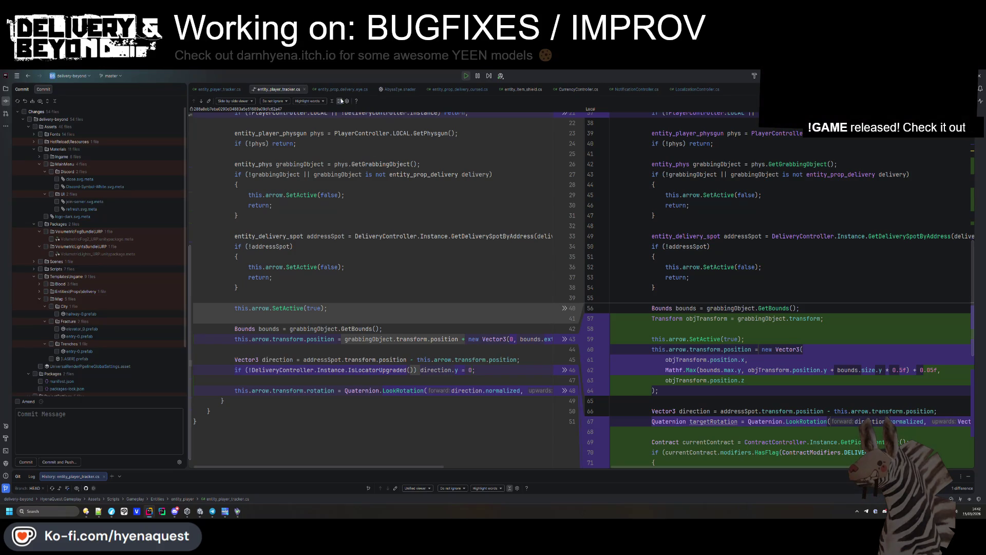
{"action": "scroll", "coordinate": [337, 109], "scroll_direction": "up", "scroll_amount": 3}
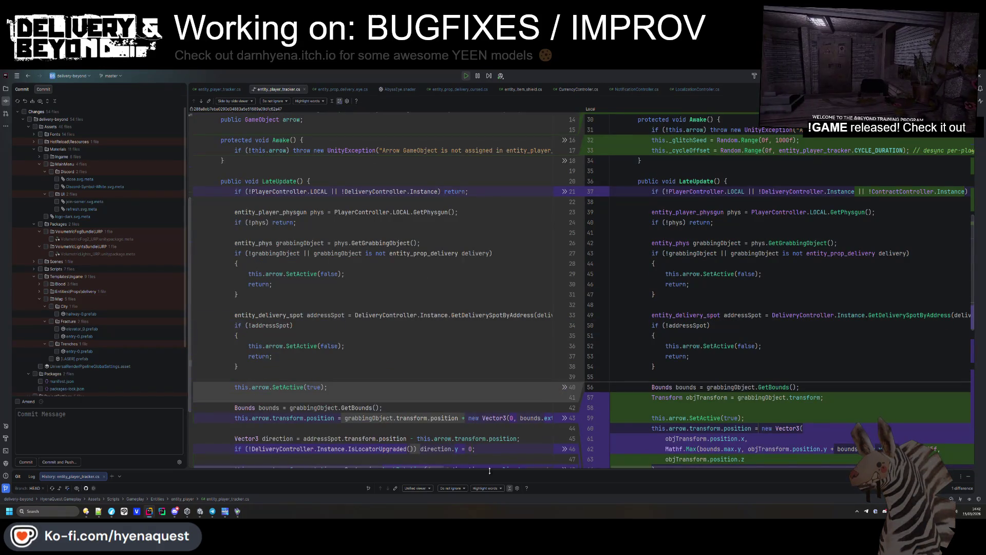
{"action": "scroll", "coordinate": [476, 430], "scroll_direction": "down", "scroll_amount": 3}
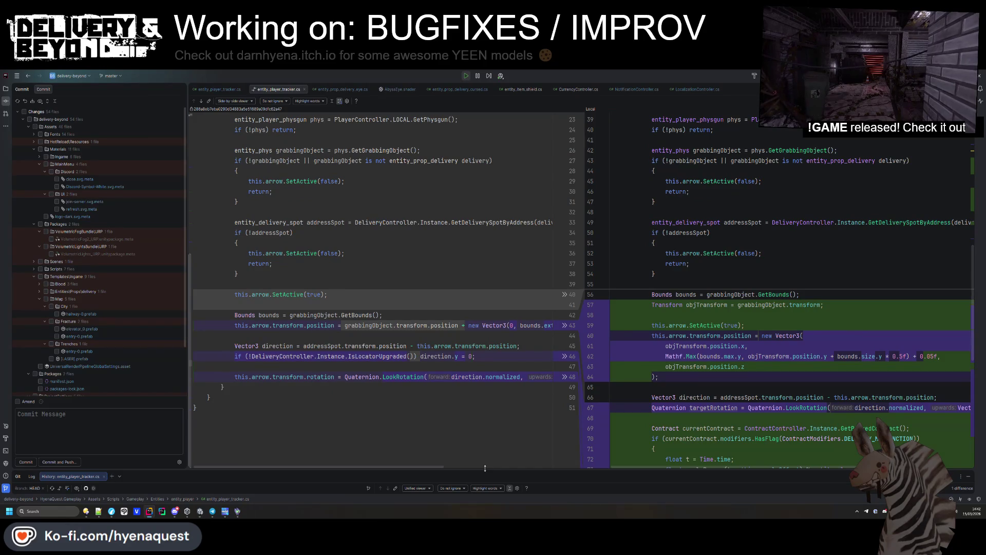
{"action": "left_click_drag", "start_coordinate": [485, 468], "coordinate": [485, 314]}
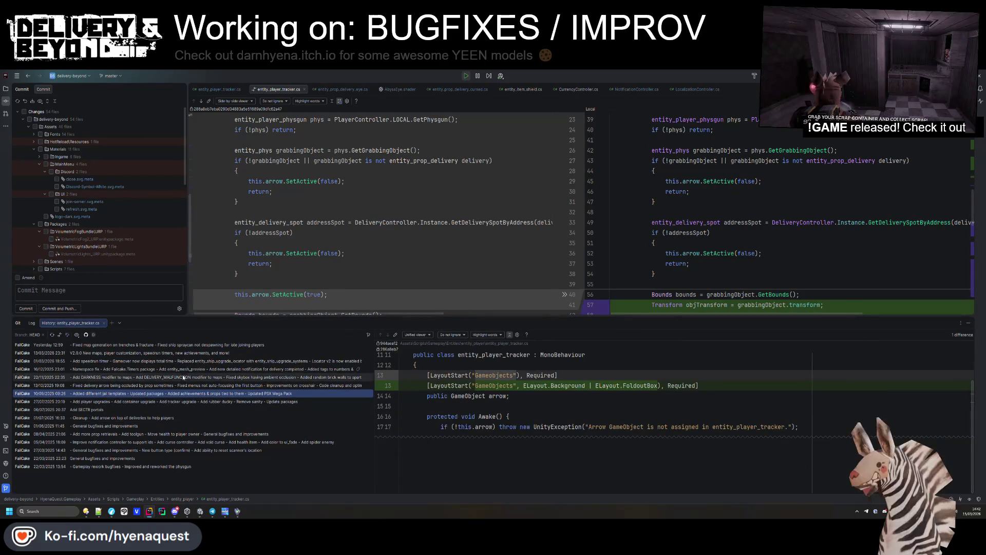
- Select the 13/03/2025 commit in the Git log and review its changes
{"action": "left_click", "coordinate": [178, 377]}
{"action": "left_click", "coordinate": [169, 354]}
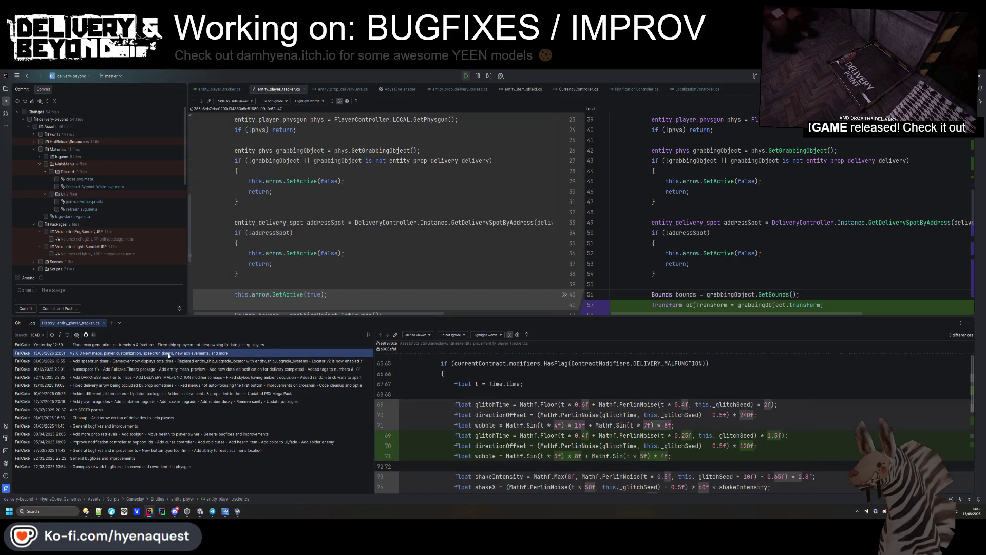
{"action": "scroll", "coordinate": [696, 427], "scroll_direction": "down", "scroll_amount": 3}
{"action": "scroll", "coordinate": [695, 426], "scroll_direction": "up", "scroll_amount": 2}
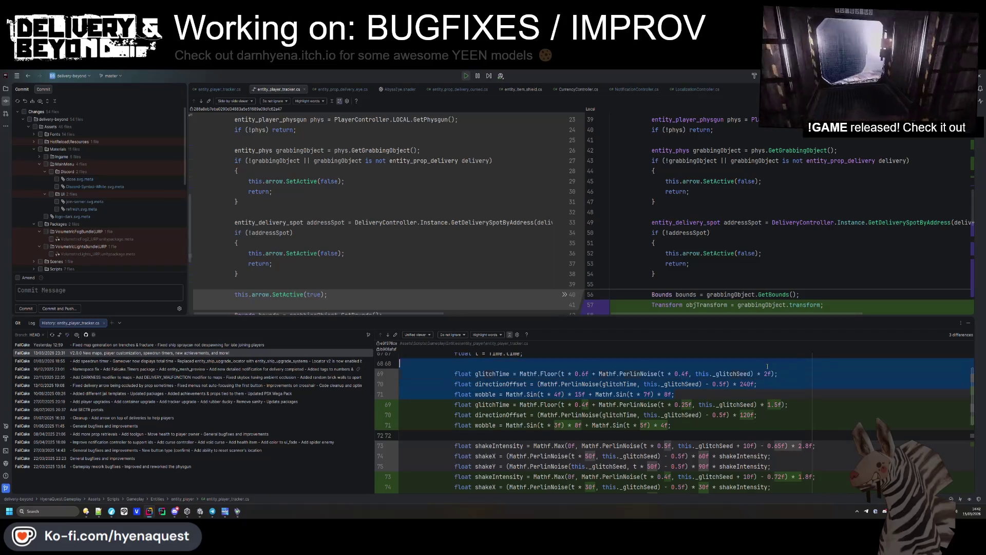
{"action": "scroll", "coordinate": [731, 223], "scroll_direction": "down", "scroll_amount": 5}
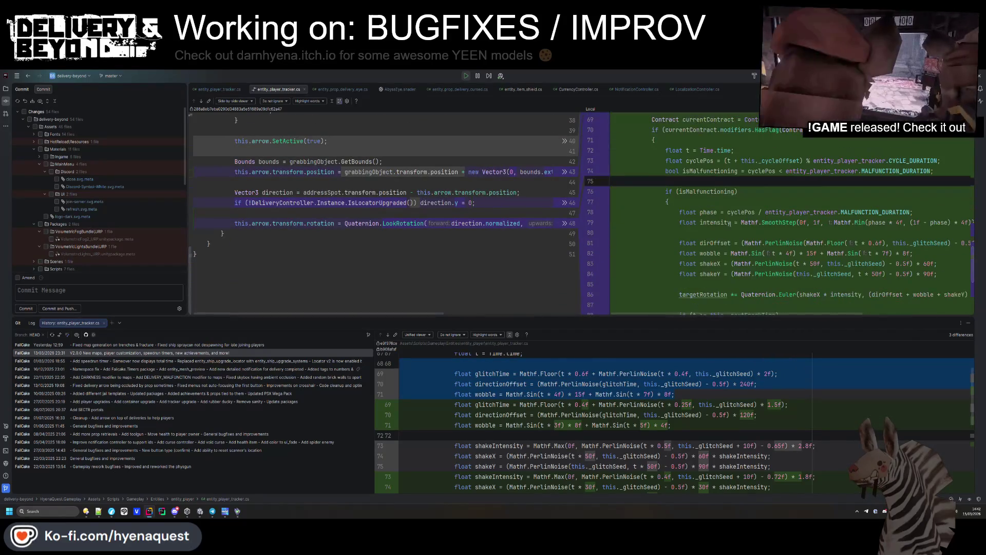
{"action": "scroll", "coordinate": [819, 257], "scroll_direction": "down", "scroll_amount": 1}
{"action": "scroll", "coordinate": [818, 256], "scroll_direction": "up", "scroll_amount": 6}
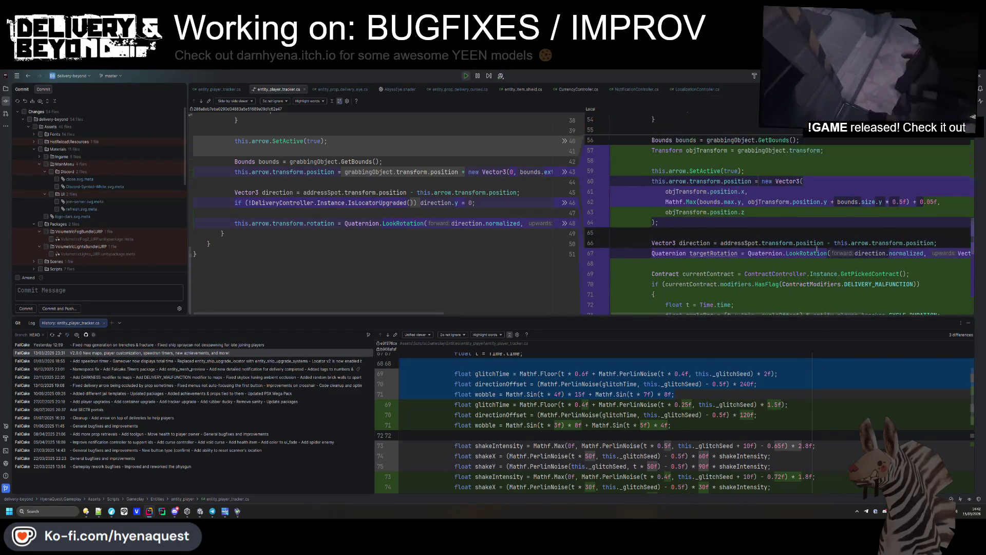
{"action": "scroll", "coordinate": [817, 249], "scroll_direction": "up", "scroll_amount": 3}
{"action": "scroll", "coordinate": [814, 240], "scroll_direction": "down", "scroll_amount": 3}
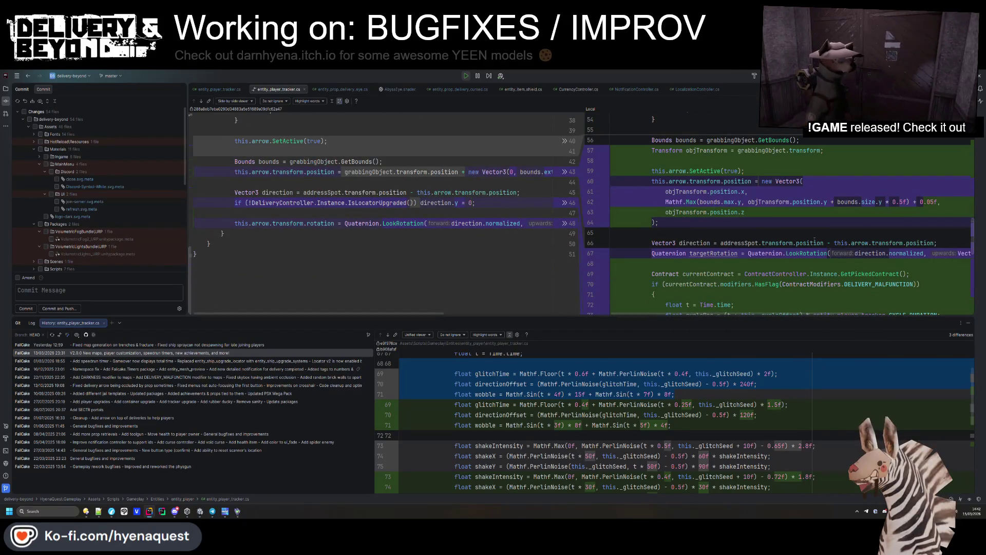
{"action": "scroll", "coordinate": [738, 211], "scroll_direction": "down", "scroll_amount": 10}
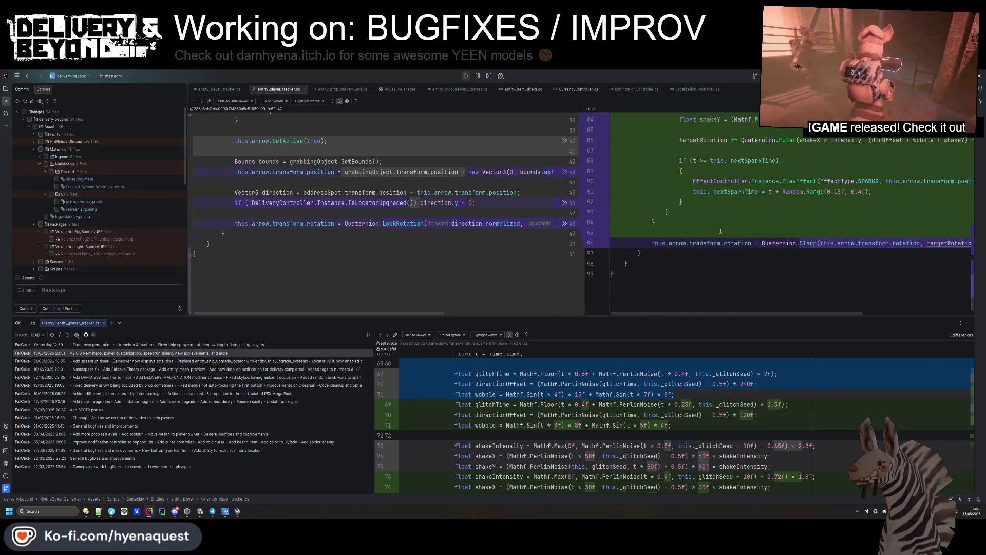
{"action": "scroll", "coordinate": [721, 231], "scroll_direction": "up", "scroll_amount": 3}
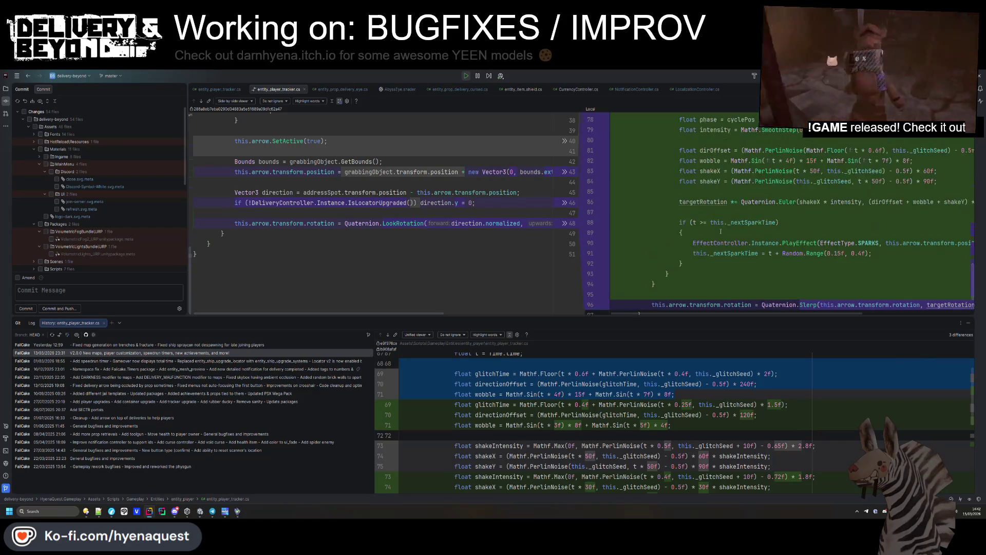
- Open that commit's diff in an editor tab and select the old glitch code, lines 69–78
{"action": "double_click", "coordinate": [156, 352]}
{"action": "left_click_drag", "start_coordinate": [503, 317], "coordinate": [496, 445]}
{"action": "left_click_drag", "start_coordinate": [511, 300], "coordinate": [249, 206]}
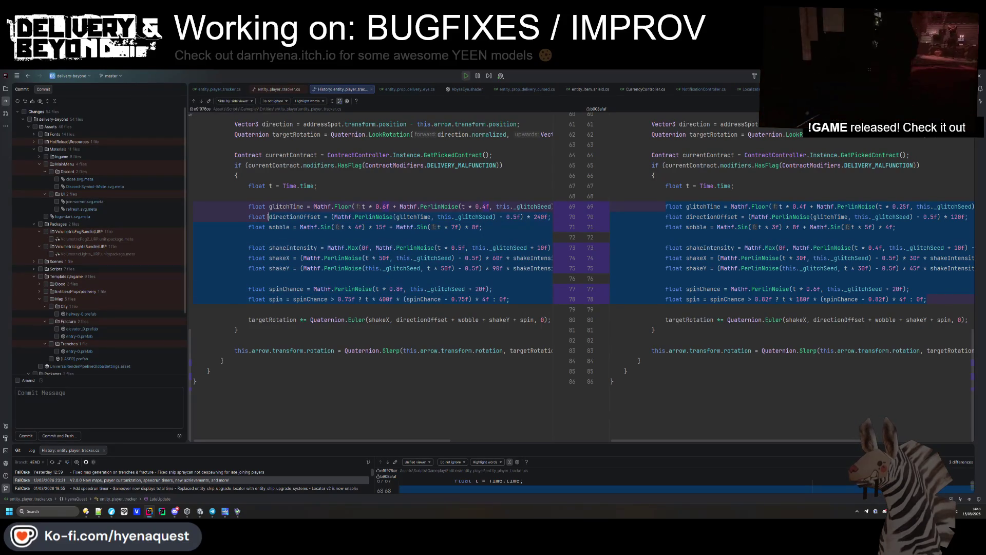
- Paste the copied glitch code on a new line above the current malfunction code
{"action": "left_click", "coordinate": [281, 90]}
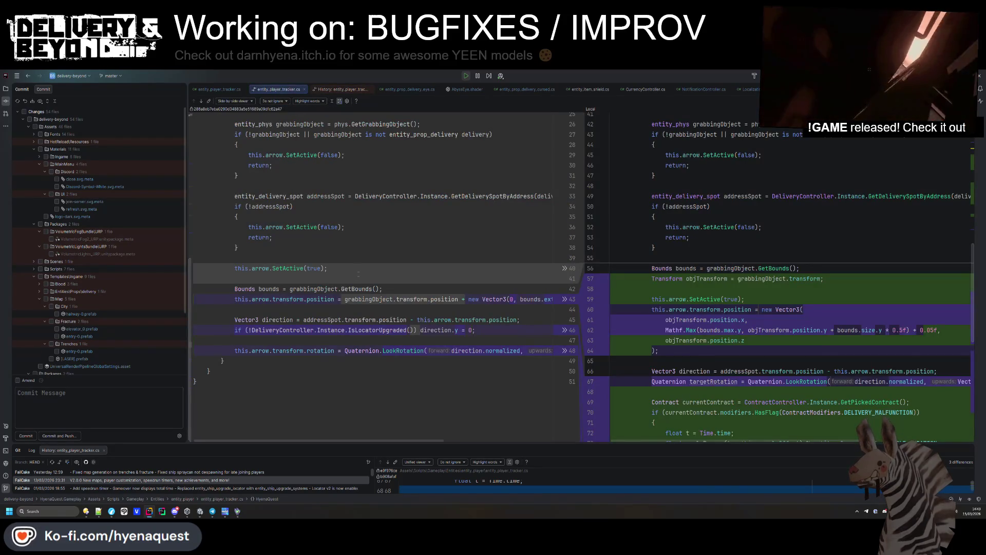
{"action": "left_click", "coordinate": [226, 89]}
{"action": "left_click_drag", "start_coordinate": [567, 324], "coordinate": [280, 274]}
{"action": "type", "text": "float glitchTime = Mathf.Floor(t * 0.6f + Mathf.PerlinNoise(t * 0.4f, this._glitchSeed) * 2f);                     float directionOffset = (Mathf.PerlinNoise(glitchTime, this._glitchSeed) - 0.5f) * 240f;                     float wobble = Mathf.Sin(t * 4f) * 15f + Mathf.Sin(t * 7f) * 8f;                      float shakeIntensity = Mathf.Max(0f, Mathf.PerlinNoise(t * 0.5f, this._glitchSeed + 10f) - 0.65f) * 2.8f;                     float shakeX = (Mathf.PerlinNoise(t * 50f, this._glitchSeed) - 0.5f) * 60f * shakeIntensity;                     float shakeY = (Mathf.PerlinNoise(this._glitchSeed, t * 50f) - 0.5f) * 90f * shakeIntensity;                      float spinChance = Mathf.PerlinNoise(t * 0.8f, this._glitchSeed + 20f);                     float spin = spinChance > 0.75f ? t * 480f * (spinChance - 0.75f) * 4f : 0f;"}
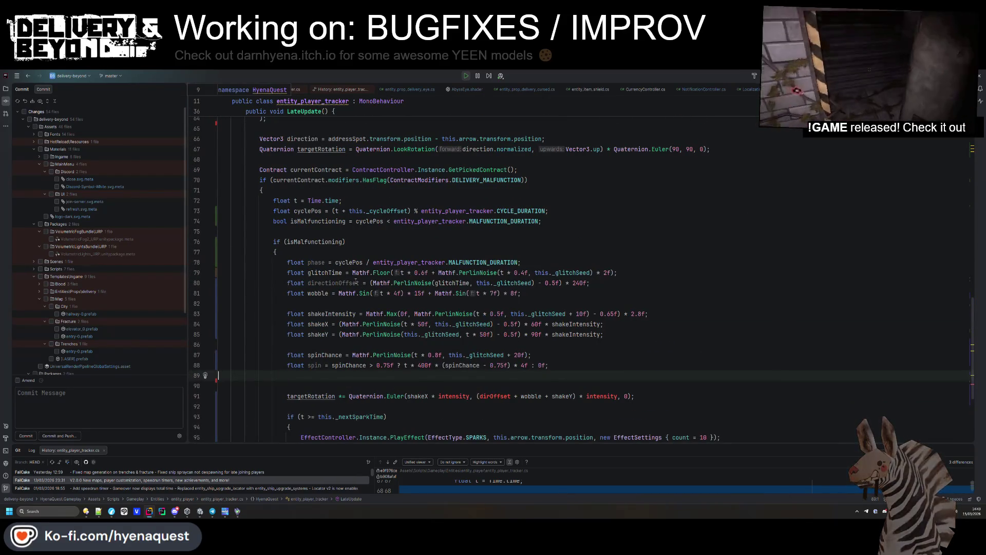
{"action": "key", "text": "ctrl+z"}
{"action": "left_click", "coordinate": [583, 263]}
{"action": "key", "text": "Return"}
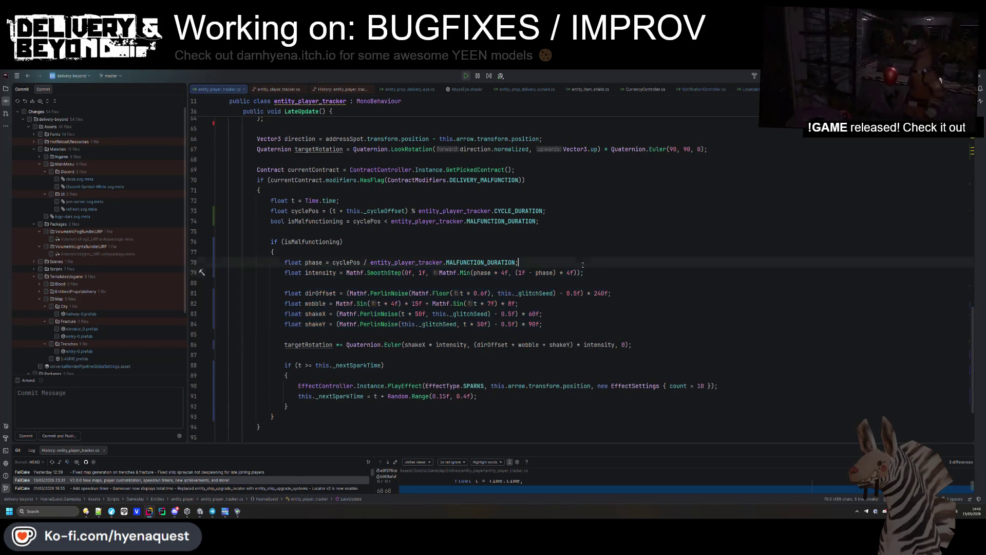
{"action": "key", "text": "ctrl+v"}
- Delete the leftover old wobble and shake lines and the unused phase line
{"action": "key", "text": "ctrl+y"}
{"action": "key", "text": "ctrl+y"}
{"action": "key", "text": "ctrl+y"}
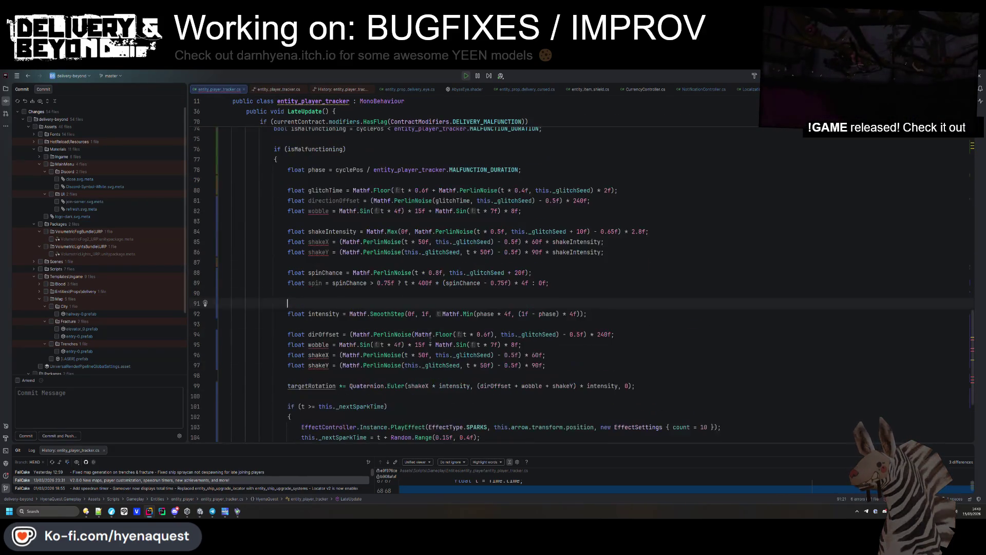
{"action": "left_click", "coordinate": [578, 286]}
{"action": "scroll", "coordinate": [514, 308], "scroll_direction": "up", "scroll_amount": 2}
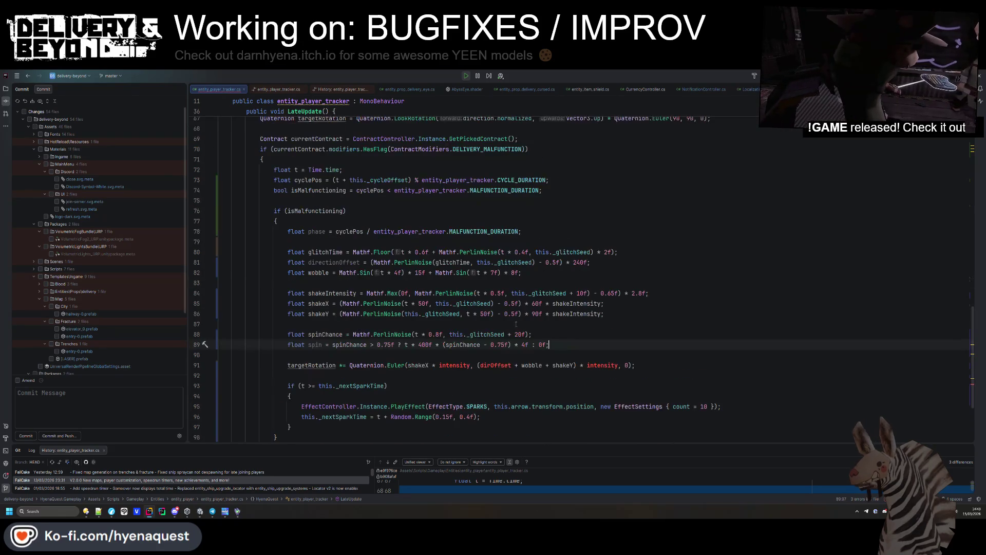
{"action": "left_click", "coordinate": [414, 354]}
{"action": "left_click", "coordinate": [322, 231]}
{"action": "key", "text": "ctrl+y"}
{"action": "key", "text": "ctrl+y"}
{"action": "double_click", "coordinate": [326, 211]}
{"action": "left_click", "coordinate": [357, 225]}
{"action": "left_click_drag", "start_coordinate": [367, 249], "coordinate": [364, 251]}
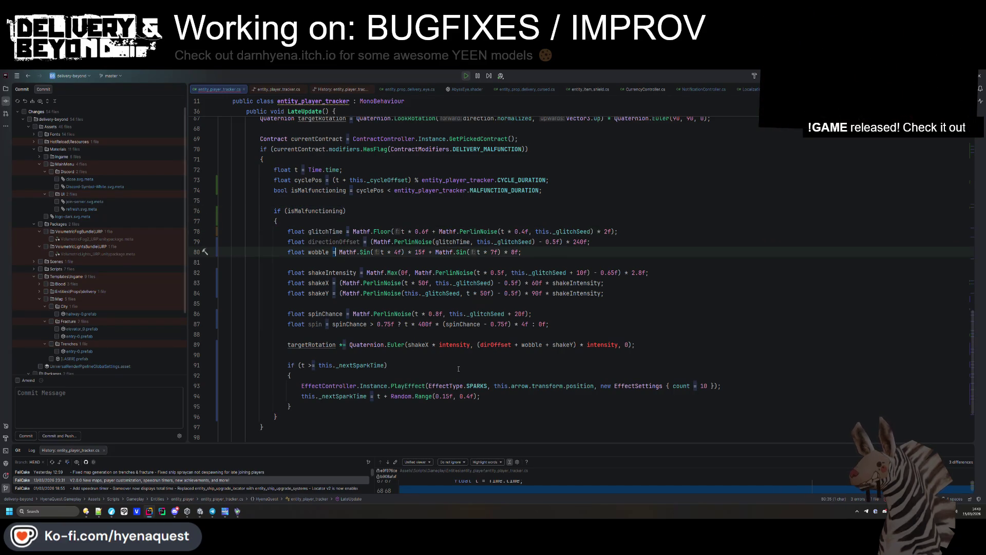
- Compare against the old commit's targetRotation lines 79–80, then shrink the history pane
{"action": "mouse_move", "coordinate": [515, 446]}
{"action": "left_mouse_down"}
{"action": "mouse_move", "coordinate": [511, 317]}
{"action": "mouse_move", "coordinate": [529, 211]}
{"action": "left_mouse_up"}
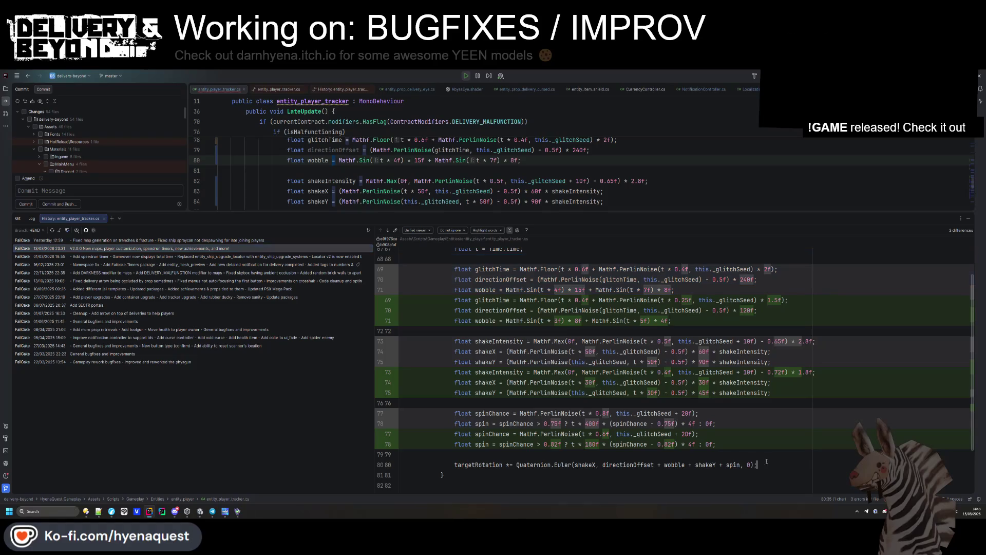
{"action": "left_click_drag", "start_coordinate": [756, 464], "coordinate": [401, 454]}
{"action": "left_click_drag", "start_coordinate": [585, 212], "coordinate": [585, 371]}
{"action": "left_click", "coordinate": [643, 248]}
{"action": "left_click", "coordinate": [480, 263]}
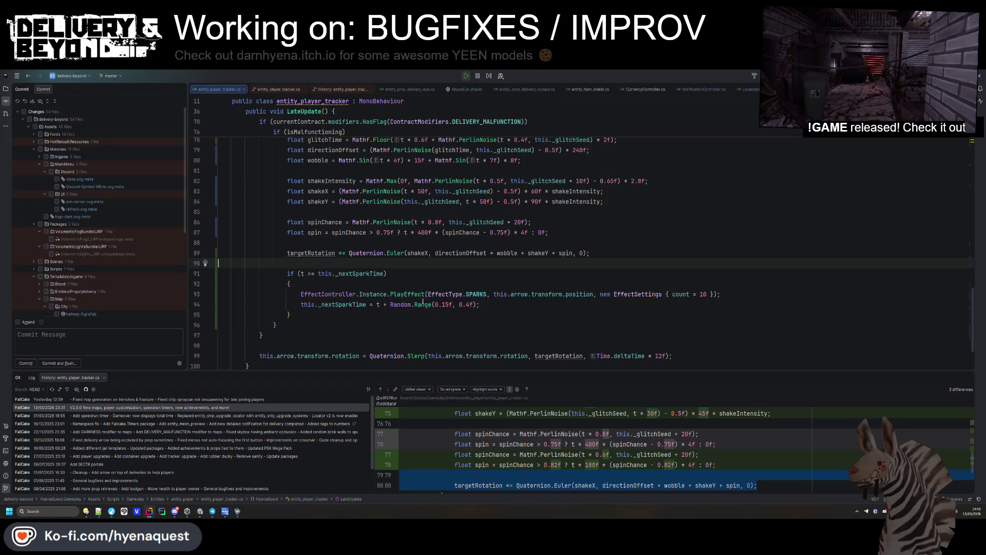
- Test the change in Unity, then jump to the _nextSparkTime field declaration
{"action": "key", "text": "alt+Tab"}
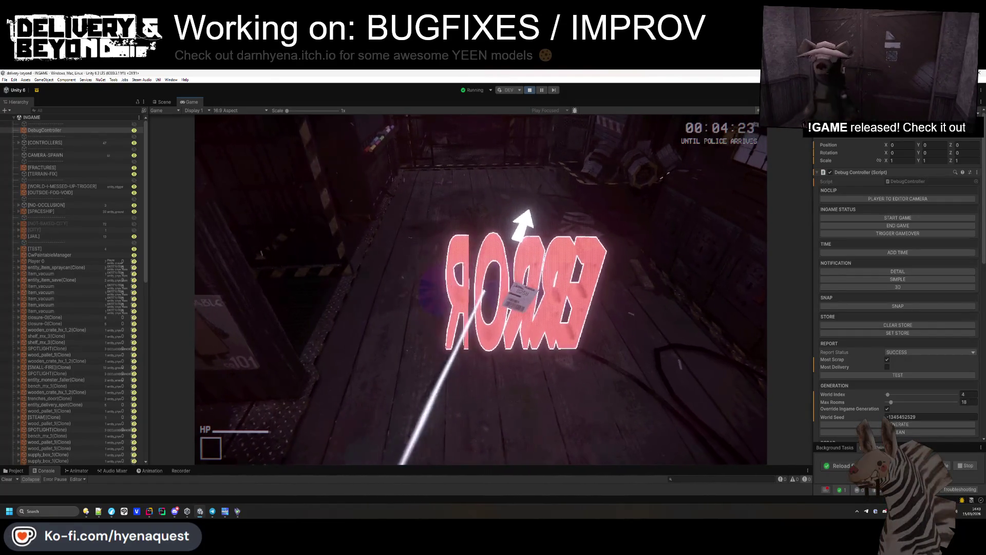
{"action": "key", "text": "alt+Tab"}
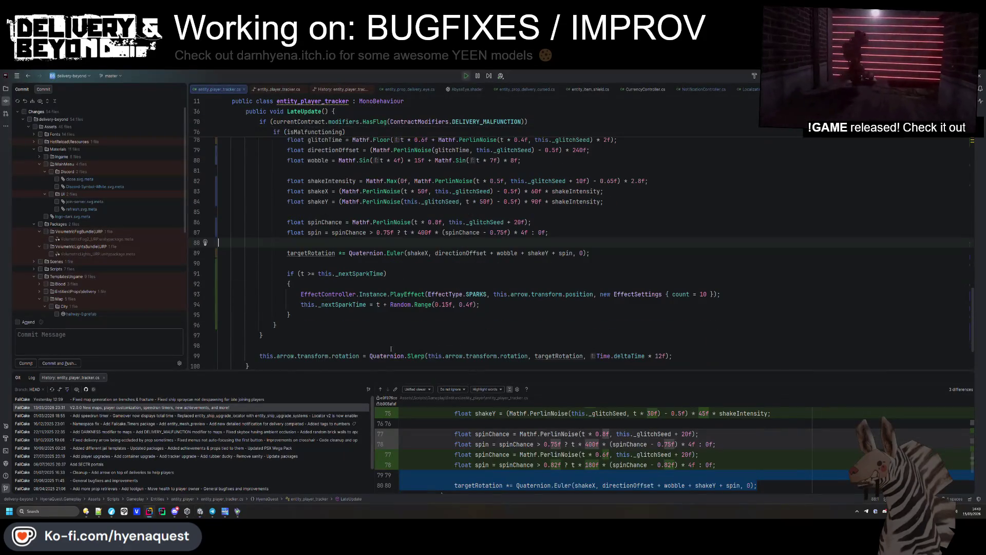
{"action": "scroll", "coordinate": [386, 324], "scroll_direction": "down", "scroll_amount": 1}
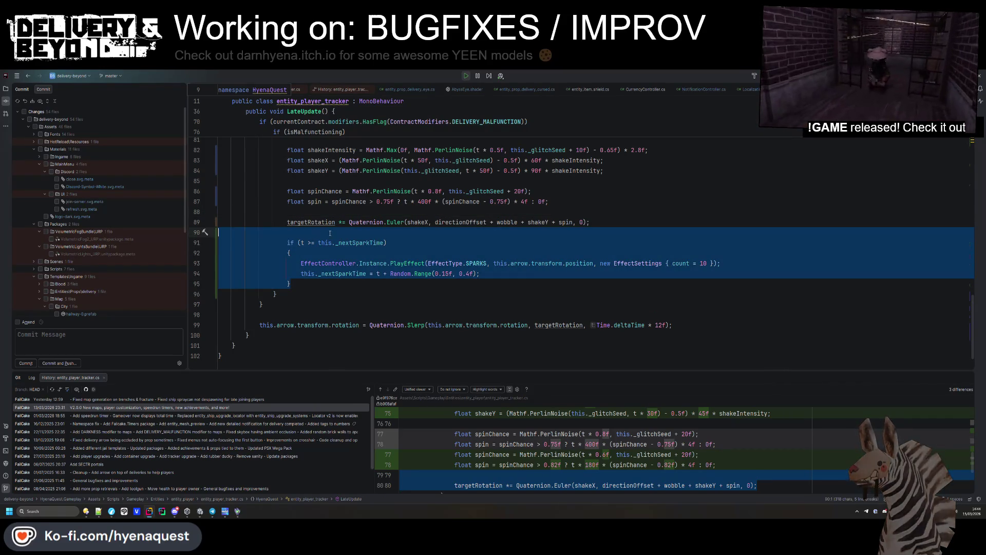
{"action": "left_click", "coordinate": [339, 274], "text": "ctrl"}
- Remove the unused _nextSparkTime field and spark effect block, then test in Unity
{"action": "left_click_drag", "start_coordinate": [346, 220], "coordinate": [358, 213]}
{"action": "key", "text": "Delete"}
{"action": "key", "text": "ctrl+alt+Left"}
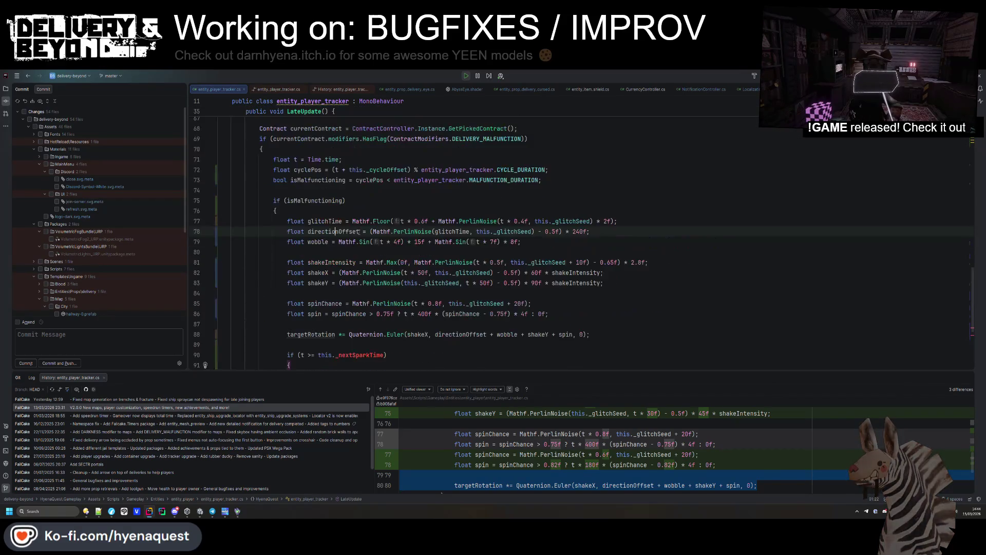
{"action": "key", "text": "shift+Down"}
{"action": "key", "text": "shift+Down"}
{"action": "key", "text": "shift+Down"}
{"action": "key", "text": "Delete"}
{"action": "scroll", "coordinate": [384, 222], "scroll_direction": "up", "scroll_amount": 5}
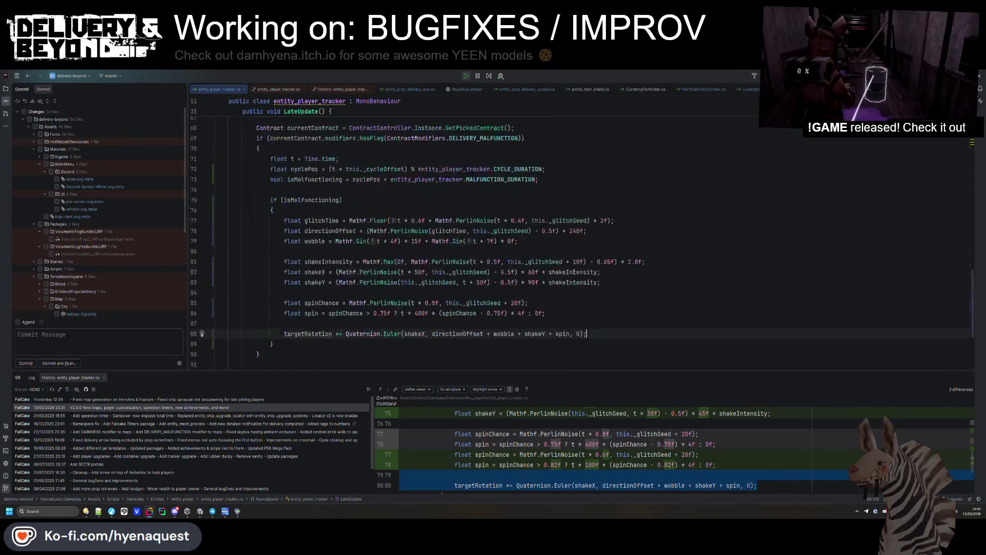
{"action": "key", "text": "alt+Tab"}
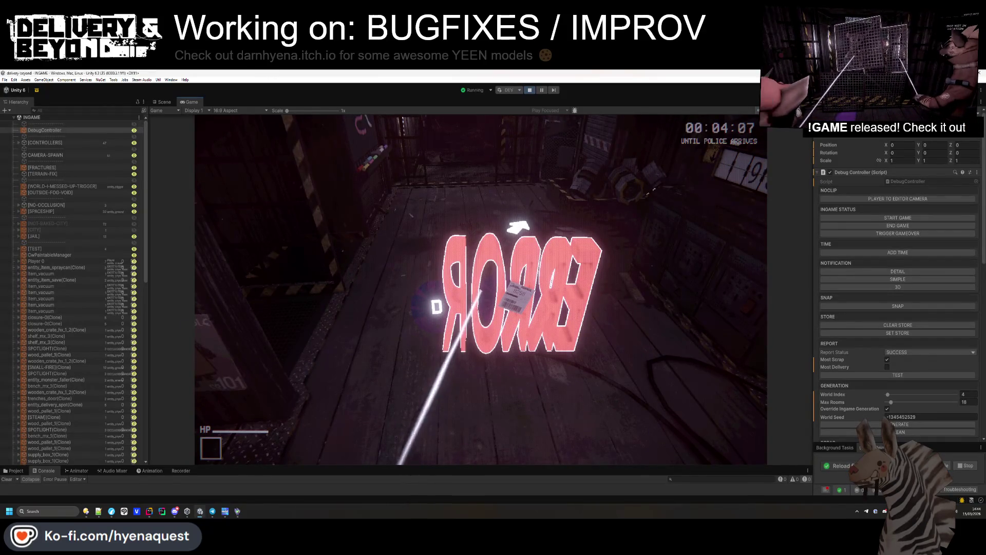
{"action": "key", "text": "alt+Tab"}
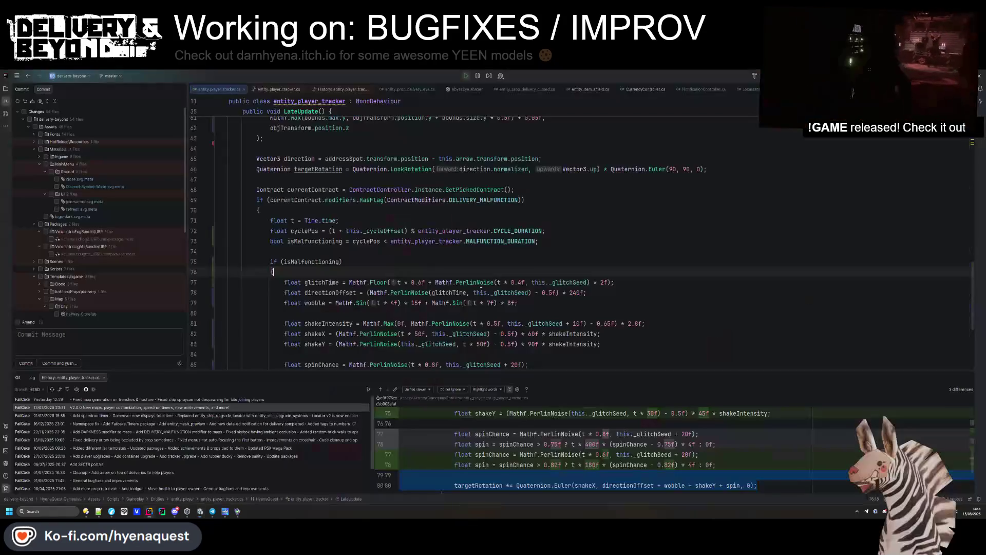
- Open a side-by-side History diff of the malfunction block against a past commit
{"action": "scroll", "coordinate": [481, 291], "scroll_direction": "down", "scroll_amount": 3}
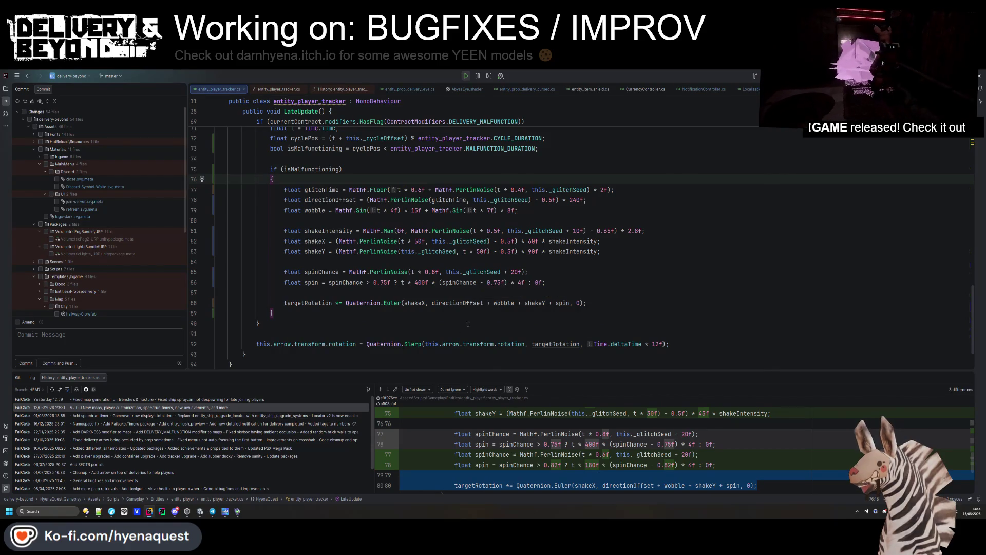
{"action": "scroll", "coordinate": [329, 308], "scroll_direction": "up", "scroll_amount": 2}
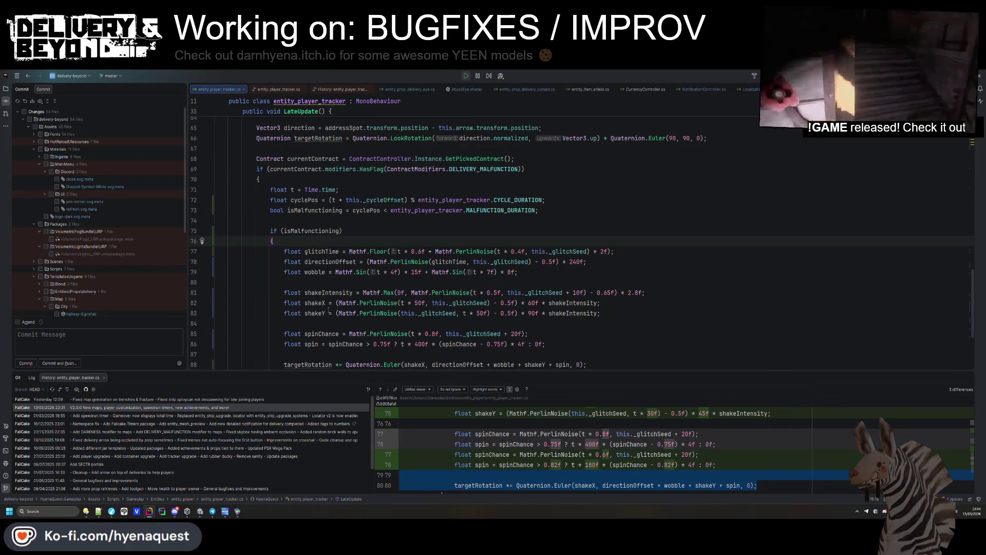
{"action": "scroll", "coordinate": [311, 239], "scroll_direction": "down", "scroll_amount": 4}
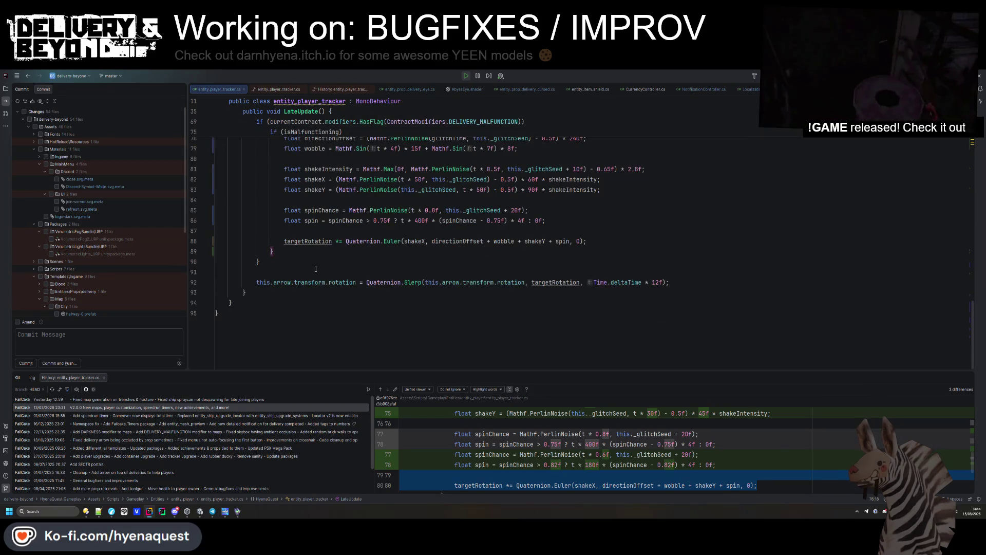
{"action": "left_click", "coordinate": [308, 240], "text": "shift"}
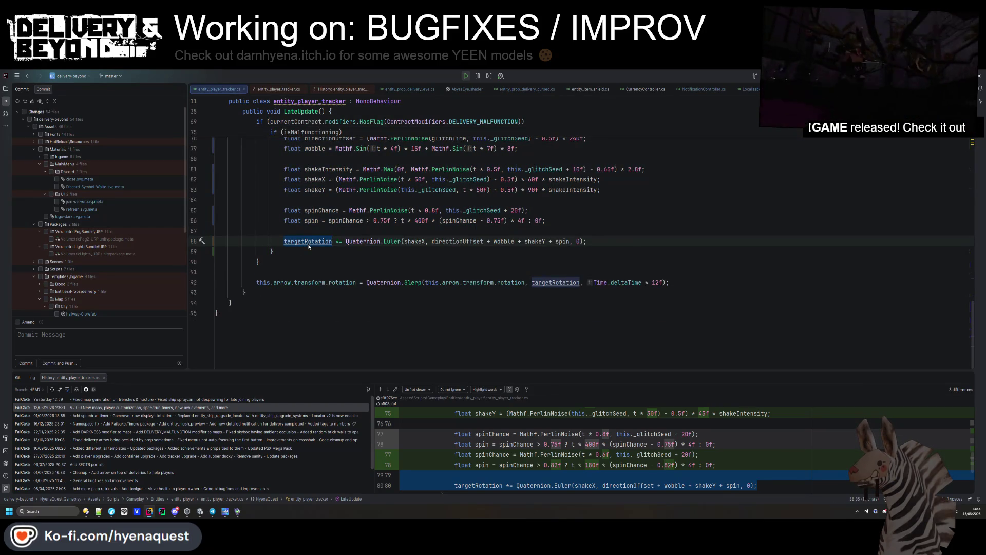
{"action": "scroll", "coordinate": [612, 424], "scroll_direction": "down", "scroll_amount": 2}
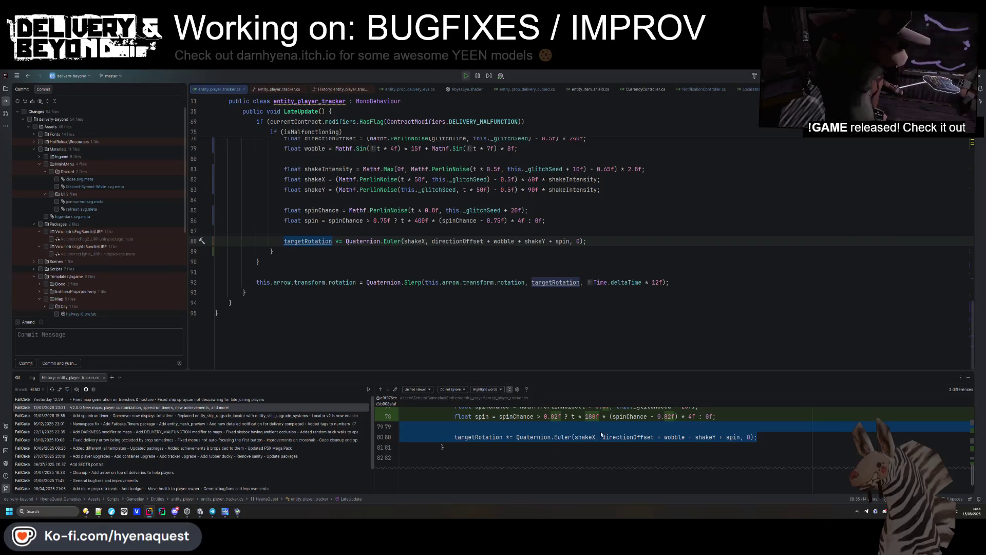
{"action": "double_click", "coordinate": [228, 407]}
{"action": "scroll", "coordinate": [364, 278], "scroll_direction": "up", "scroll_amount": 6}
{"action": "scroll", "coordinate": [365, 278], "scroll_direction": "up", "scroll_amount": 5}
{"action": "scroll", "coordinate": [366, 278], "scroll_direction": "down", "scroll_amount": 6}
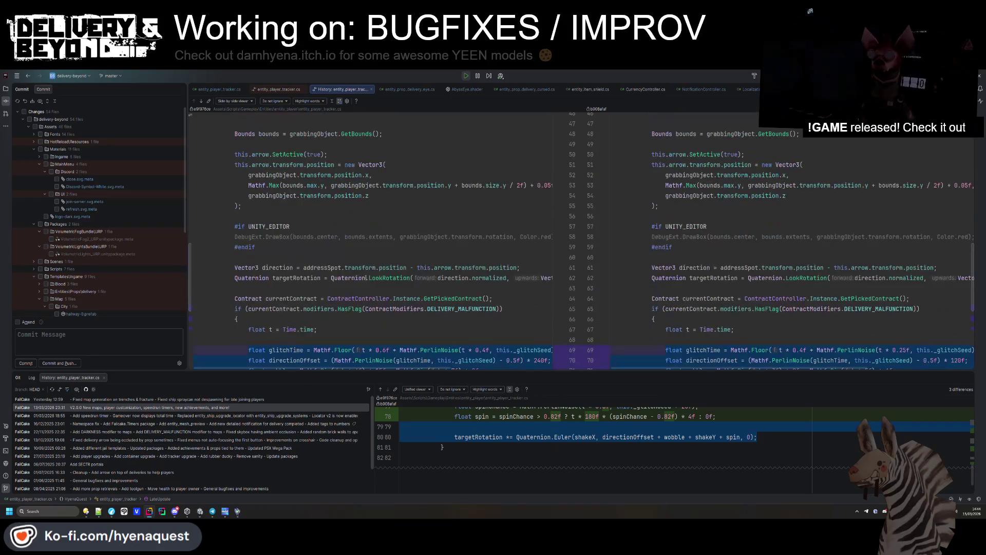
- Close the past-commit comparison and hide the Git history panel
{"action": "middle_click", "coordinate": [339, 93]}
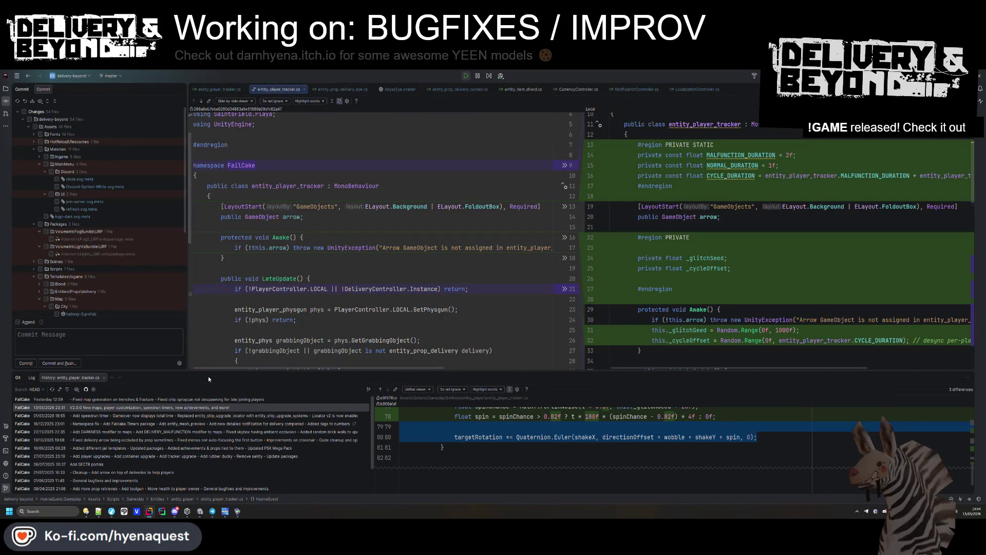
{"action": "left_click", "coordinate": [199, 399]}
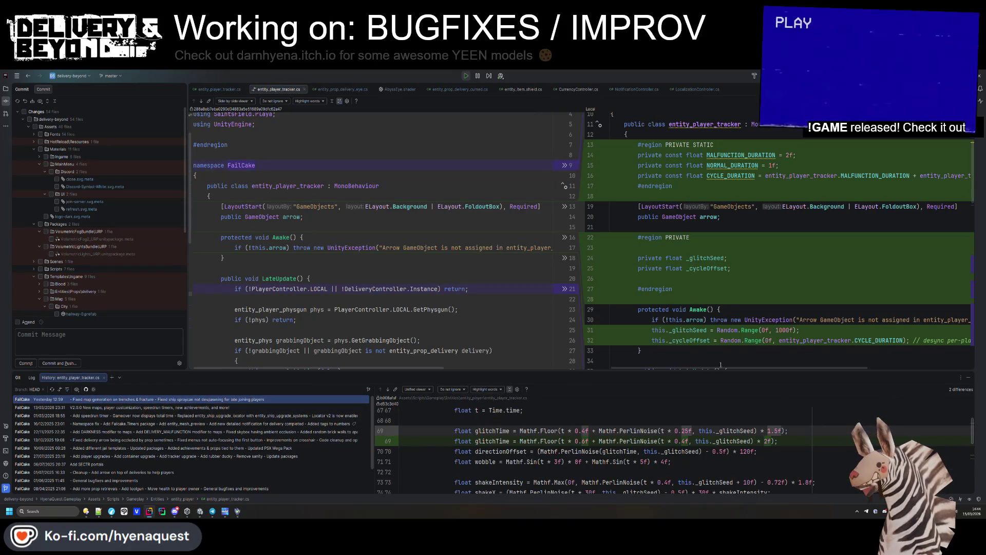
{"action": "key", "text": "shift+Escape"}
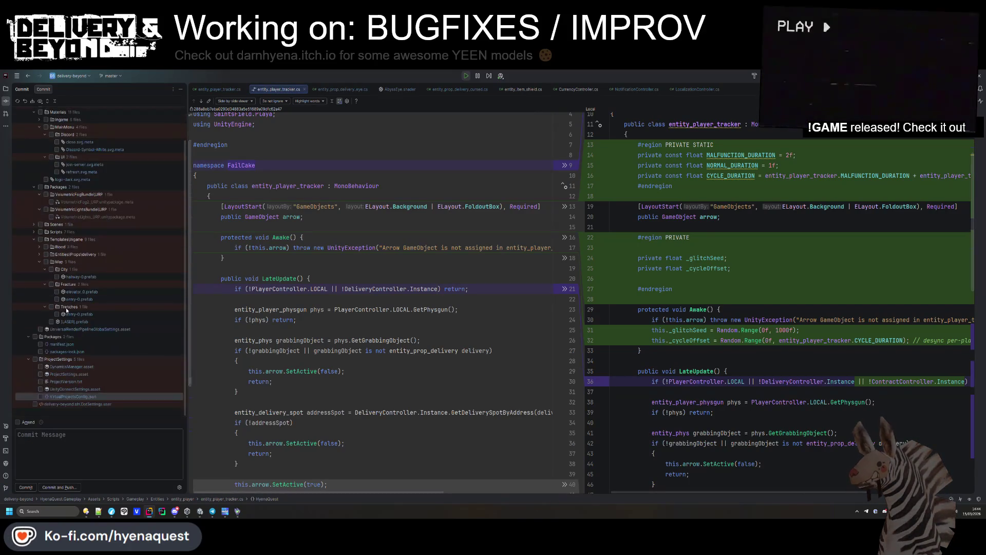
{"action": "scroll", "coordinate": [57, 276], "scroll_direction": "up", "scroll_amount": 2}
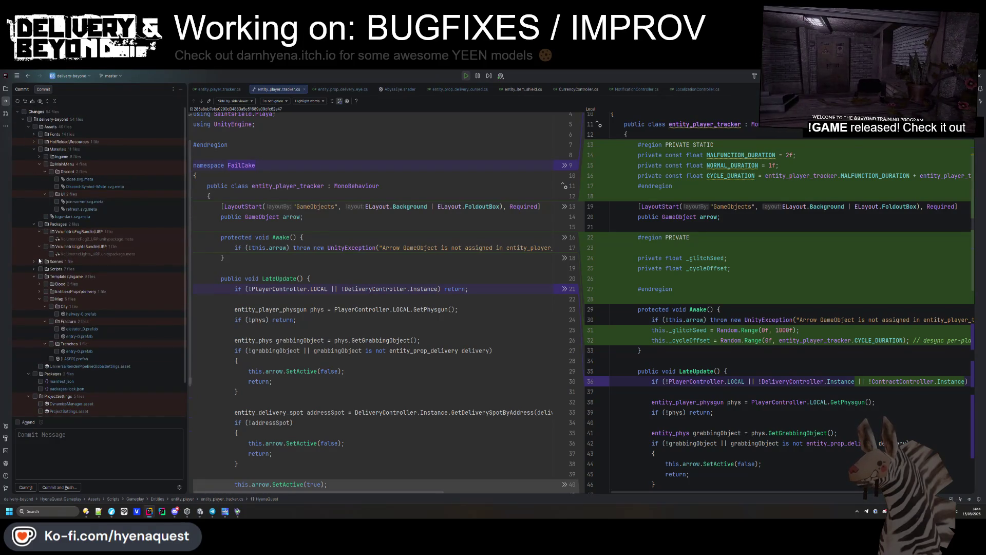
- Expand Scripts > Gameplay > Entities > entity_player and open the entity_player_tracker.cs changes
{"action": "left_click", "coordinate": [34, 270]}
{"action": "left_click", "coordinate": [40, 284]}
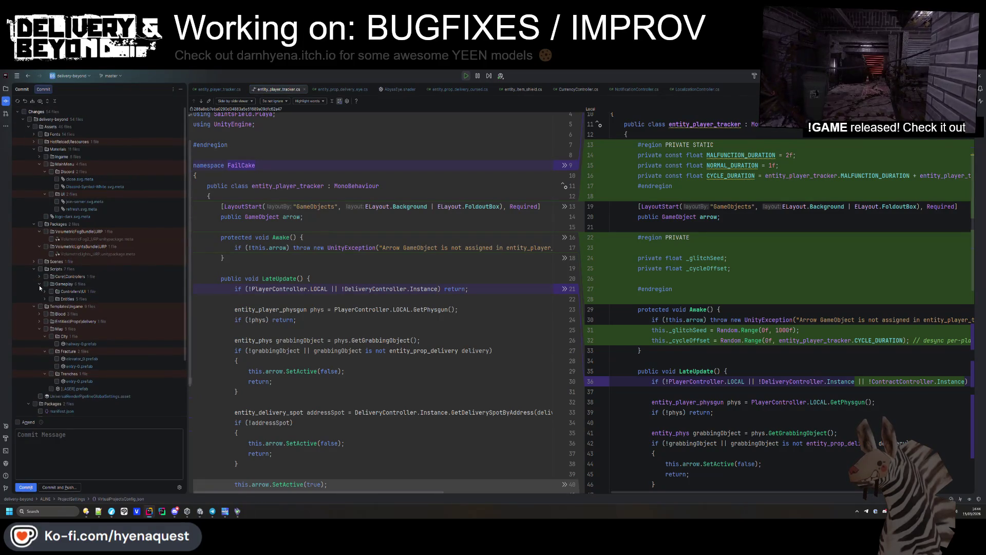
{"action": "left_click", "coordinate": [45, 299]}
{"action": "left_click", "coordinate": [49, 320]}
{"action": "left_click", "coordinate": [50, 313]}
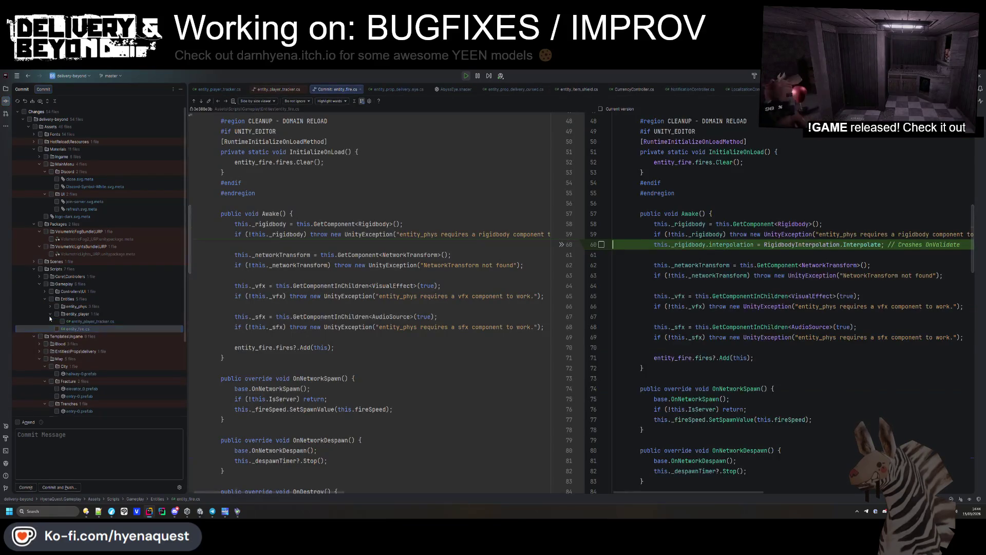
{"action": "left_click", "coordinate": [76, 321]}
- Review the tracker diff, including the new arrow positioning lines
{"action": "scroll", "coordinate": [367, 297], "scroll_direction": "down", "scroll_amount": 7}
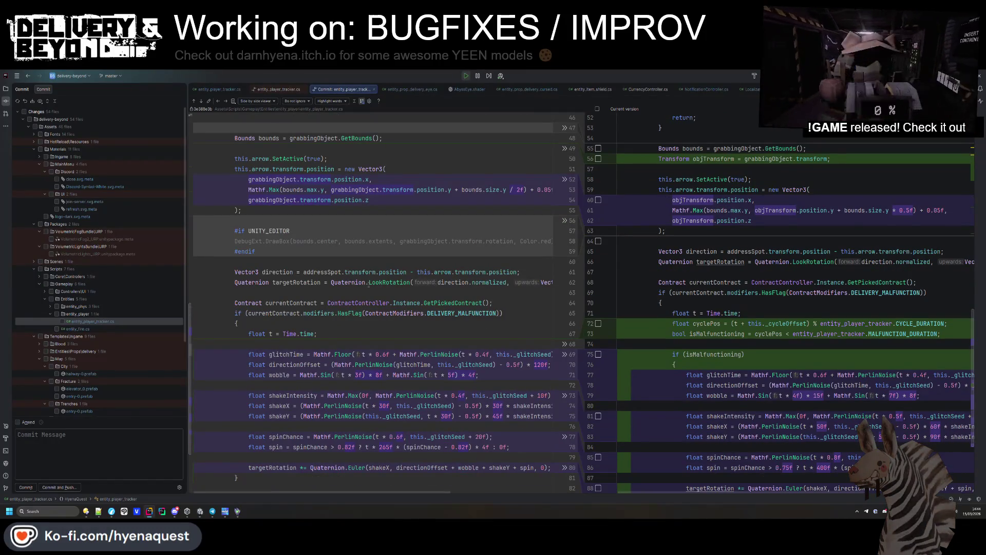
{"action": "scroll", "coordinate": [672, 296], "scroll_direction": "down", "scroll_amount": 3}
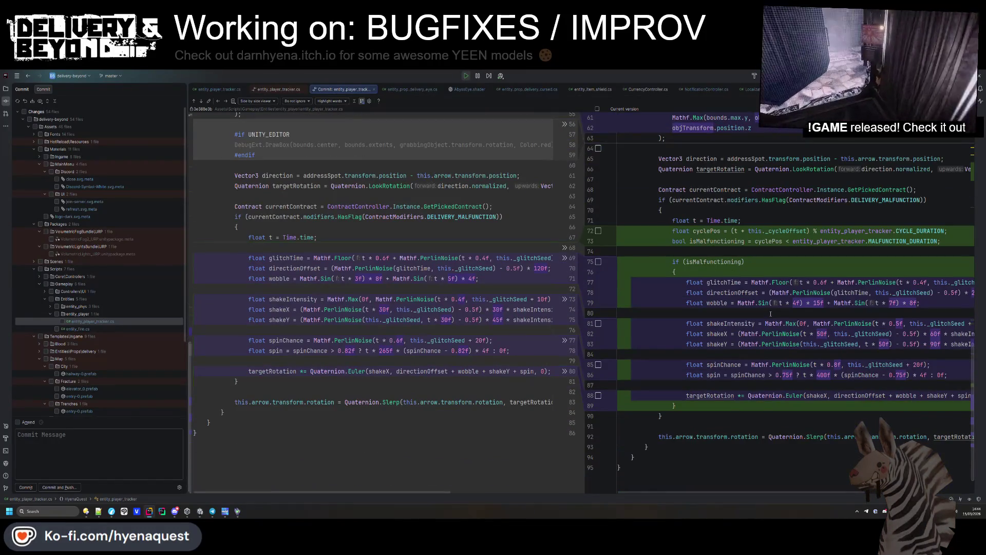
{"action": "scroll", "coordinate": [771, 312], "scroll_direction": "up", "scroll_amount": 5}
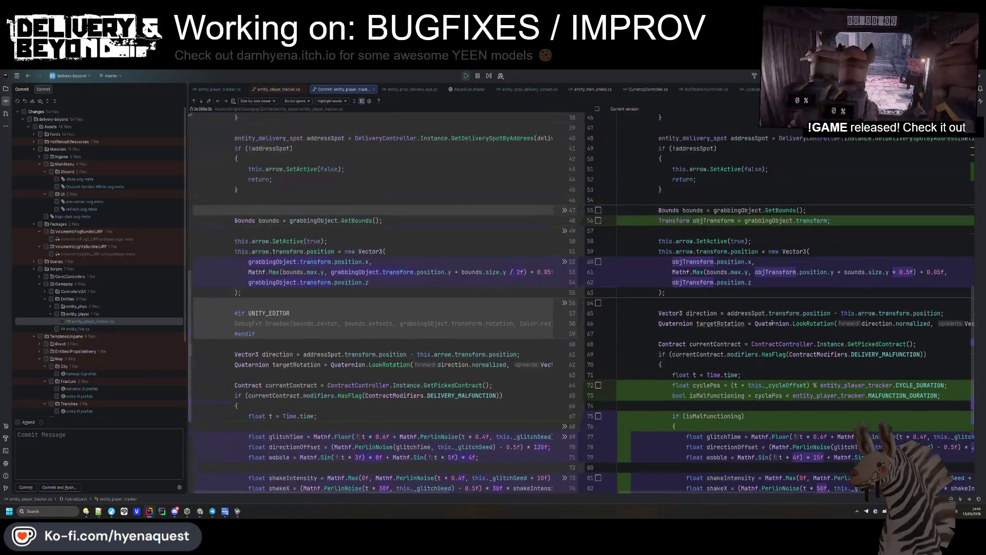
{"action": "scroll", "coordinate": [730, 283], "scroll_direction": "up", "scroll_amount": 1}
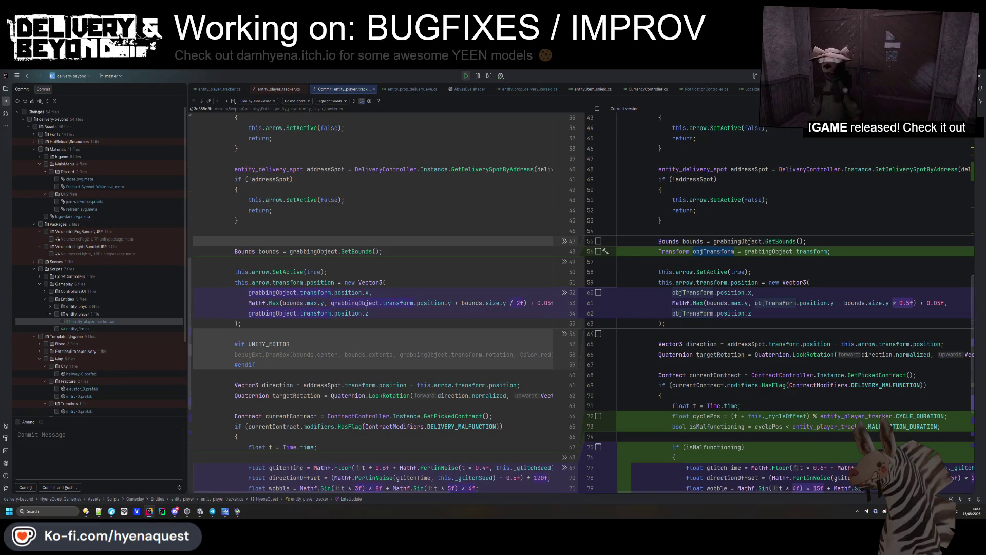
{"action": "left_click_drag", "start_coordinate": [666, 323], "coordinate": [823, 275]}
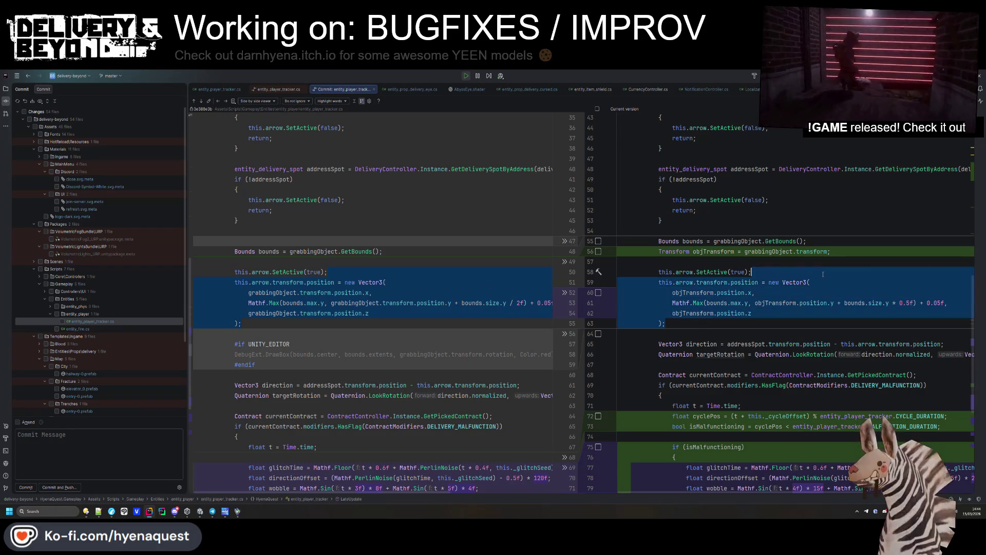
{"action": "left_click", "coordinate": [734, 313]}
{"action": "scroll", "coordinate": [770, 276], "scroll_direction": "down", "scroll_amount": 4}
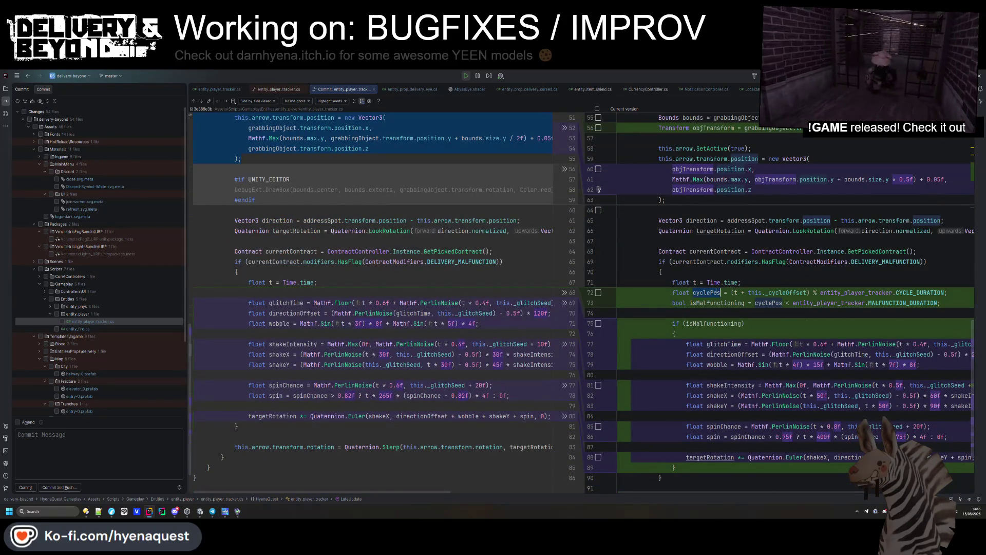
{"action": "scroll", "coordinate": [716, 291], "scroll_direction": "down", "scroll_amount": 1}
{"action": "scroll", "coordinate": [716, 291], "scroll_direction": "up", "scroll_amount": 2}
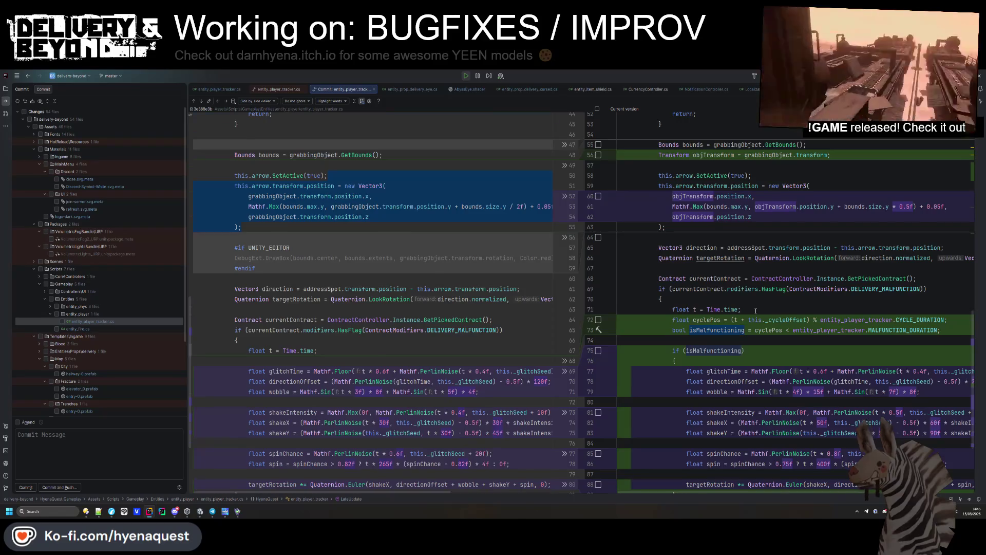
{"action": "scroll", "coordinate": [755, 308], "scroll_direction": "down", "scroll_amount": 4}
{"action": "scroll", "coordinate": [756, 312], "scroll_direction": "down", "scroll_amount": 1}
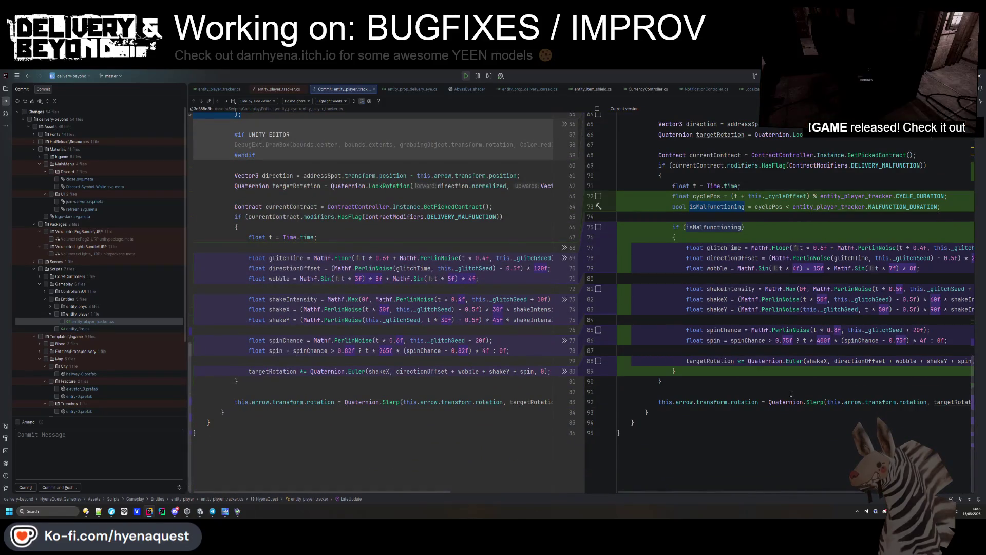
- Check the running game in Unity, then open AbyssEye.shader, undoing an accidental paste
{"action": "key", "text": "alt+Tab"}
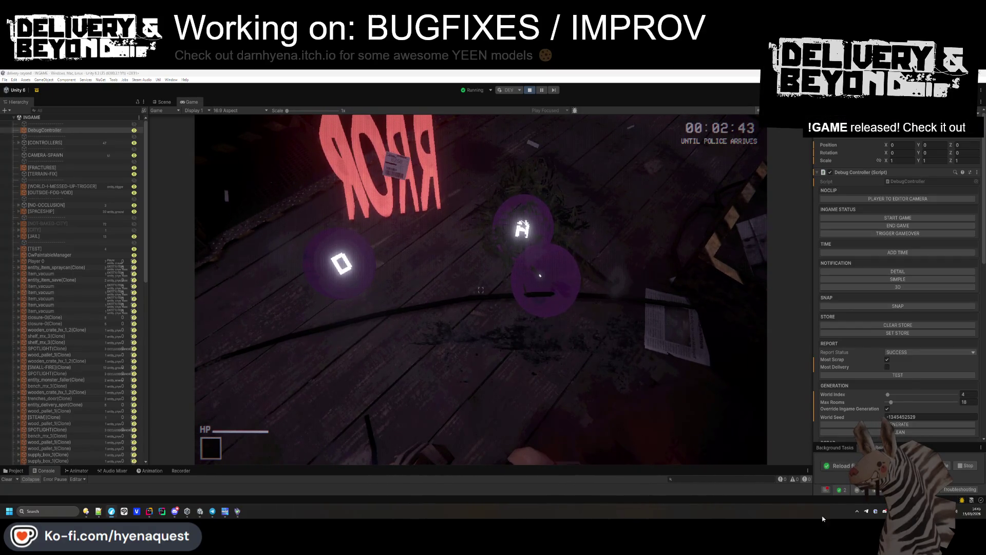
{"action": "key", "text": "alt+Tab"}
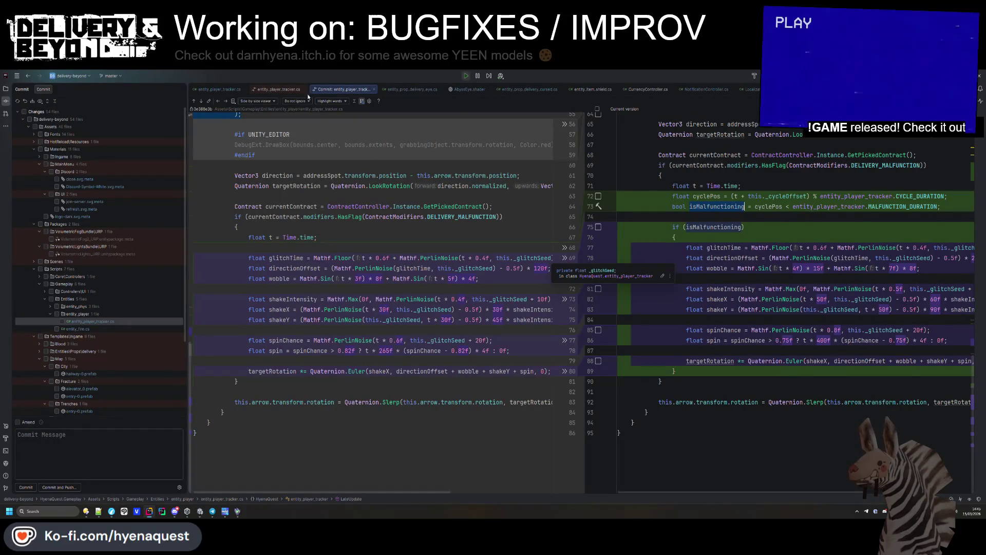
{"action": "left_click", "coordinate": [467, 89]}
{"action": "key", "text": "ctrl+a"}
{"action": "key", "text": "ctrl+v"}
{"action": "key", "text": "ctrl+z"}
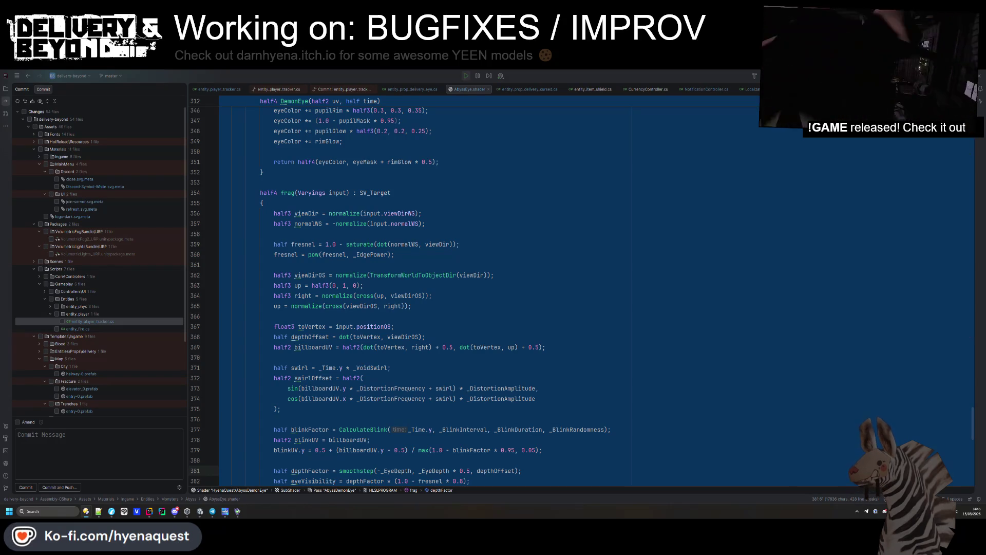
- Select the AbyssDemonEye.shader text in Notepad++ and go to line 417 of AbyssEye.shader
{"action": "key", "text": "alt+Tab"}
{"action": "key", "text": "ctrl+a"}
{"action": "key", "text": "alt+Tab"}
{"action": "left_click", "coordinate": [478, 126]}
{"action": "key", "text": "ctrl+End"}
{"action": "left_click", "coordinate": [472, 307]}
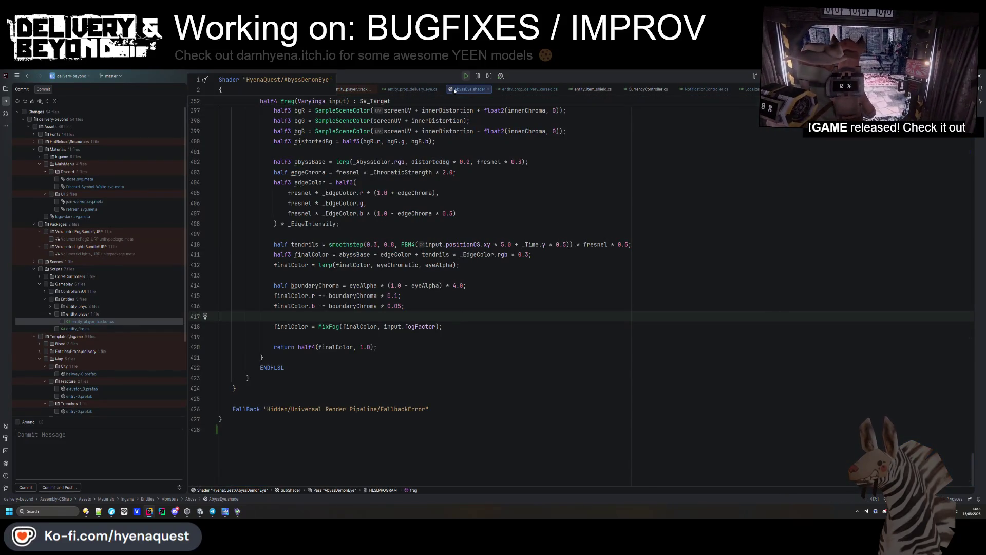
- Return to the tracker file, bring Unity to the front and enlarge its bottom panel
{"action": "left_click", "coordinate": [488, 89]}
{"action": "key", "text": "alt+Tab"}
{"action": "left_click", "coordinate": [494, 208]}
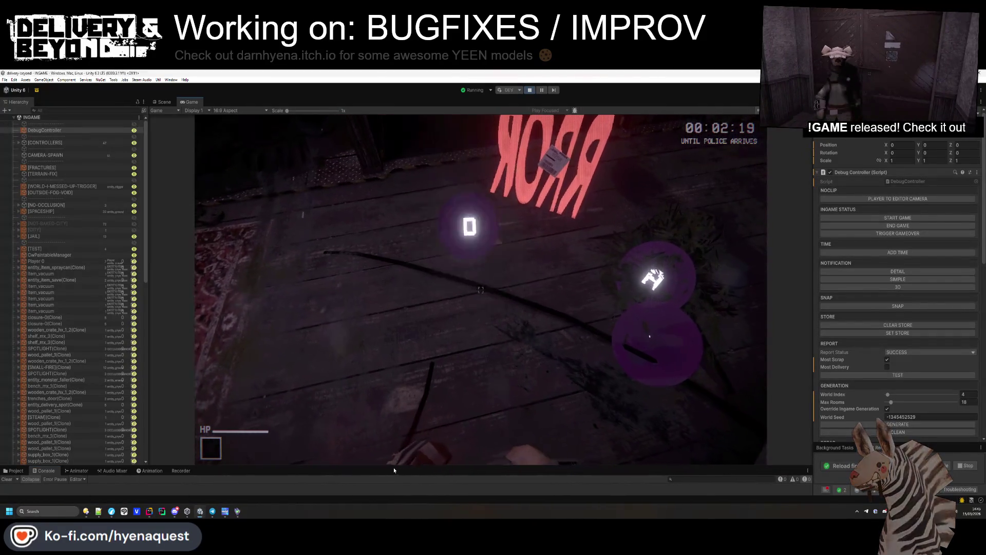
{"action": "left_click_drag", "start_coordinate": [393, 468], "coordinate": [359, 412]}
- Reimport the AbyssEye shader from the Project's Abyss folder and refocus the running game
{"action": "left_click", "coordinate": [13, 416]}
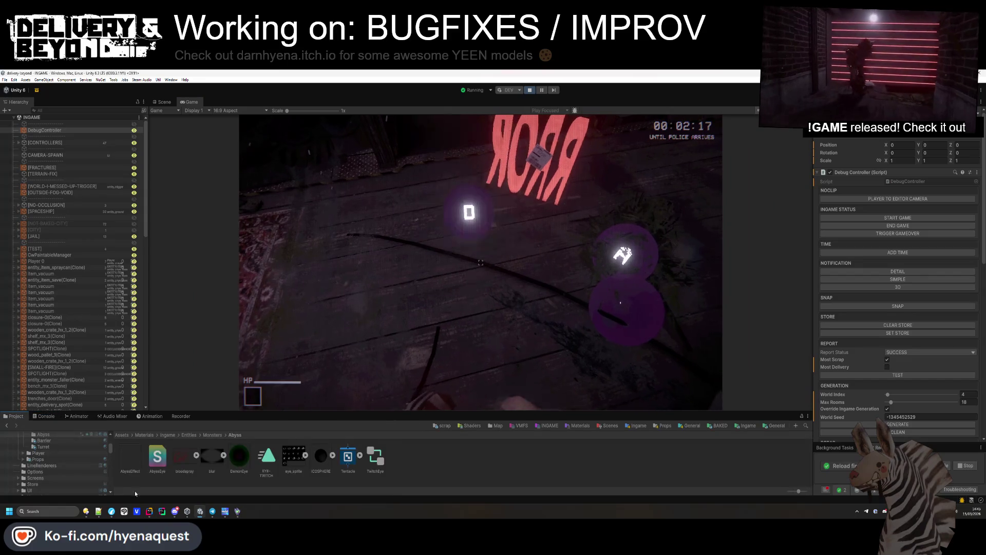
{"action": "right_click", "coordinate": [162, 465]}
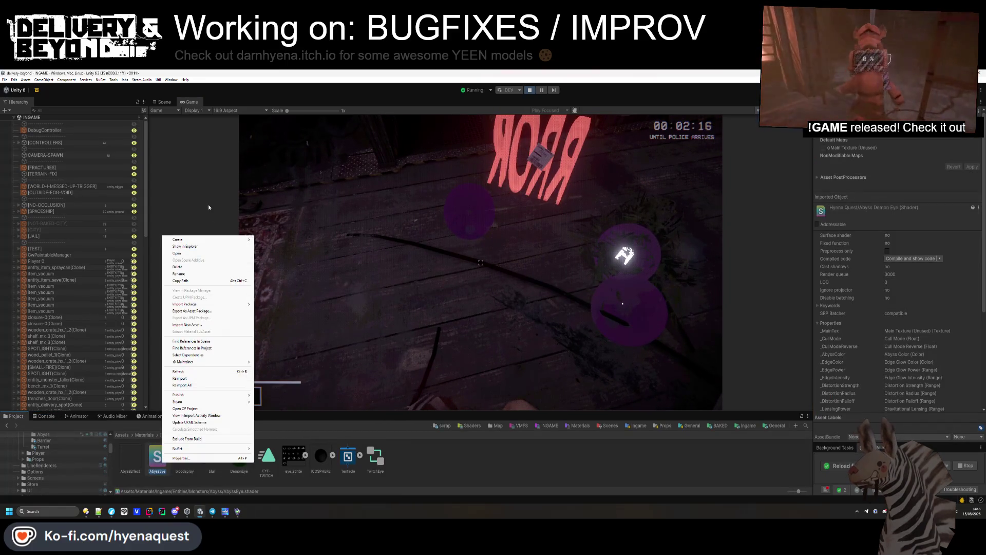
{"action": "left_click", "coordinate": [201, 379]}
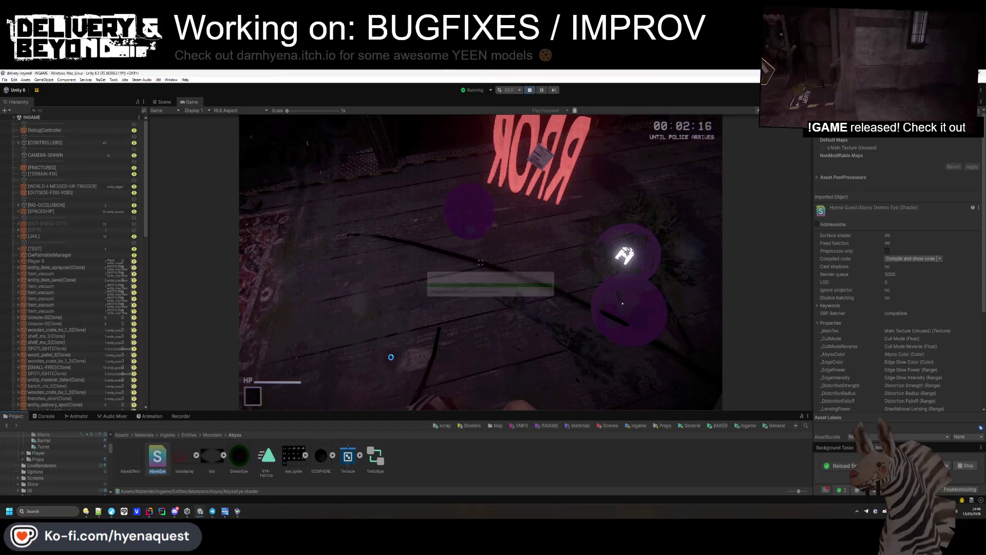
{"action": "left_click", "coordinate": [480, 263]}
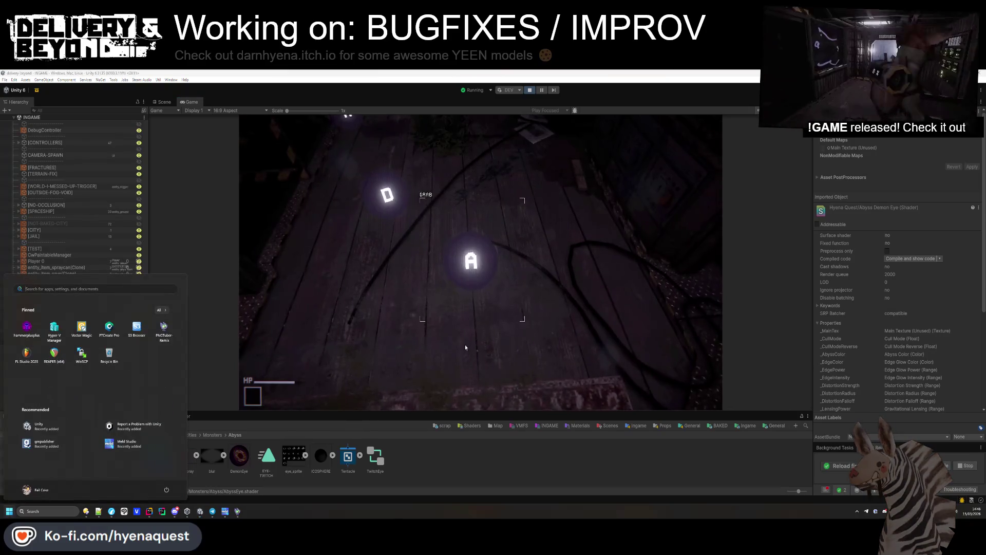
- On the DemonEye material, try Front, Back and Off for Cull Mode Reverse
{"action": "left_click", "coordinate": [445, 475]}
{"action": "left_click", "coordinate": [238, 458]}
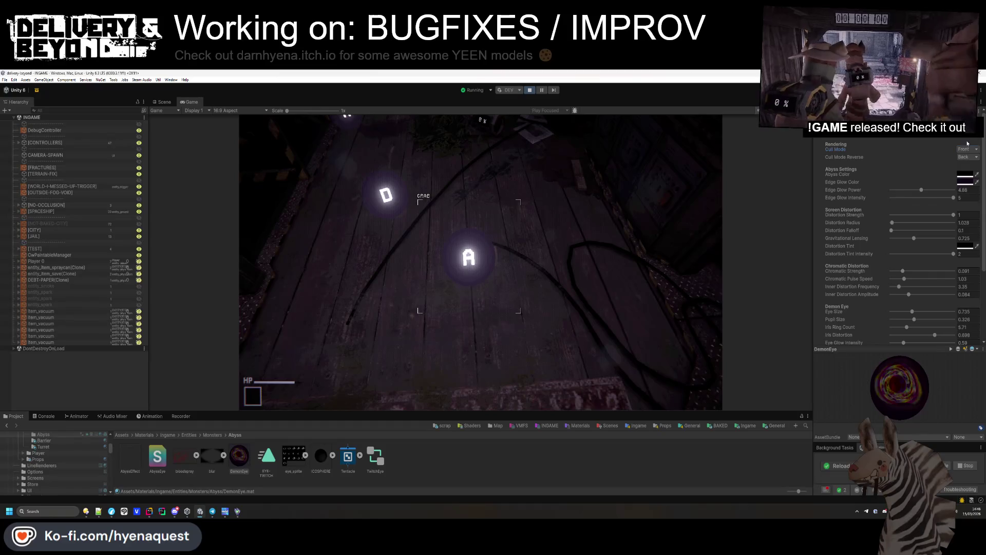
{"action": "left_click", "coordinate": [965, 172]}
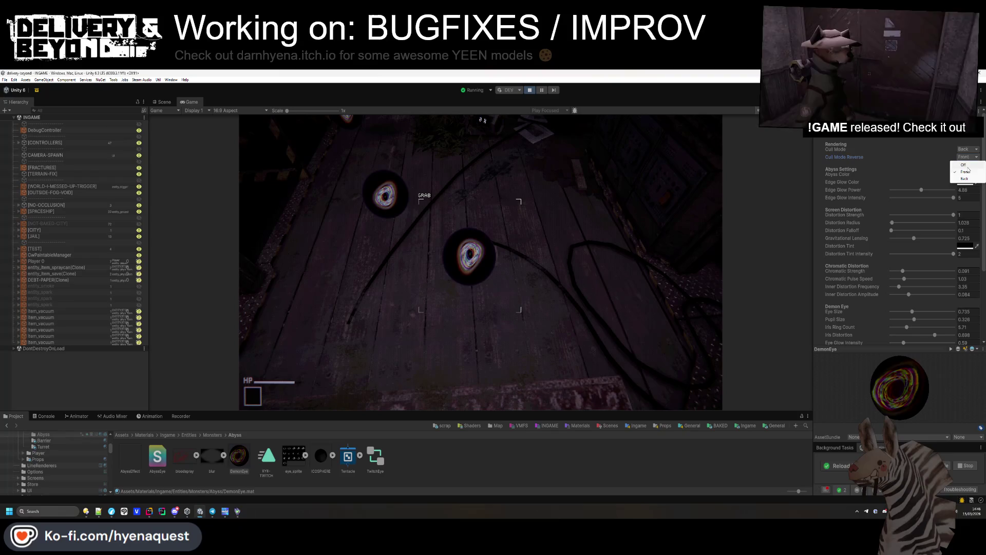
{"action": "left_click", "coordinate": [968, 156]}
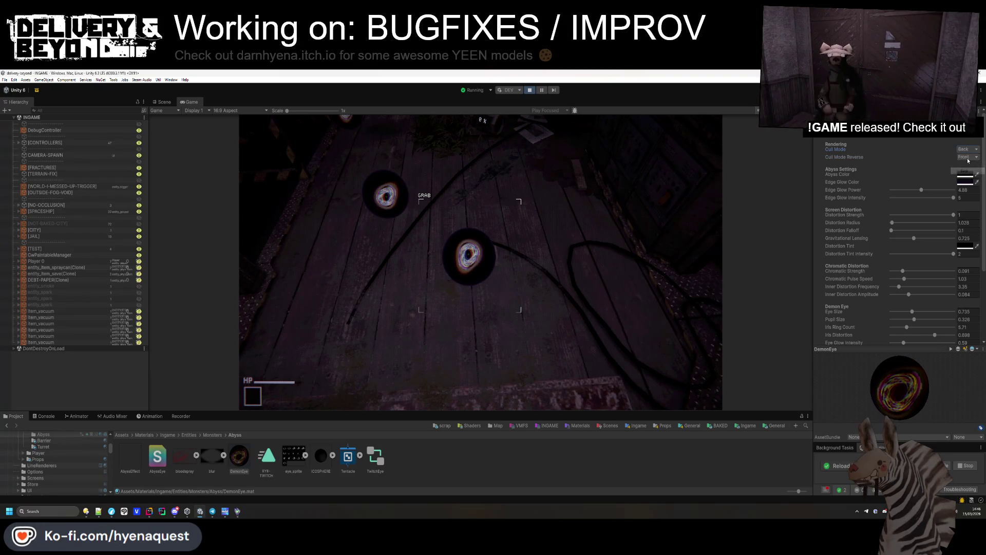
{"action": "left_click", "coordinate": [968, 162]}
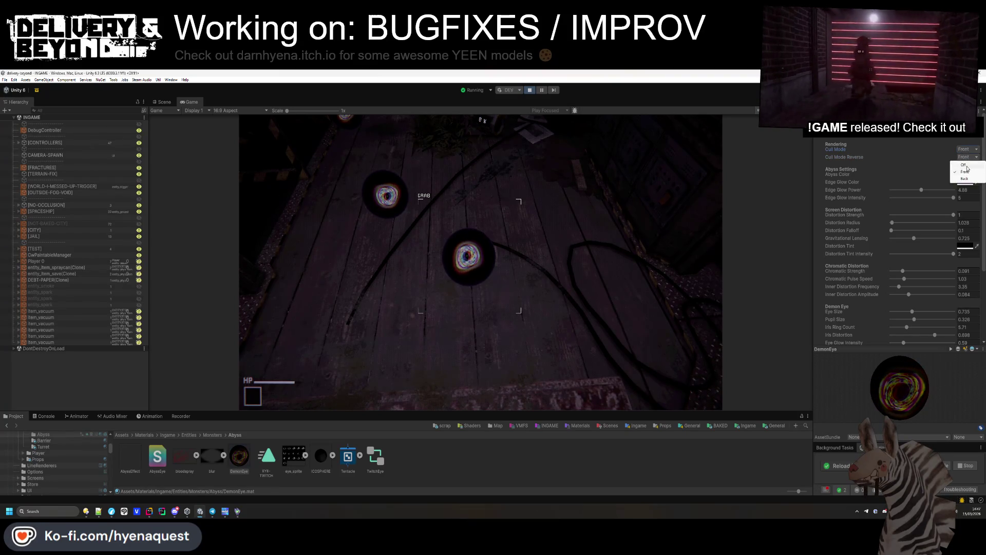
{"action": "left_click", "coordinate": [968, 165]}
{"action": "left_click", "coordinate": [965, 178]}
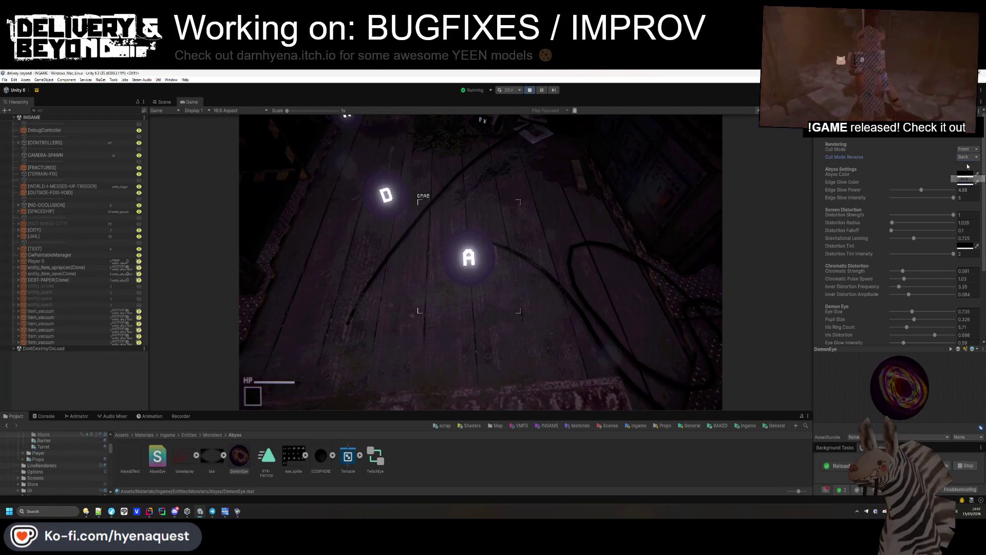
{"action": "left_click", "coordinate": [969, 172]}
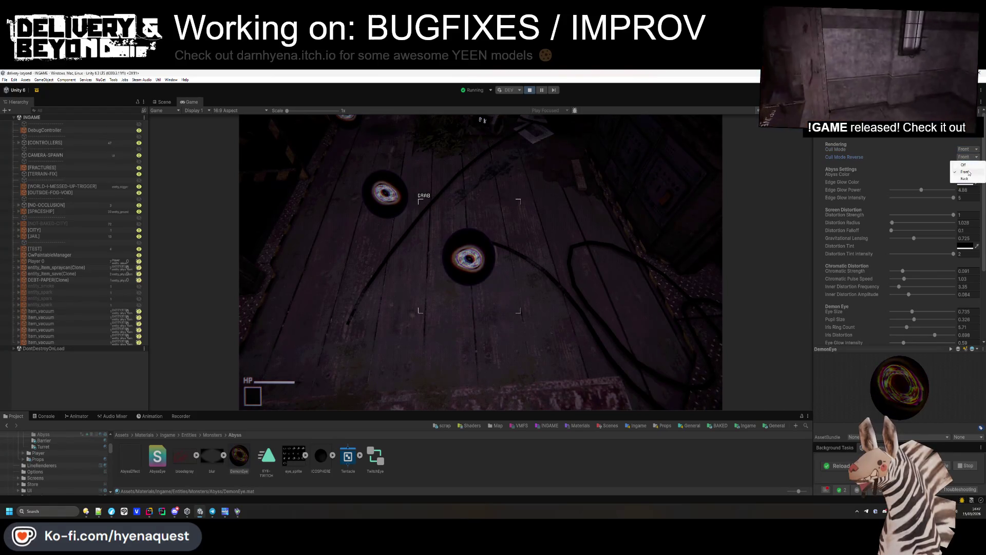
{"action": "left_click", "coordinate": [968, 181]}
- Settle the culling with reverse culling Back and the main Cull Mode Front
{"action": "left_click", "coordinate": [968, 156]}
{"action": "left_click", "coordinate": [965, 164]}
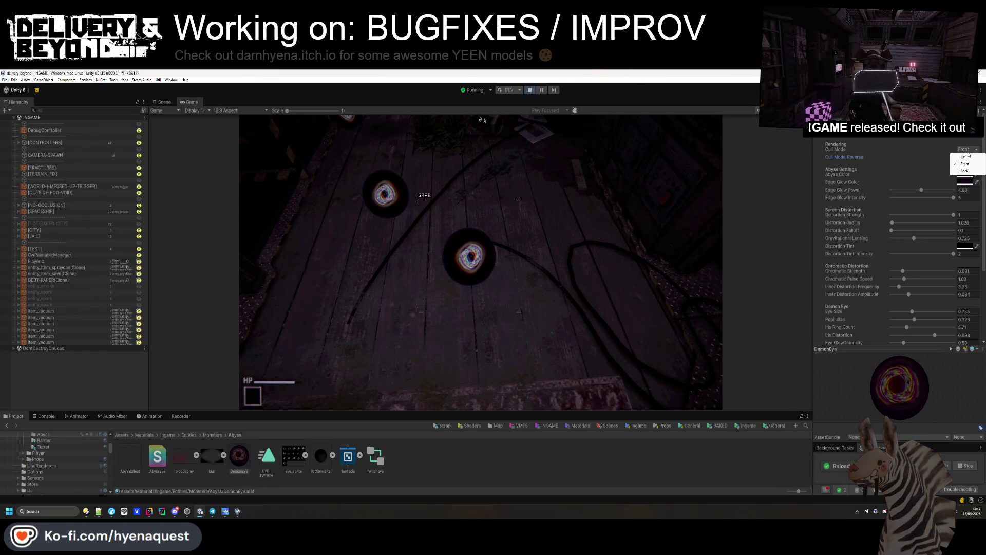
{"action": "left_click", "coordinate": [967, 159]}
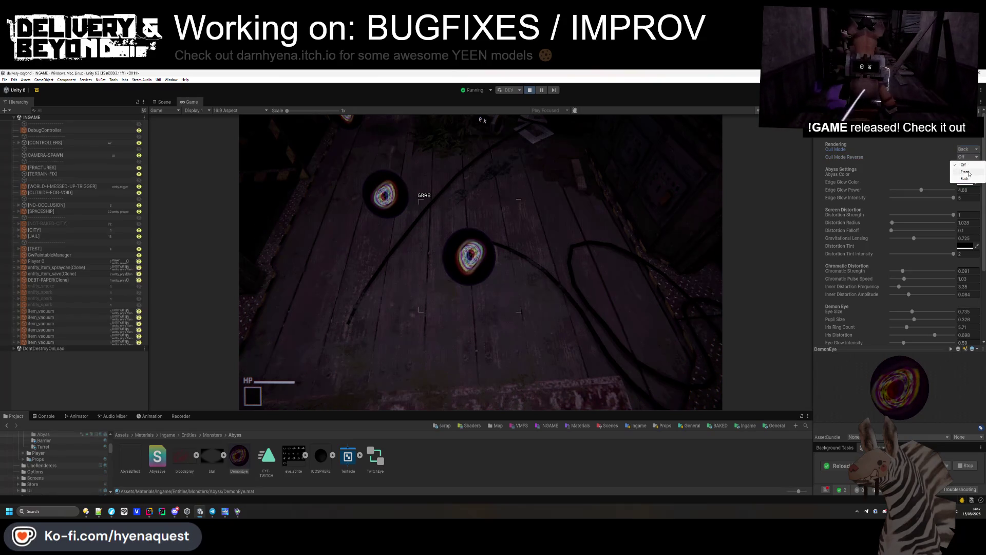
{"action": "left_click", "coordinate": [968, 173]}
{"action": "left_click", "coordinate": [968, 157]}
{"action": "left_click", "coordinate": [968, 172]}
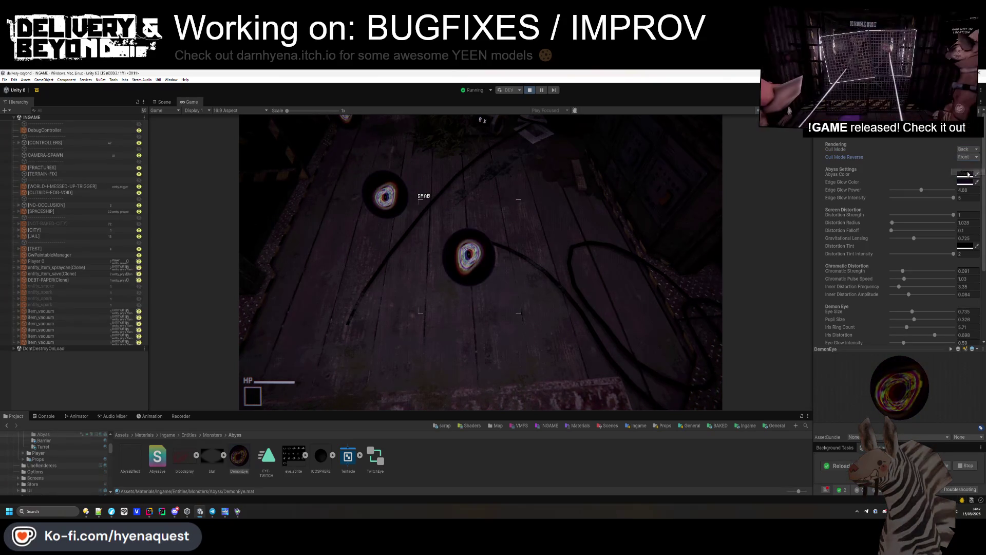
{"action": "left_click", "coordinate": [967, 178]}
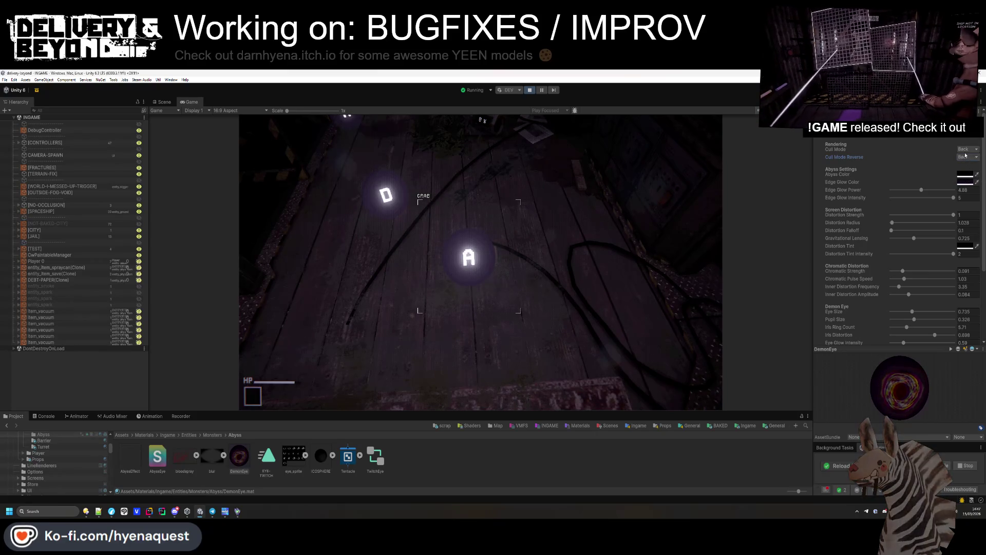
{"action": "left_click", "coordinate": [967, 165]}
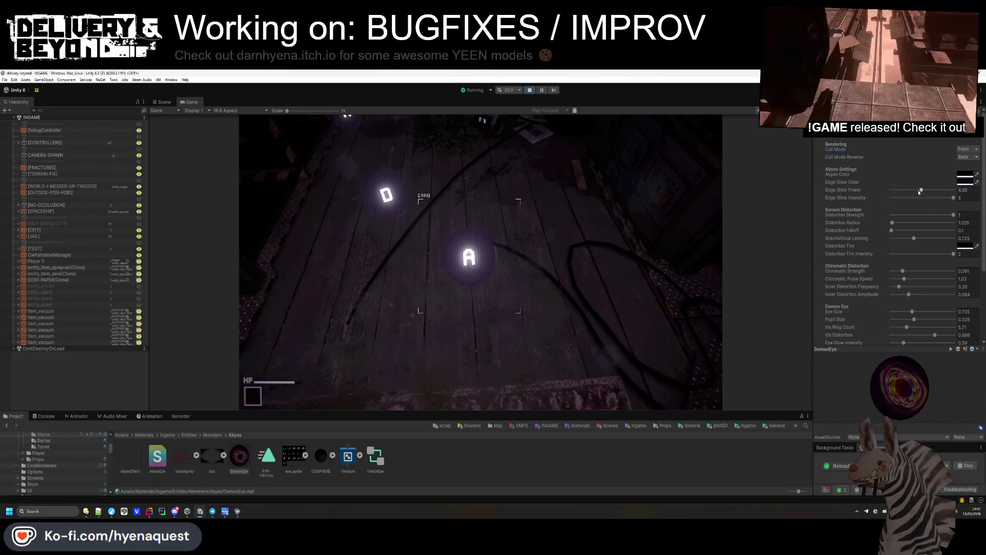
- Set edge glow intensity 5, edge glow power 0.1, distortion 0.461 and chromatic strength 0.5
{"action": "left_click", "coordinate": [512, 454]}
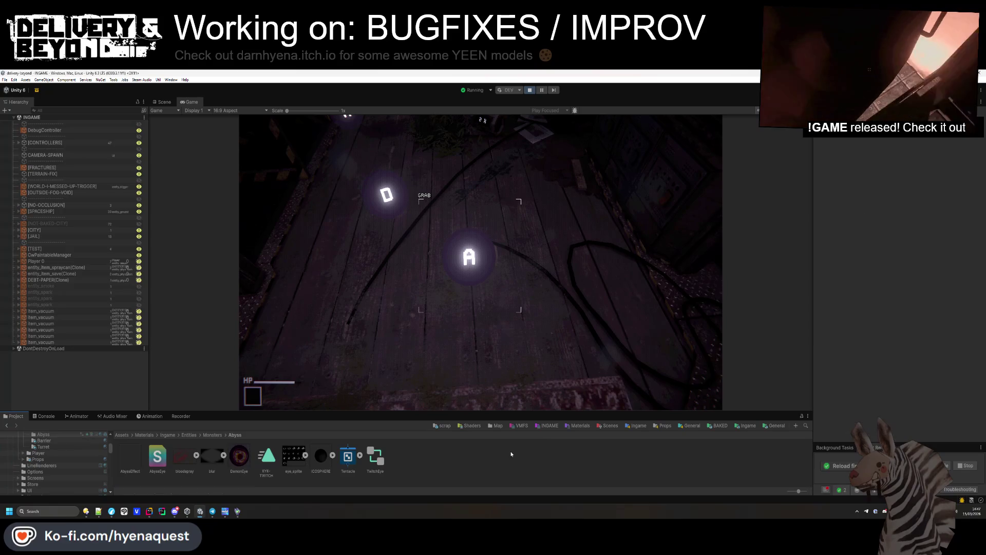
{"action": "left_click", "coordinate": [239, 455]}
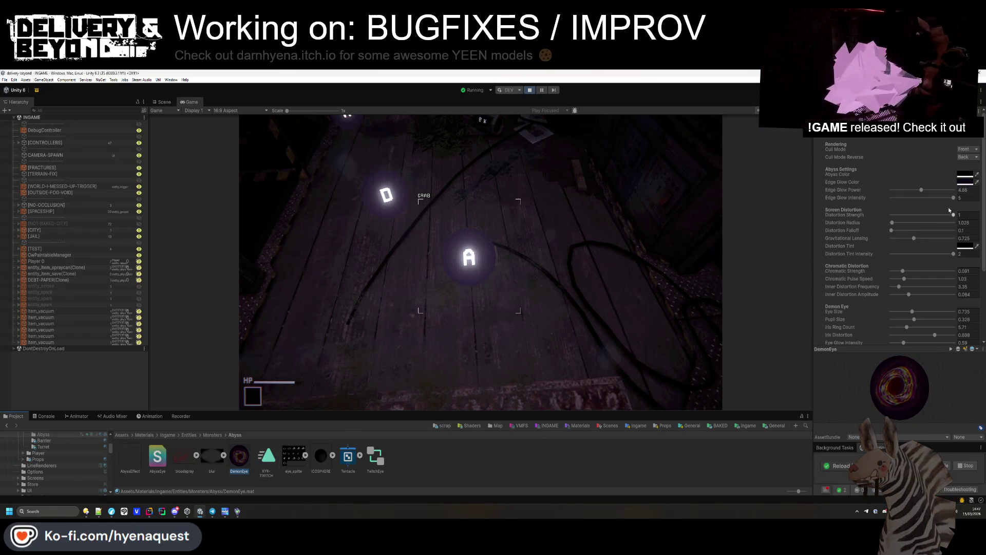
{"action": "left_click_drag", "start_coordinate": [954, 198], "coordinate": [917, 198]}
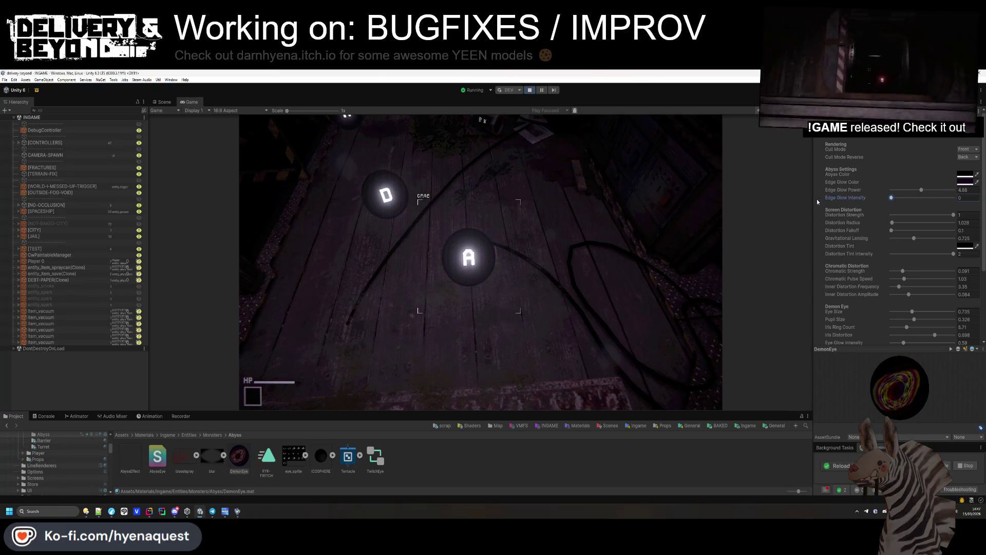
{"action": "left_click_drag", "start_coordinate": [818, 201], "coordinate": [979, 197]}
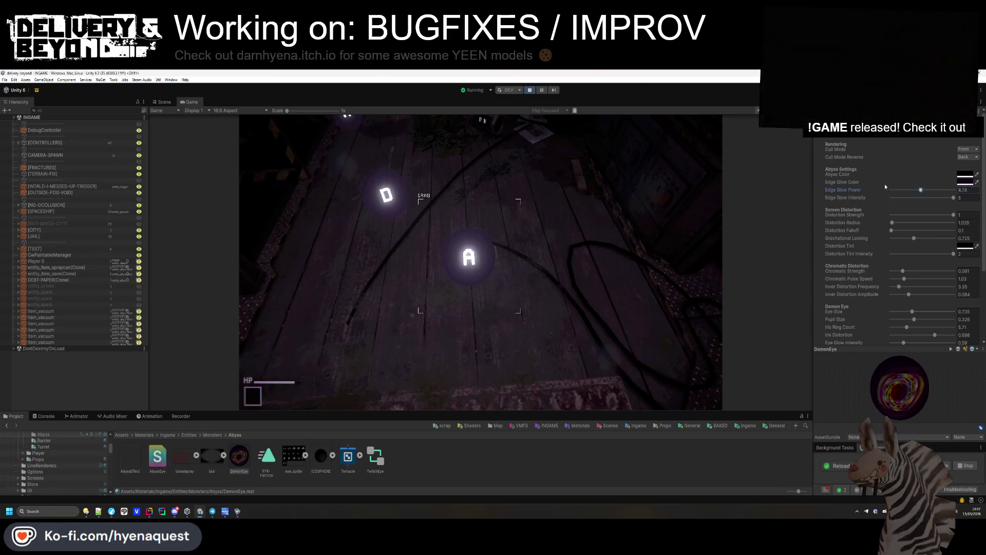
{"action": "left_click_drag", "start_coordinate": [898, 187], "coordinate": [899, 230]}
{"action": "left_click_drag", "start_coordinate": [954, 216], "coordinate": [918, 223]}
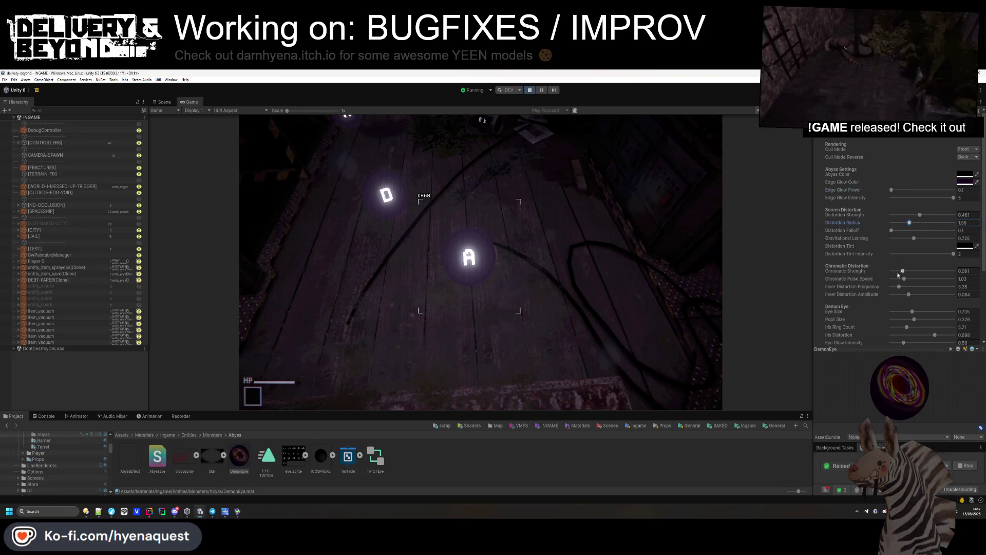
{"action": "left_click_drag", "start_coordinate": [897, 276], "coordinate": [956, 271]}
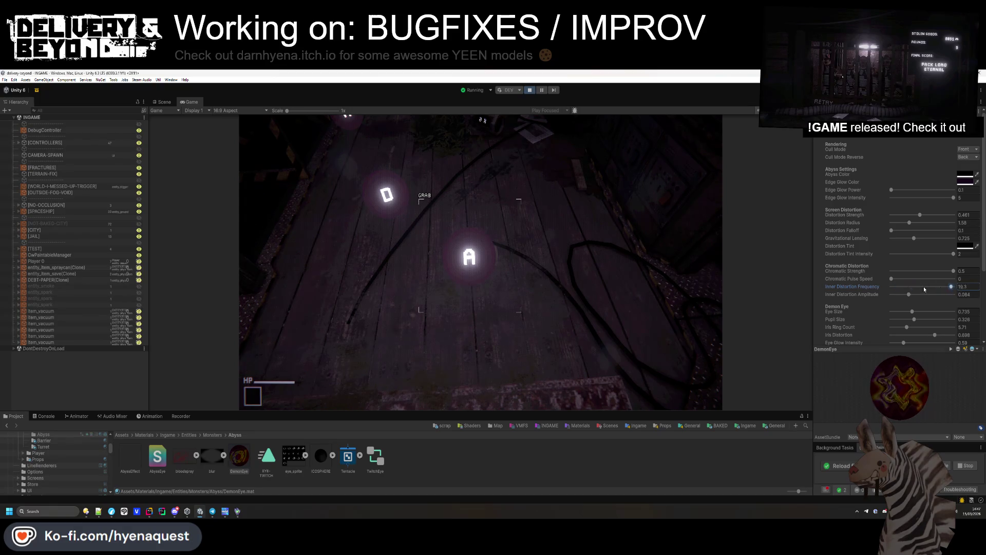
- Enlarge the eye size, raise the iris ring count, lower iris distortion and set void swirl speed 2
{"action": "mouse_move", "coordinate": [911, 310]}
{"action": "left_mouse_down"}
{"action": "mouse_move", "coordinate": [964, 314]}
{"action": "mouse_move", "coordinate": [837, 316]}
{"action": "left_mouse_up"}
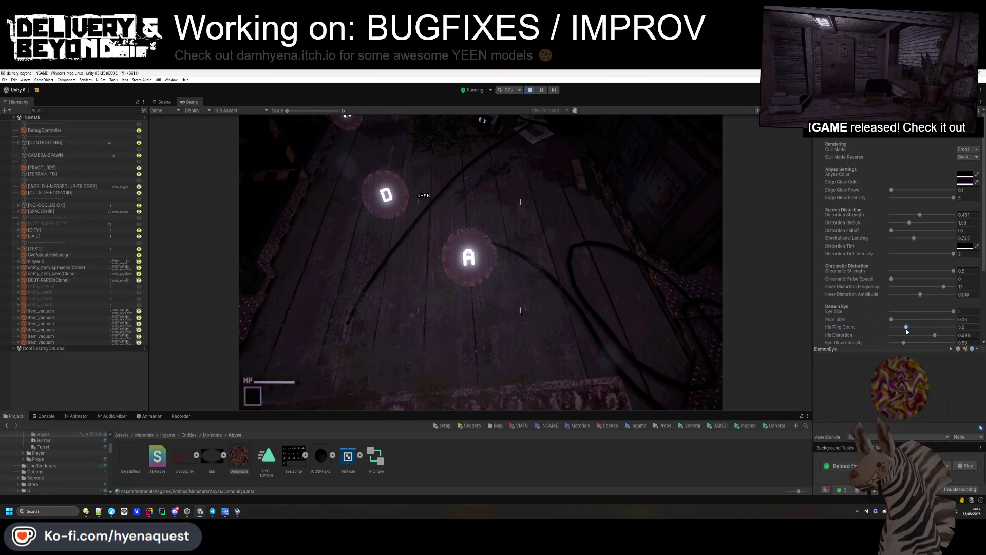
{"action": "left_click_drag", "start_coordinate": [906, 327], "coordinate": [974, 328]}
{"action": "left_click_drag", "start_coordinate": [910, 325], "coordinate": [887, 333]}
{"action": "scroll", "coordinate": [912, 333], "scroll_direction": "down", "scroll_amount": 3}
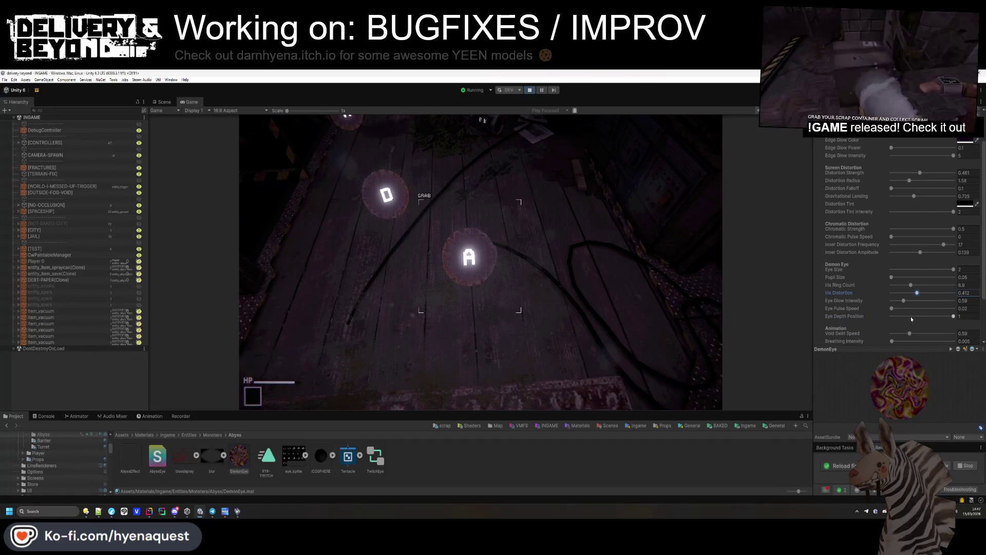
{"action": "left_click_drag", "start_coordinate": [956, 313], "coordinate": [958, 315]}
{"action": "scroll", "coordinate": [908, 298], "scroll_direction": "down", "scroll_amount": 3}
{"action": "mouse_move", "coordinate": [909, 292]}
{"action": "left_mouse_down"}
{"action": "mouse_move", "coordinate": [967, 296]}
{"action": "mouse_move", "coordinate": [918, 294]}
{"action": "left_mouse_up"}
- Try Geometry, AlphaTest and Transparent render queues, then restore From Shader
{"action": "scroll", "coordinate": [894, 317], "scroll_direction": "down", "scroll_amount": 1}
{"action": "left_click", "coordinate": [951, 328]}
{"action": "left_click", "coordinate": [950, 343]}
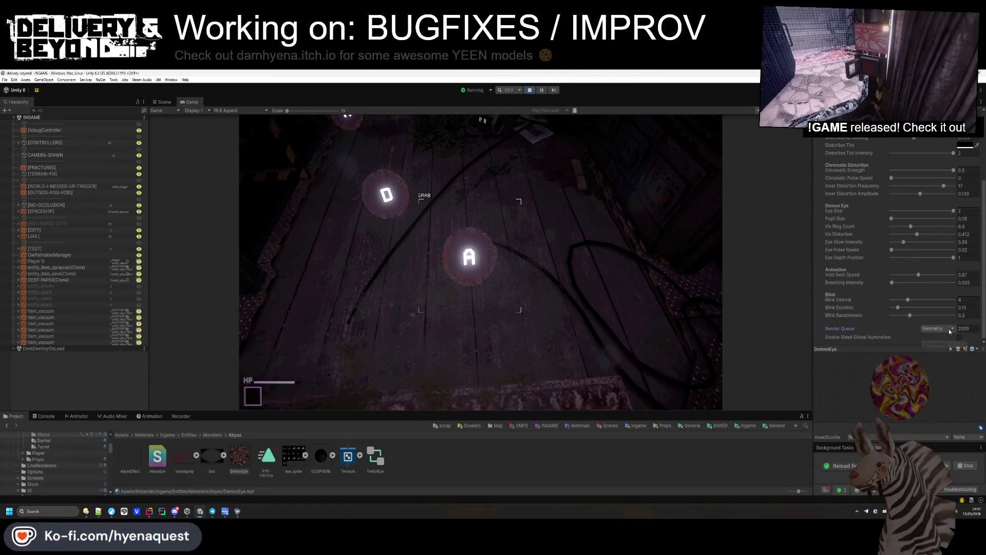
{"action": "left_click", "coordinate": [947, 351]}
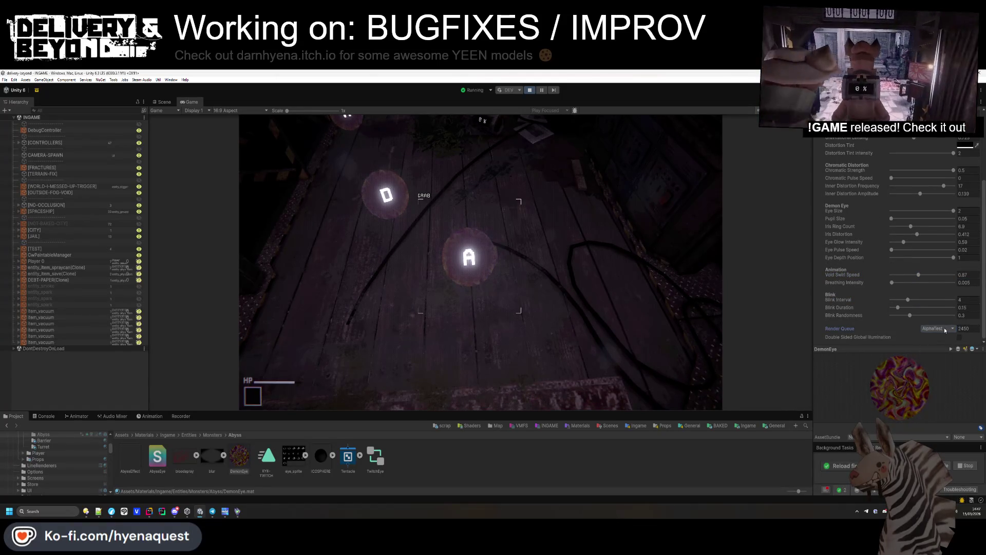
{"action": "left_click", "coordinate": [947, 358]}
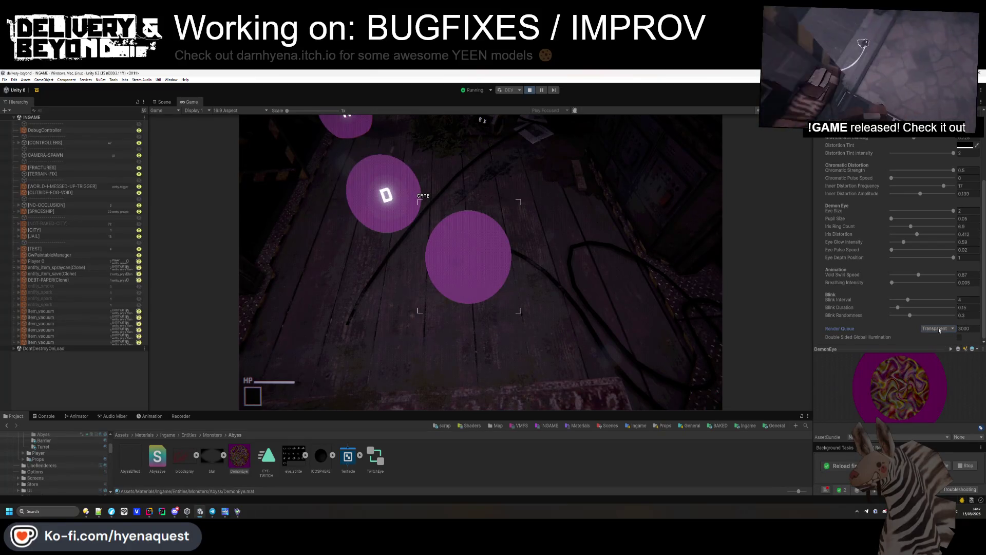
{"action": "left_click", "coordinate": [939, 330]}
{"action": "left_click", "coordinate": [944, 335]}
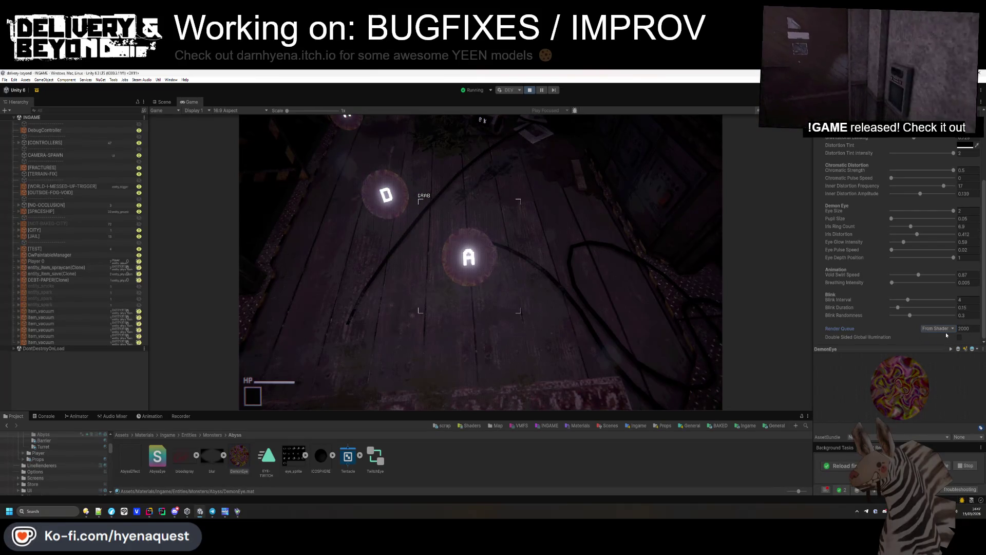
- Set DemonEye's Cull Mode Reverse to Off
{"action": "scroll", "coordinate": [938, 236], "scroll_direction": "up", "scroll_amount": 2}
{"action": "left_click", "coordinate": [968, 156]}
{"action": "left_click", "coordinate": [966, 165]}
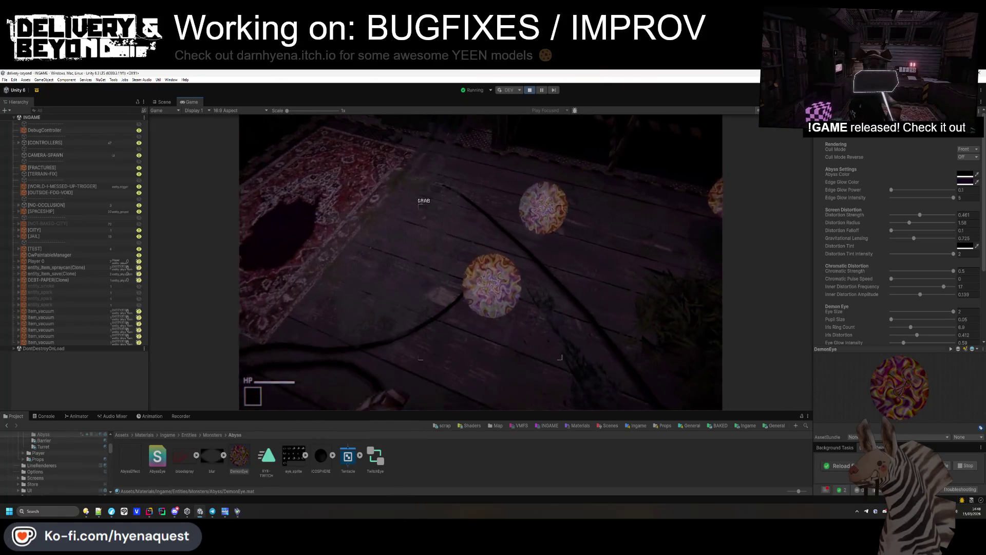
{"action": "key", "text": "super"}
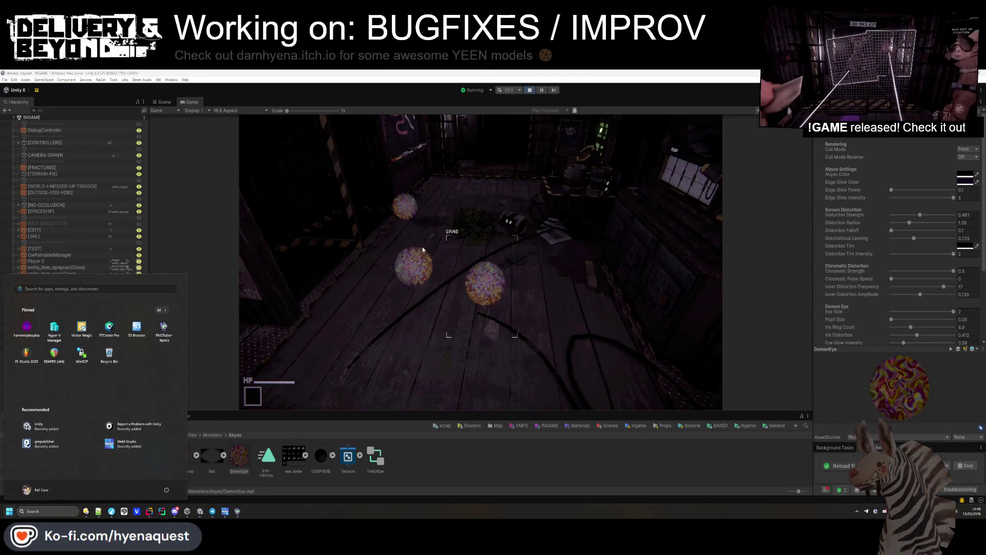
- Stop play mode and drag prop_delivery_ancient from Props/delivery into the scene
{"action": "key", "text": "super"}
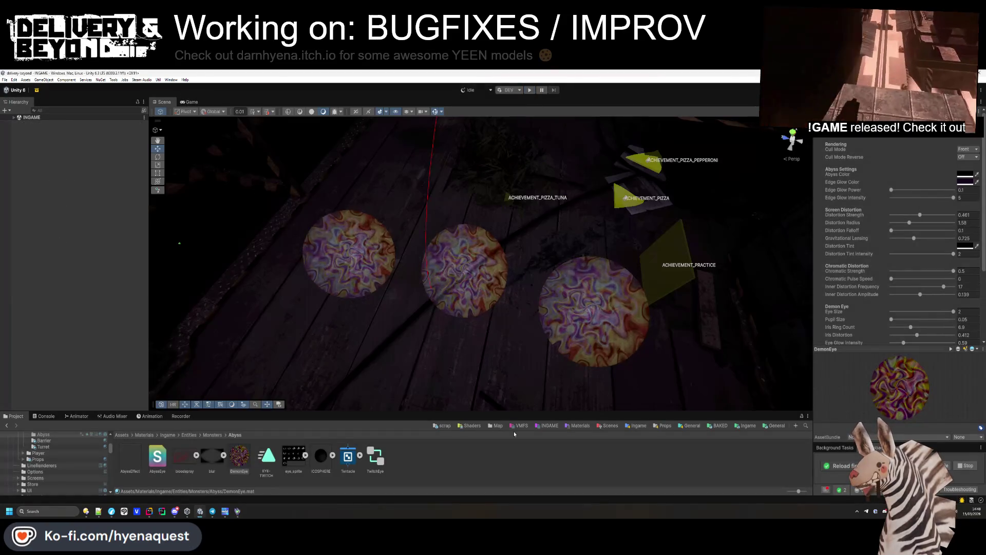
{"action": "left_click", "coordinate": [665, 426]}
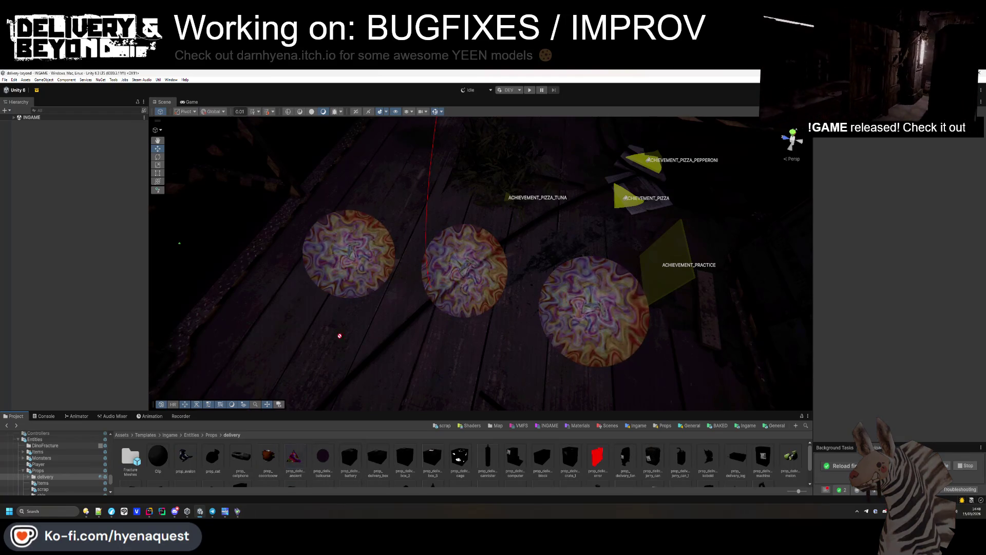
{"action": "mouse_move", "coordinate": [460, 194]}
{"action": "left_mouse_down"}
{"action": "mouse_move", "coordinate": [379, 162]}
{"action": "mouse_move", "coordinate": [392, 241]}
{"action": "mouse_move", "coordinate": [359, 267]}
{"action": "left_mouse_up"}
- Open the Map/City folder, select the middle eye orb and reselect the DemonEye material
{"action": "left_click", "coordinate": [496, 425]}
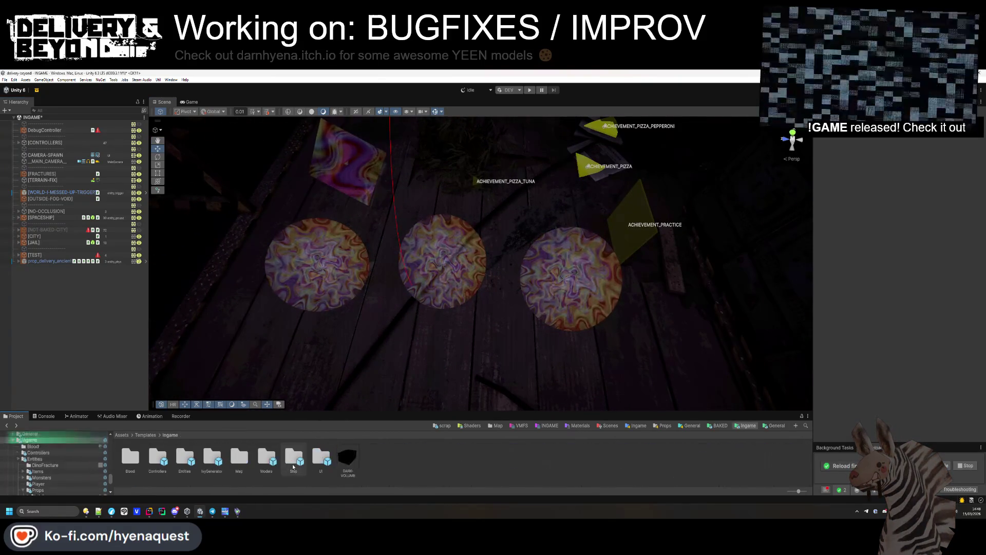
{"action": "double_click", "coordinate": [157, 456]}
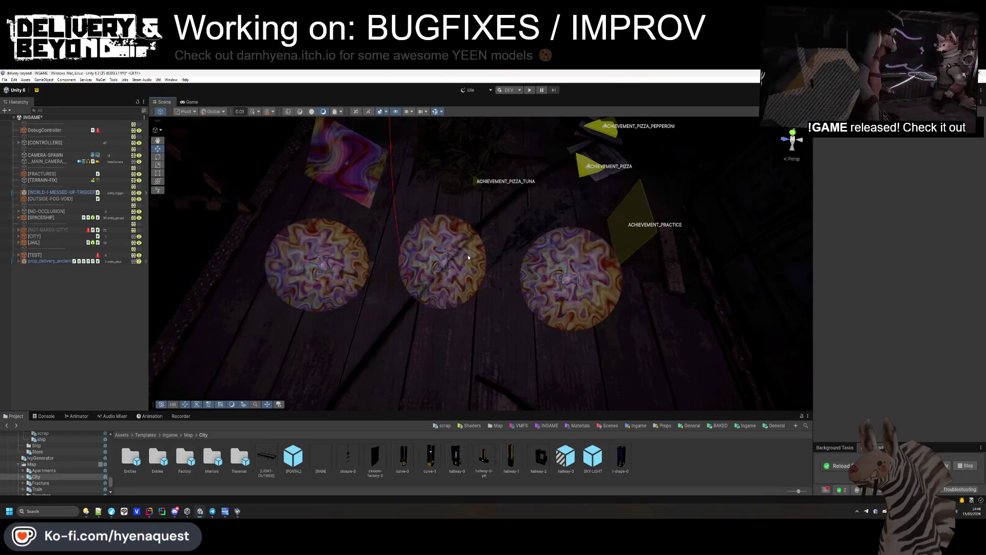
{"action": "left_click", "coordinate": [446, 266]}
{"action": "left_click", "coordinate": [446, 267]}
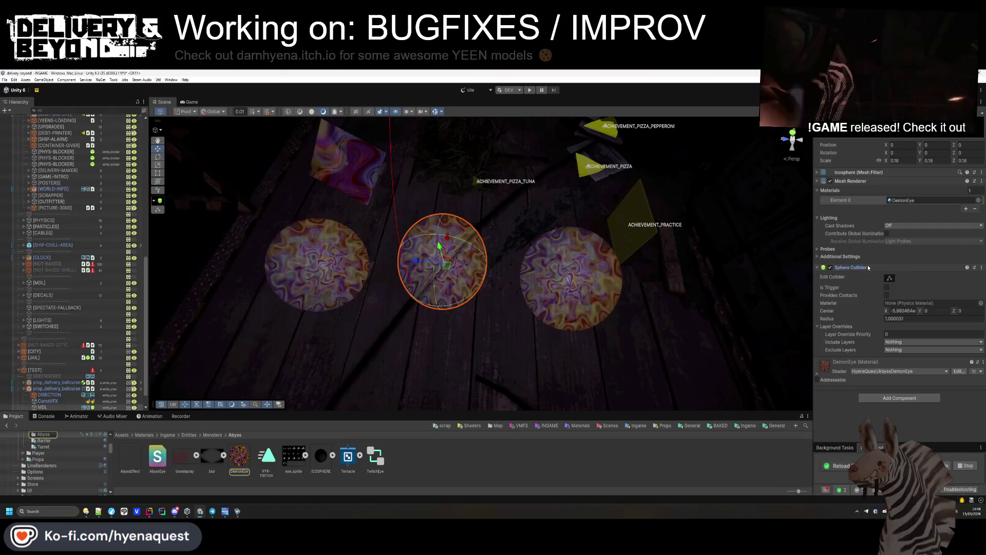
{"action": "left_click", "coordinate": [850, 267]}
{"action": "left_click", "coordinate": [239, 456]}
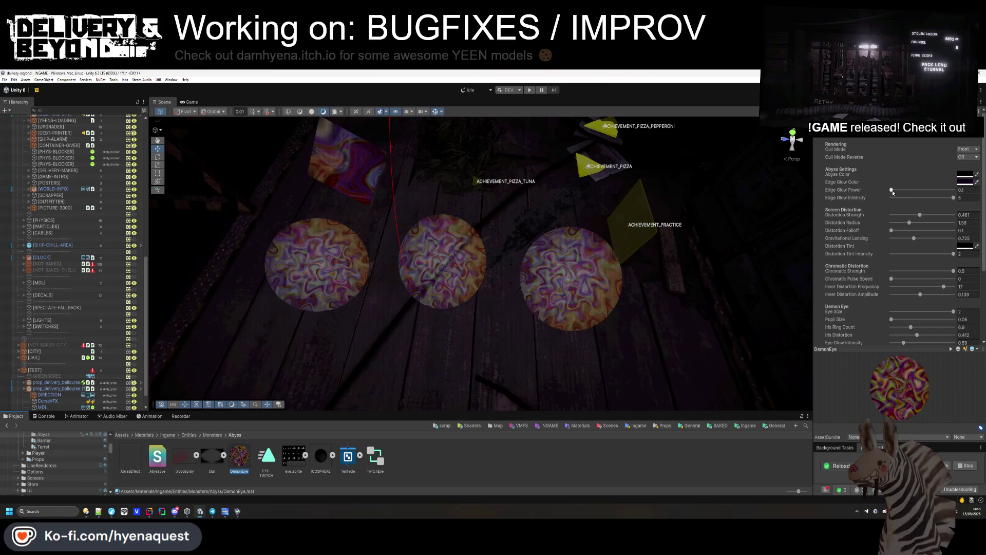
- Set reverse culling to Back, raise edge glow intensity to 4.32 and reduce gravitational lensing
{"action": "left_click_drag", "start_coordinate": [937, 192], "coordinate": [935, 190]}
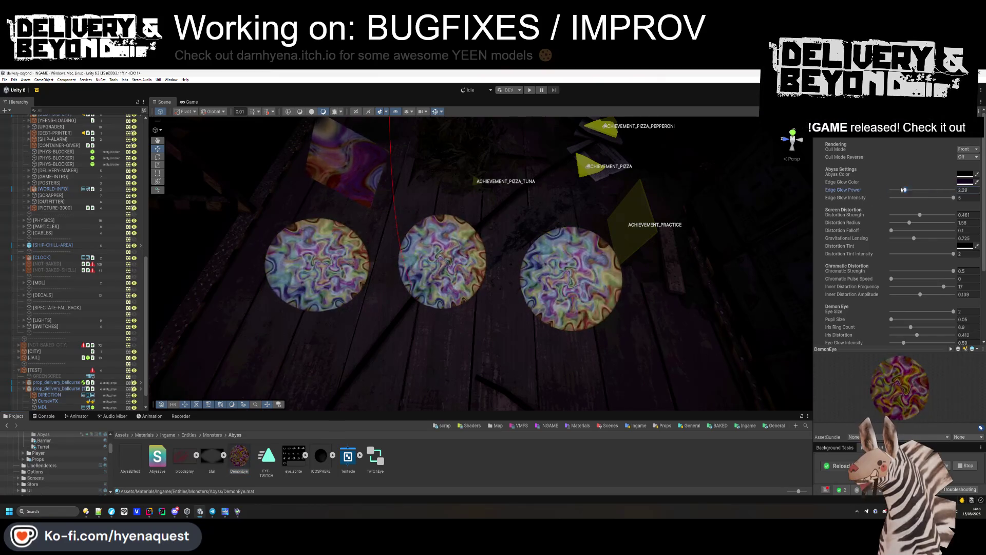
{"action": "left_click", "coordinate": [967, 160]}
{"action": "left_click", "coordinate": [968, 173]}
{"action": "left_click", "coordinate": [968, 157]}
{"action": "left_click", "coordinate": [969, 180]}
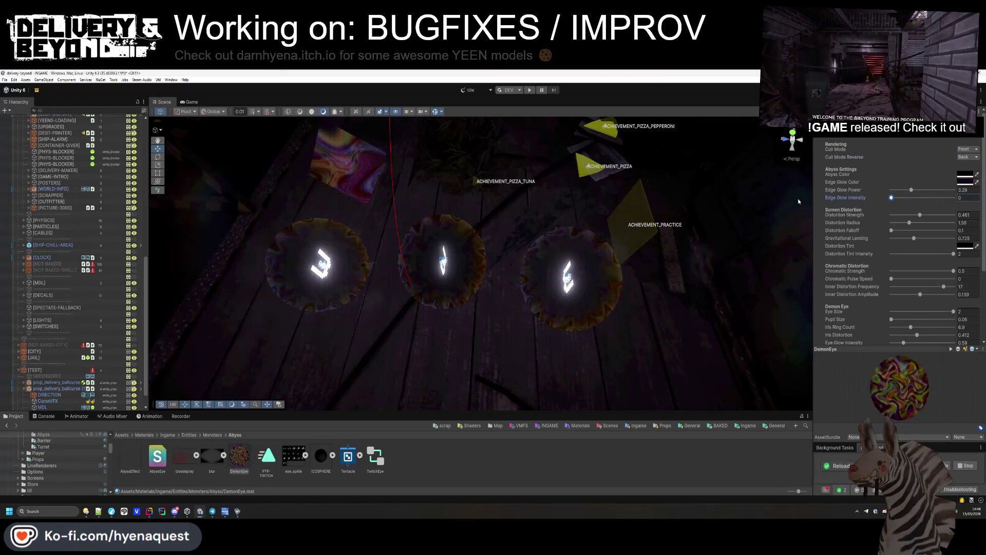
{"action": "mouse_move", "coordinate": [891, 198]}
{"action": "left_mouse_down"}
{"action": "mouse_move", "coordinate": [946, 199]}
{"action": "mouse_move", "coordinate": [886, 216]}
{"action": "mouse_move", "coordinate": [954, 224]}
{"action": "mouse_move", "coordinate": [898, 222]}
{"action": "mouse_move", "coordinate": [959, 235]}
{"action": "mouse_move", "coordinate": [898, 230]}
{"action": "mouse_move", "coordinate": [946, 238]}
{"action": "mouse_move", "coordinate": [893, 239]}
{"action": "left_mouse_up"}
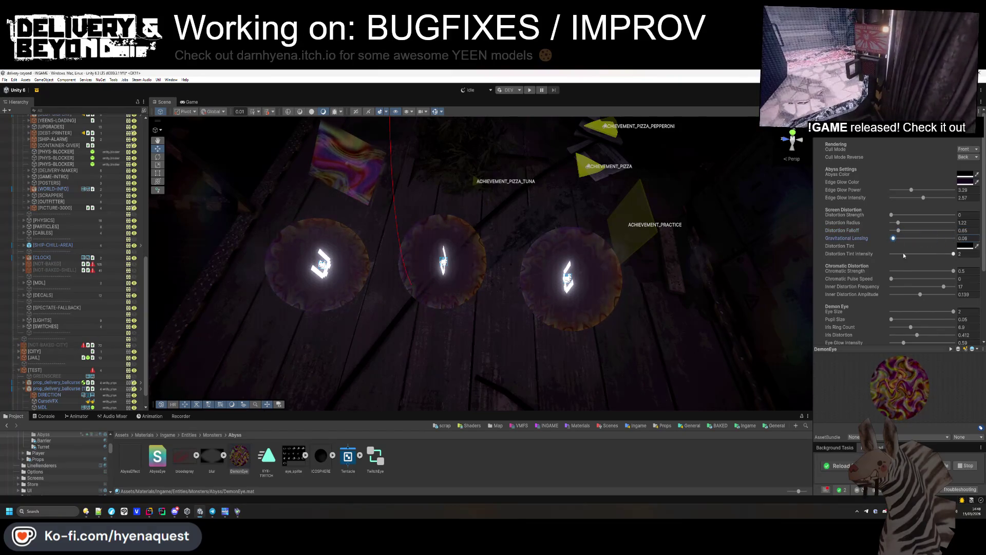
{"action": "mouse_move", "coordinate": [935, 270]}
{"action": "left_mouse_down"}
{"action": "mouse_move", "coordinate": [877, 271]}
{"action": "mouse_move", "coordinate": [951, 282]}
{"action": "mouse_move", "coordinate": [876, 287]}
{"action": "mouse_move", "coordinate": [925, 284]}
{"action": "mouse_move", "coordinate": [906, 290]}
{"action": "left_mouse_up"}
- Undo the eye size change, zero blink interval and breathing, and max the void swirl speed
{"action": "scroll", "coordinate": [909, 310], "scroll_direction": "down", "scroll_amount": 1}
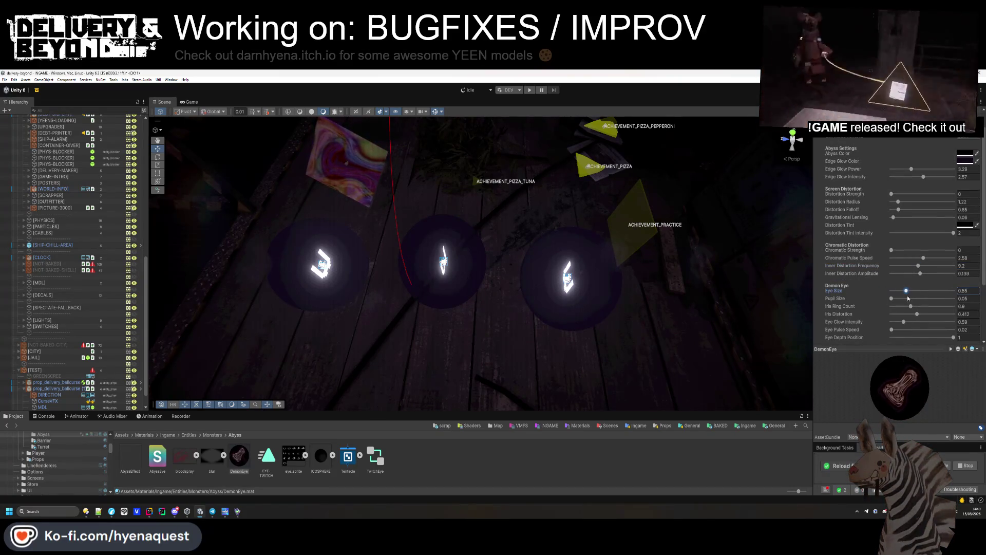
{"action": "key", "text": "ctrl+z"}
{"action": "scroll", "coordinate": [908, 308], "scroll_direction": "down", "scroll_amount": 1}
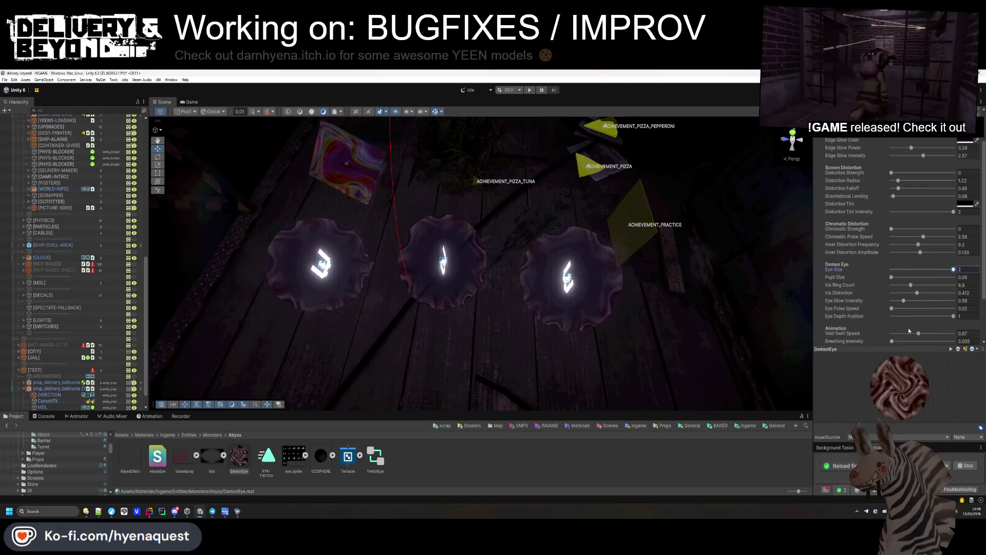
{"action": "scroll", "coordinate": [913, 304], "scroll_direction": "down", "scroll_amount": 1}
{"action": "left_click_drag", "start_coordinate": [908, 300], "coordinate": [871, 301]}
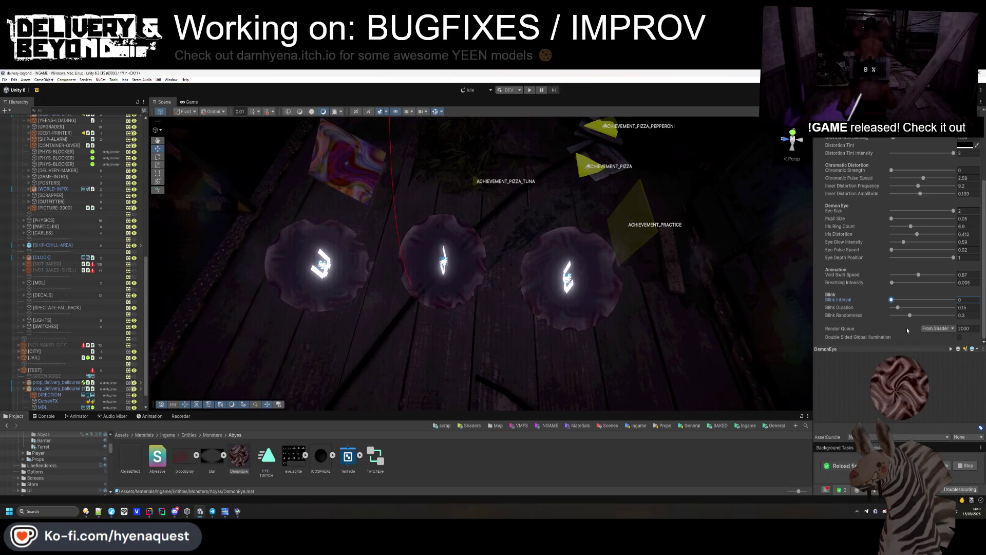
{"action": "scroll", "coordinate": [901, 290], "scroll_direction": "up", "scroll_amount": 1}
{"action": "left_click_drag", "start_coordinate": [919, 297], "coordinate": [954, 296]}
{"action": "left_click", "coordinate": [891, 303]}
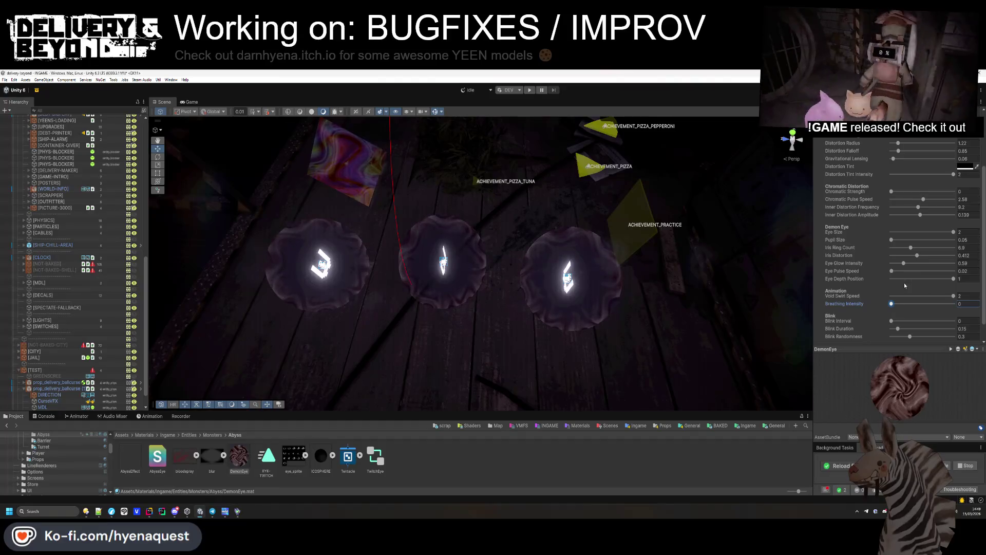
{"action": "left_click", "coordinate": [953, 279]}
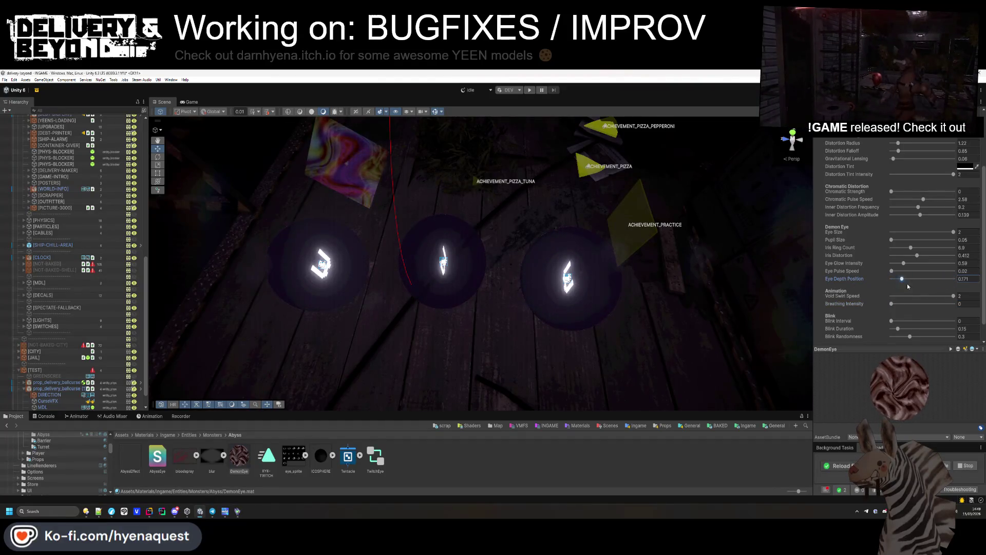
{"action": "mouse_move", "coordinate": [896, 272]}
{"action": "left_mouse_down"}
{"action": "mouse_move", "coordinate": [933, 272]}
{"action": "mouse_move", "coordinate": [891, 271]}
{"action": "left_mouse_up"}
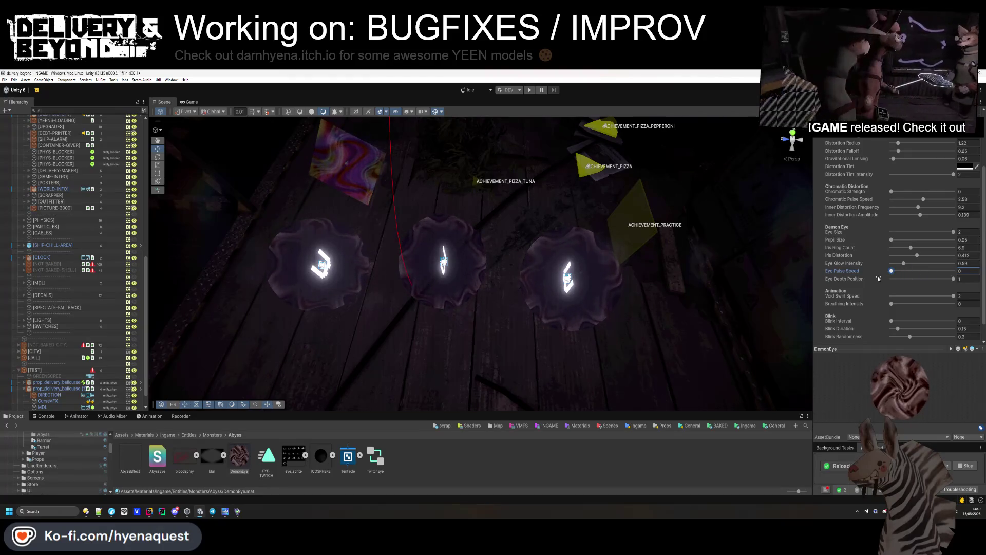
- Set eye glow 0.81 and 20 iris rings, raise iris distortion, and fine-tune eye size
{"action": "left_click", "coordinate": [904, 263]}
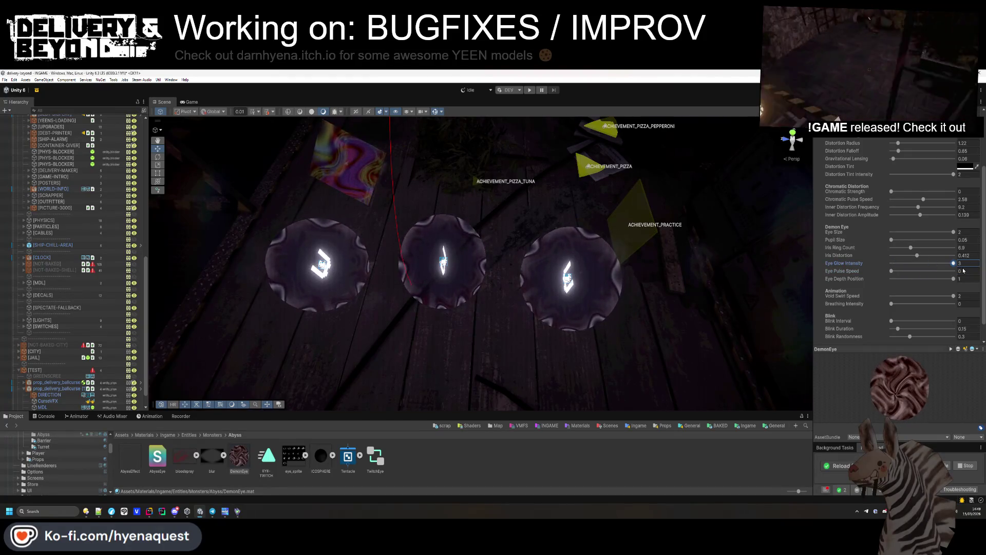
{"action": "left_click", "coordinate": [911, 263]}
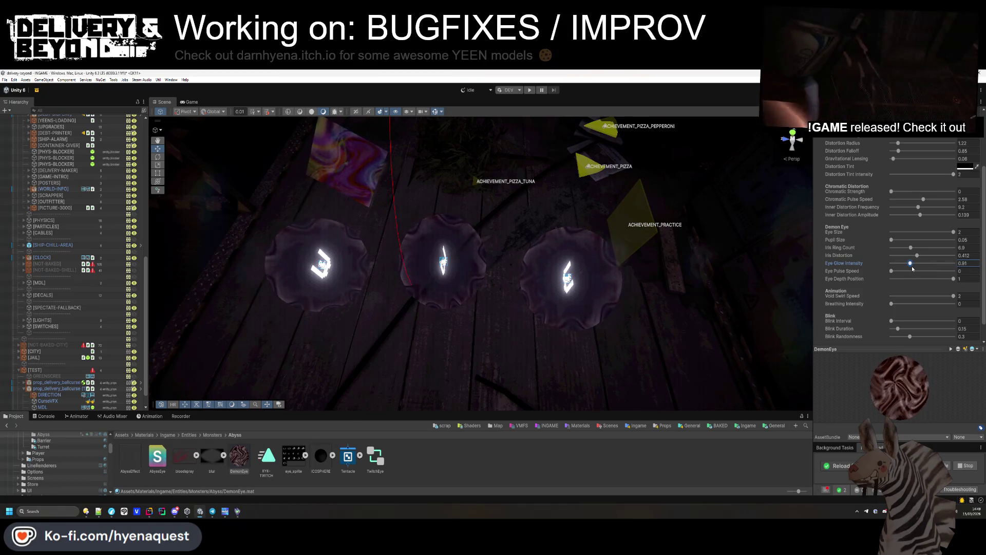
{"action": "mouse_move", "coordinate": [910, 247]}
{"action": "left_mouse_down"}
{"action": "mouse_move", "coordinate": [968, 251]}
{"action": "mouse_move", "coordinate": [945, 254]}
{"action": "left_mouse_up"}
{"action": "left_click", "coordinate": [949, 255]}
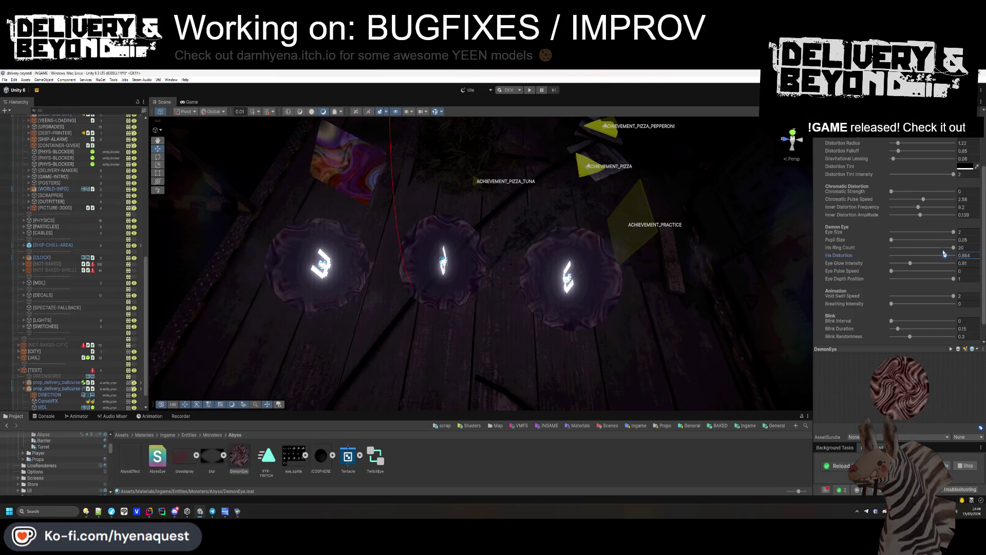
{"action": "left_click", "coordinate": [946, 232]}
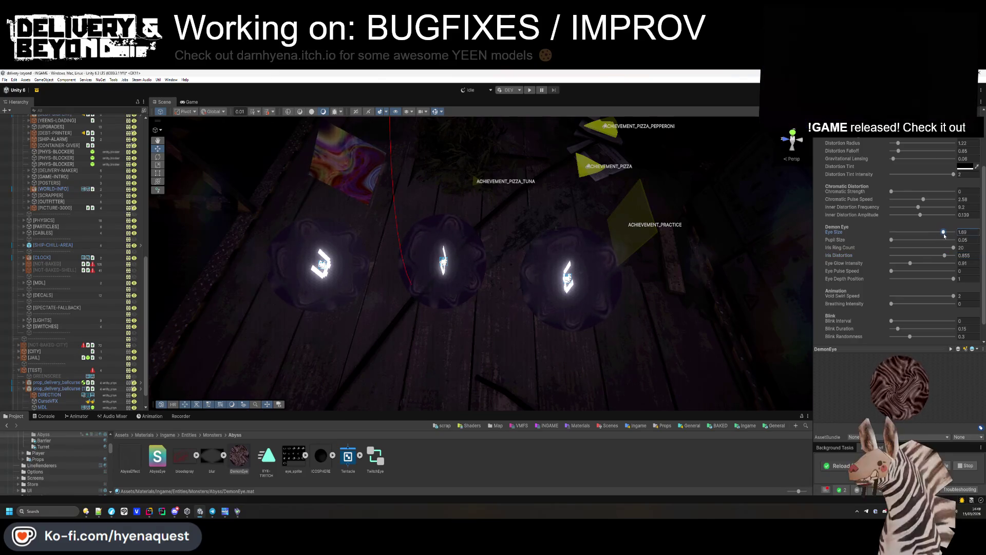
{"action": "mouse_move", "coordinate": [946, 232]}
{"action": "left_mouse_down"}
{"action": "mouse_move", "coordinate": [967, 221]}
{"action": "mouse_move", "coordinate": [879, 222]}
{"action": "mouse_move", "coordinate": [982, 196]}
{"action": "left_mouse_up"}
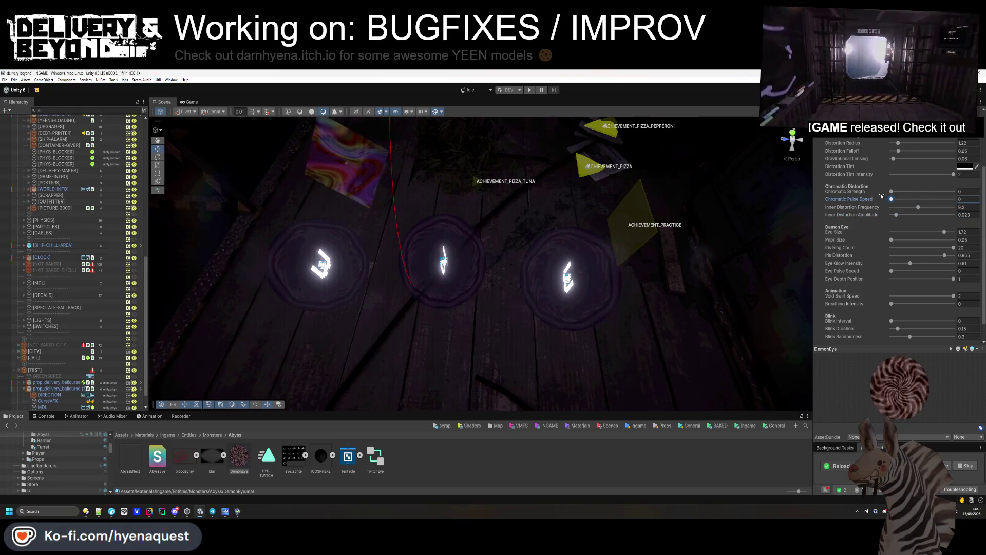
{"action": "mouse_move", "coordinate": [891, 191]}
{"action": "left_mouse_down"}
{"action": "mouse_move", "coordinate": [979, 194]}
{"action": "mouse_move", "coordinate": [893, 189]}
{"action": "left_mouse_up"}
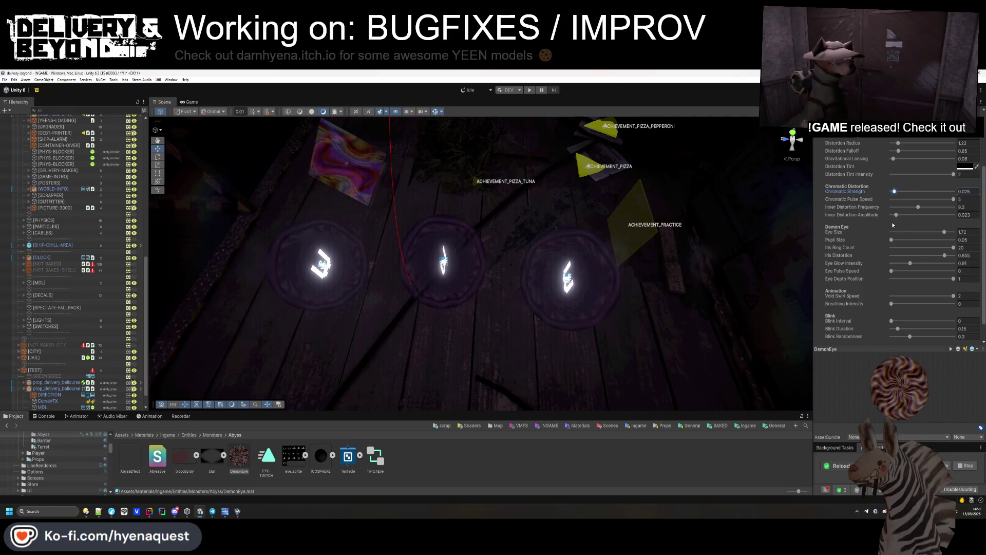
{"action": "left_click_drag", "start_coordinate": [896, 320], "coordinate": [896, 320]}
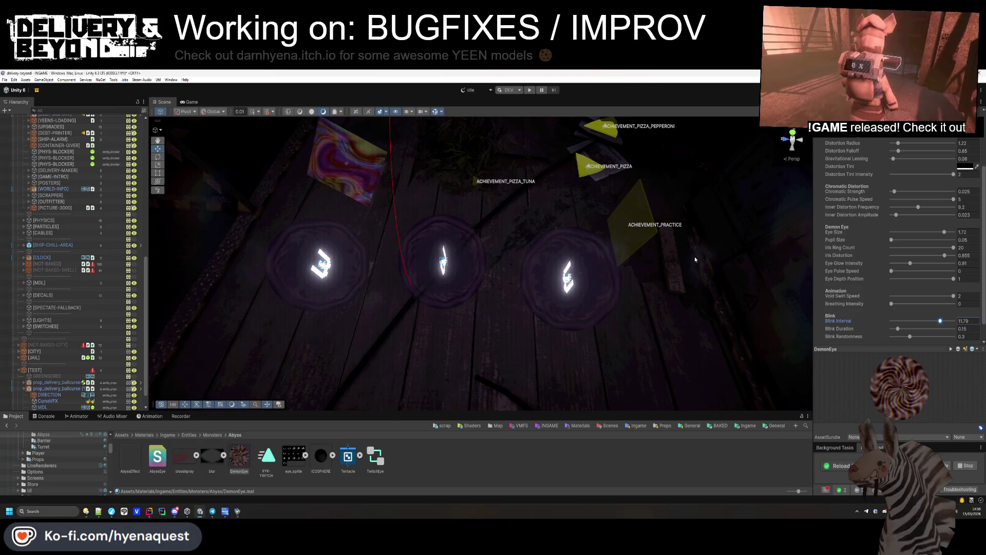
{"action": "left_click_drag", "start_coordinate": [935, 320], "coordinate": [896, 320]}
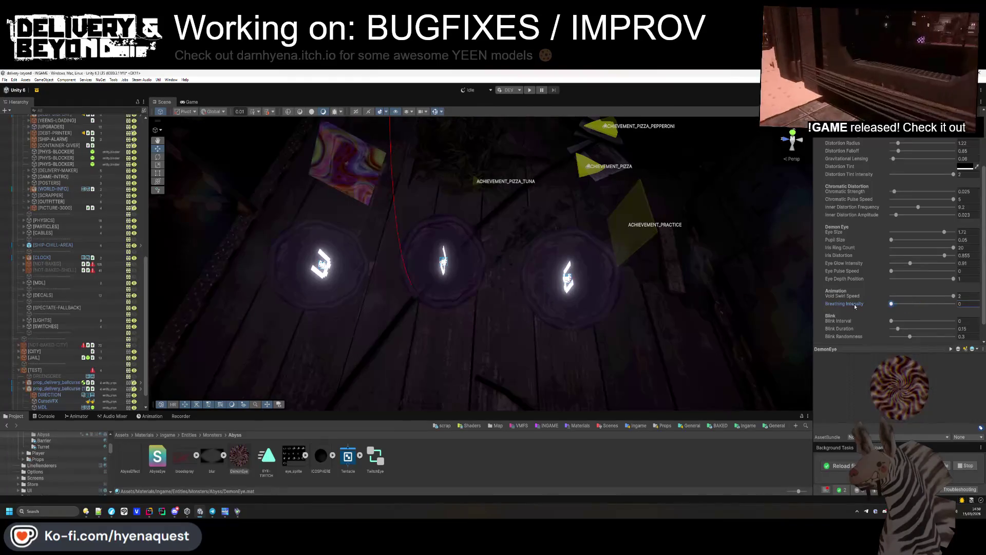
- Scroll back up the DemonEye material settings
{"action": "scroll", "coordinate": [920, 237], "scroll_direction": "up", "scroll_amount": 3}
- Try white, purple and red for the edge glow and abyss colours, settling on near-black grey
{"action": "left_click", "coordinate": [965, 229]}
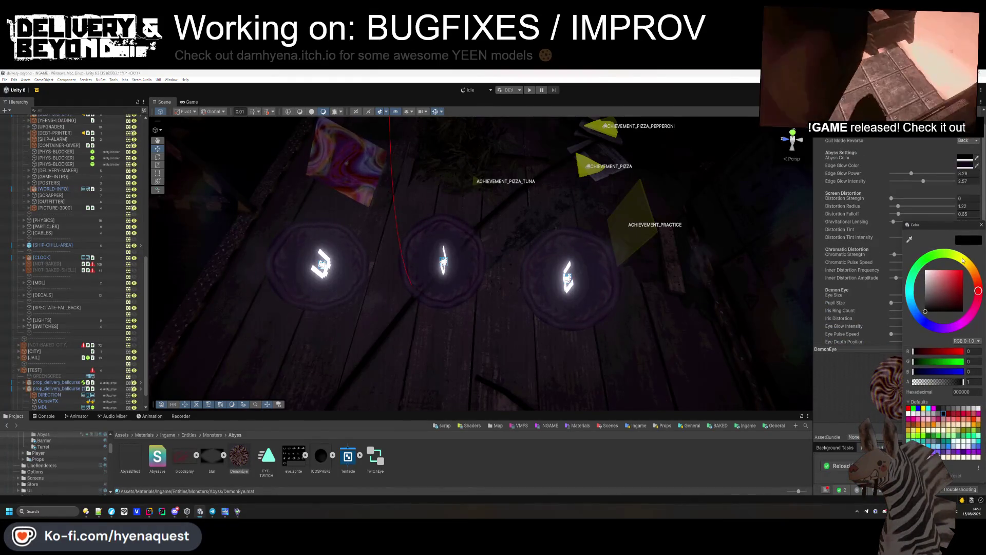
{"action": "left_click", "coordinate": [970, 166]}
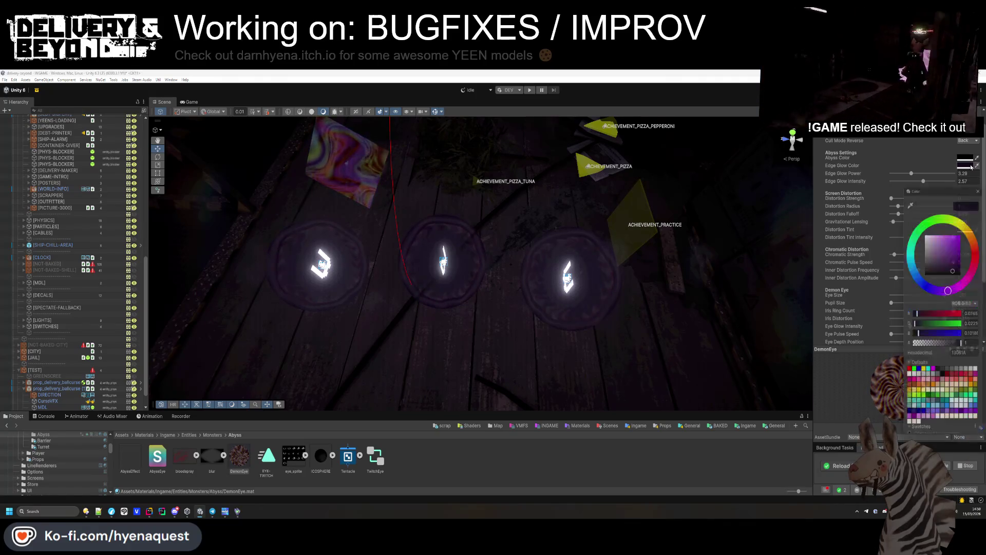
{"action": "left_click", "coordinate": [926, 231]}
{"action": "mouse_move", "coordinate": [934, 235]}
{"action": "left_mouse_down"}
{"action": "mouse_move", "coordinate": [928, 261]}
{"action": "mouse_move", "coordinate": [953, 256]}
{"action": "mouse_move", "coordinate": [888, 296]}
{"action": "mouse_move", "coordinate": [883, 263]}
{"action": "mouse_move", "coordinate": [886, 275]}
{"action": "mouse_move", "coordinate": [923, 256]}
{"action": "left_mouse_up"}
{"action": "right_click", "coordinate": [953, 166]}
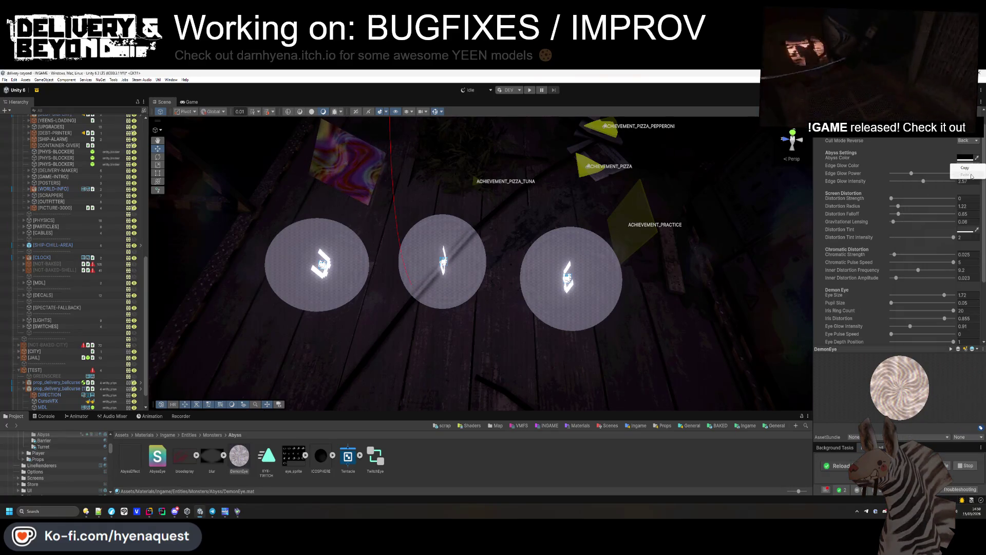
{"action": "left_click", "coordinate": [964, 173]}
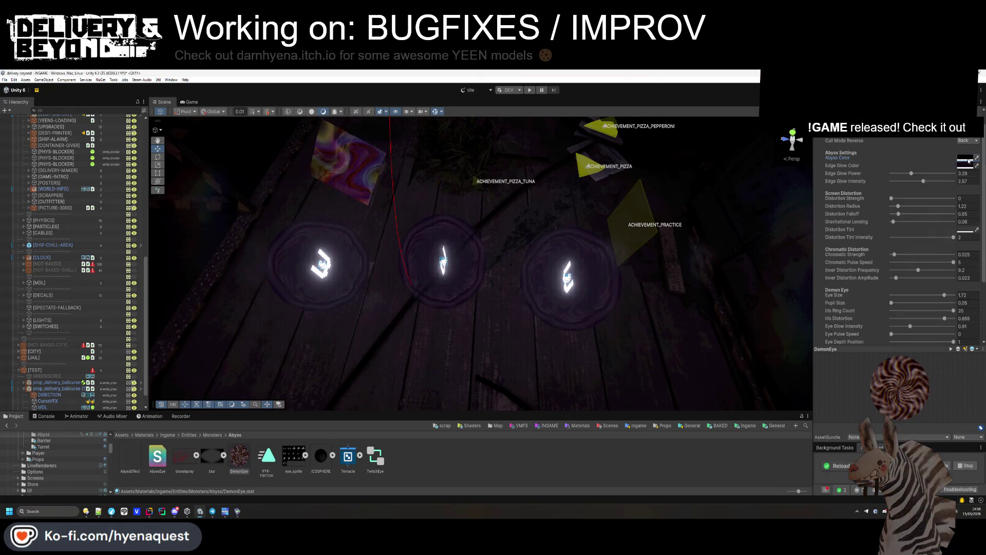
{"action": "left_click", "coordinate": [965, 165]}
{"action": "left_click", "coordinate": [909, 198]}
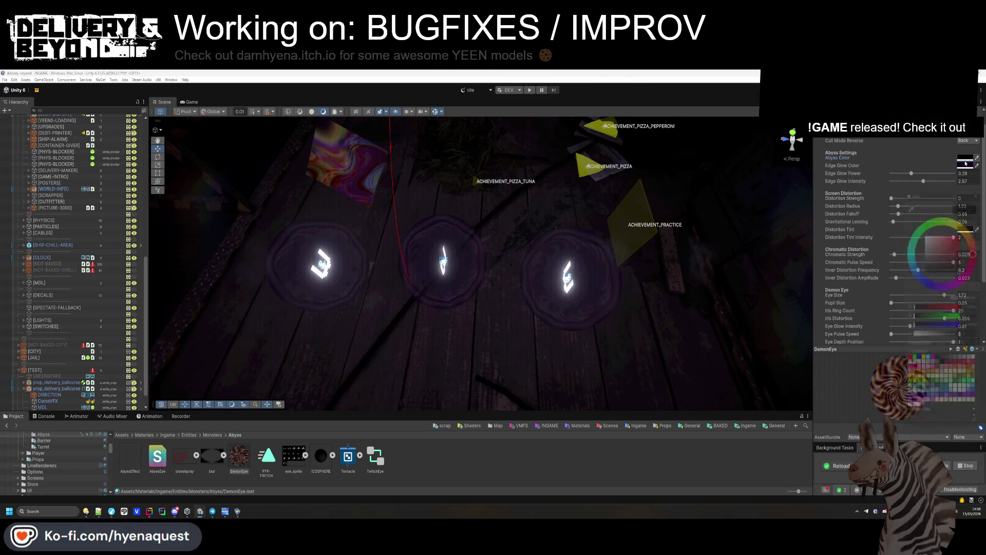
{"action": "left_click", "coordinate": [956, 242]}
{"action": "left_click_drag", "start_coordinate": [957, 242], "coordinate": [898, 269]}
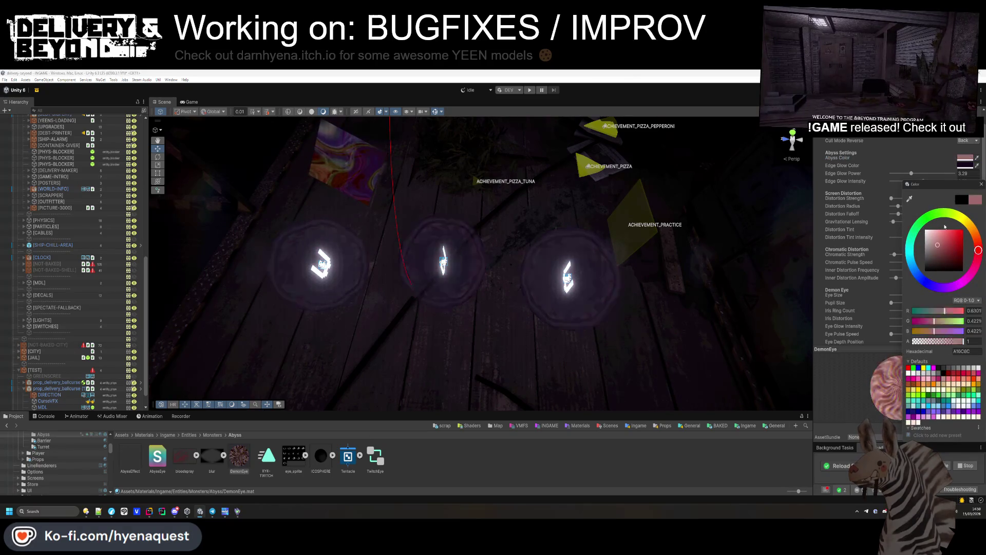
{"action": "left_click", "coordinate": [914, 149]}
- Enlarge the pupil size and lighten the dark purple abyss colour slightly
{"action": "scroll", "coordinate": [947, 161], "scroll_direction": "up", "scroll_amount": 1}
{"action": "scroll", "coordinate": [935, 154], "scroll_direction": "down", "scroll_amount": 5}
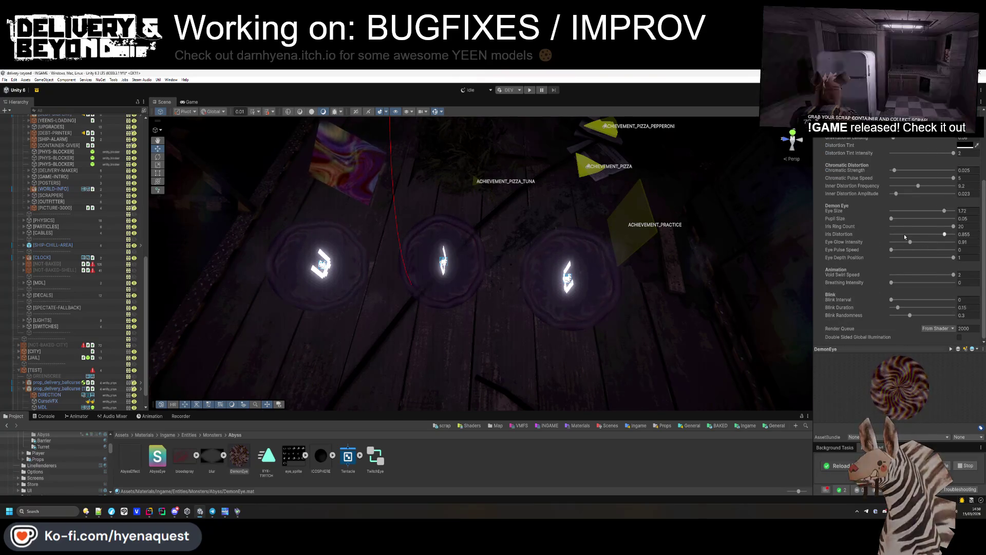
{"action": "mouse_move", "coordinate": [913, 221]}
{"action": "left_mouse_down"}
{"action": "mouse_move", "coordinate": [924, 219]}
{"action": "mouse_move", "coordinate": [929, 236]}
{"action": "mouse_move", "coordinate": [949, 233]}
{"action": "mouse_move", "coordinate": [895, 251]}
{"action": "left_mouse_up"}
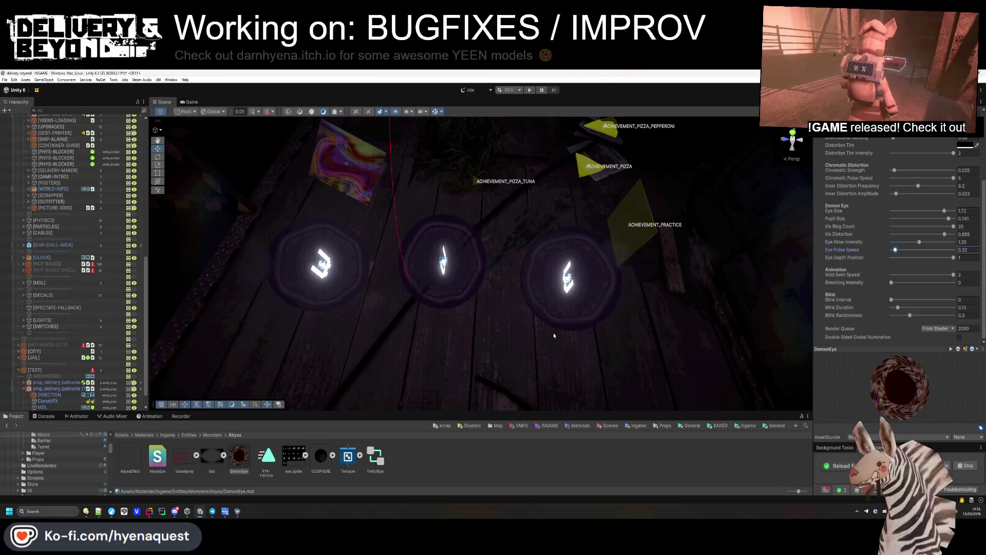
{"action": "scroll", "coordinate": [946, 221], "scroll_direction": "up", "scroll_amount": 3}
{"action": "scroll", "coordinate": [946, 220], "scroll_direction": "up", "scroll_amount": 1}
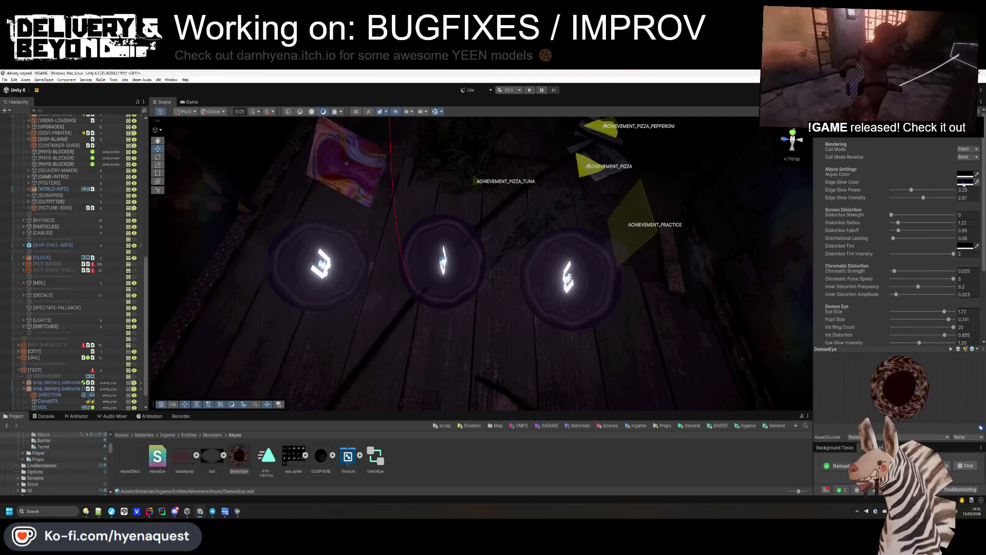
{"action": "left_click", "coordinate": [966, 246]}
{"action": "left_click_drag", "start_coordinate": [955, 270], "coordinate": [955, 268]}
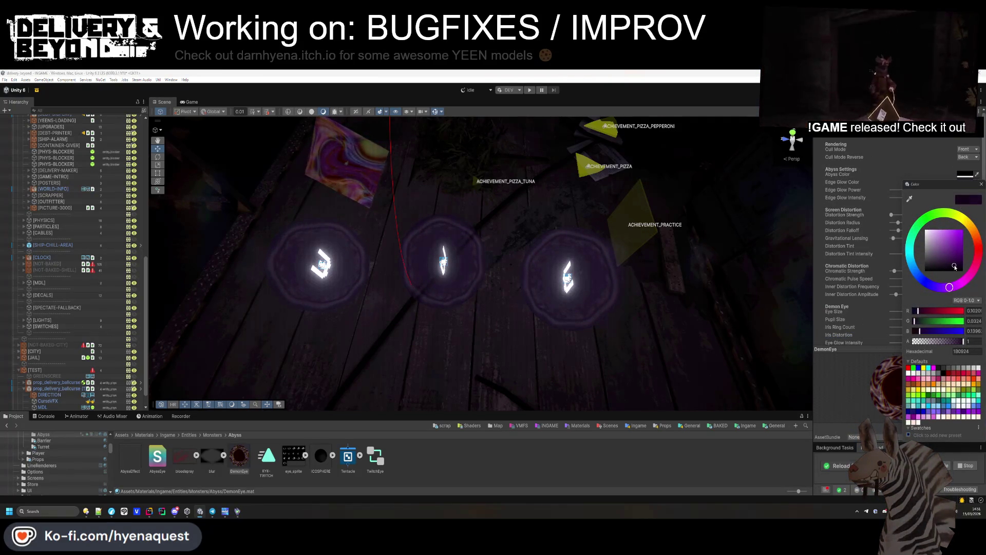
{"action": "left_click", "coordinate": [955, 182]}
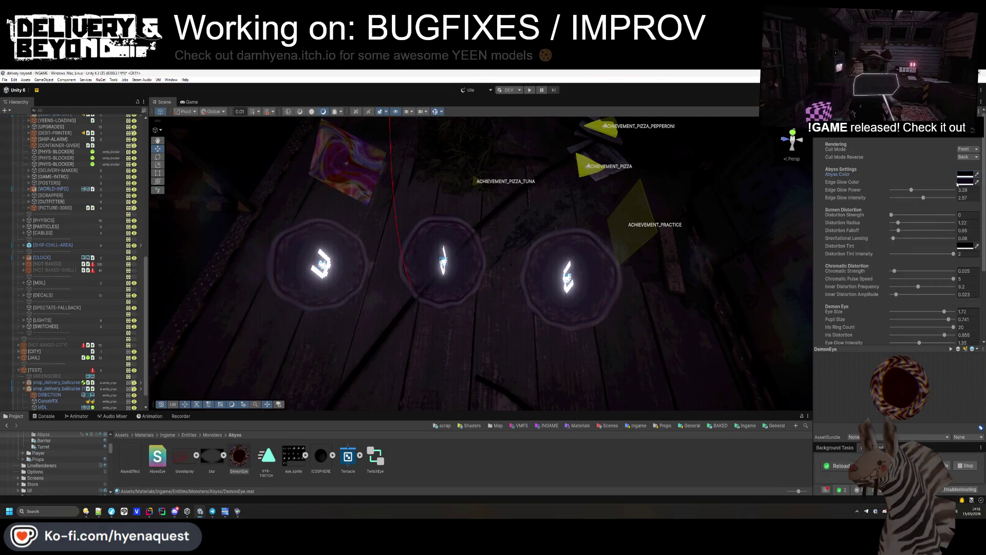
{"action": "left_click", "coordinate": [962, 187]}
{"action": "left_click", "coordinate": [965, 175]}
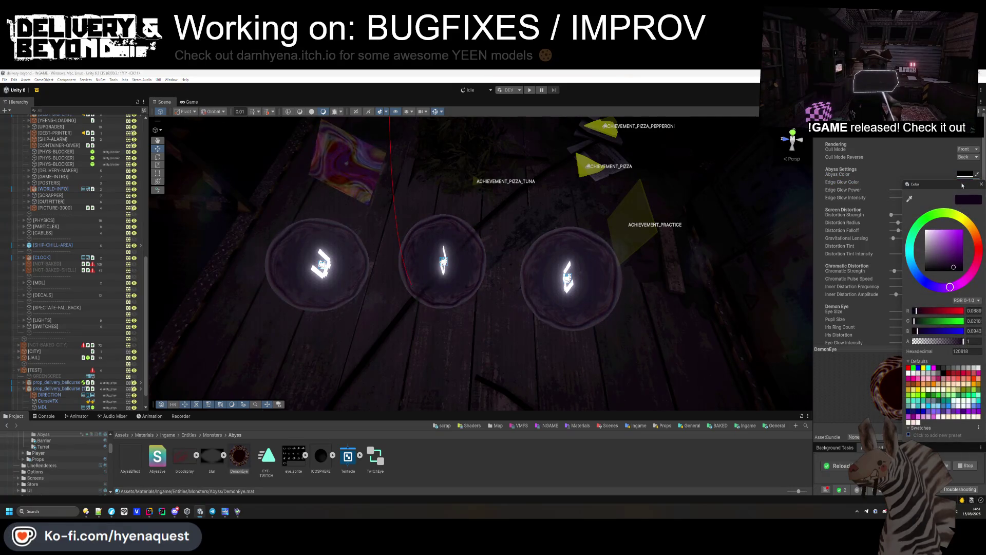
{"action": "left_click", "coordinate": [884, 185]}
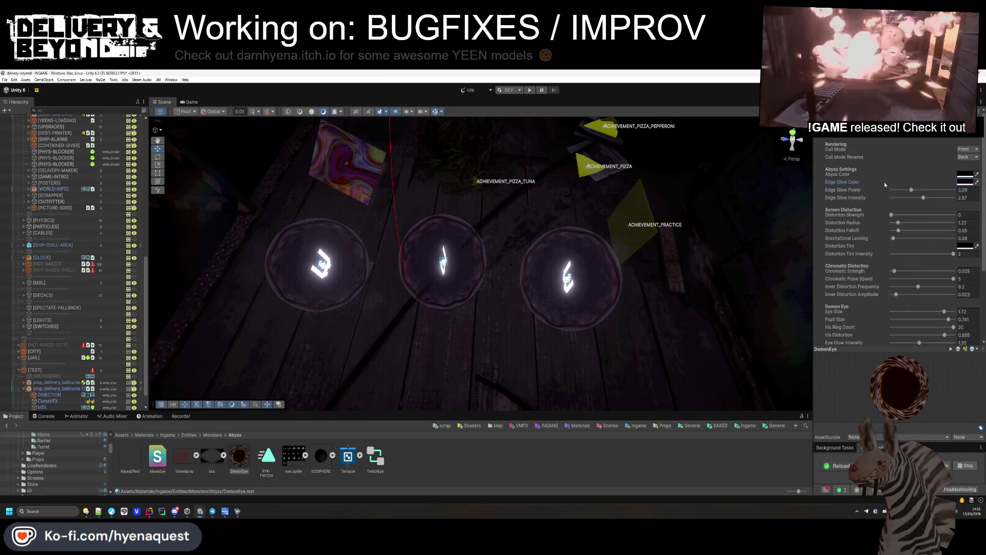
- Lower edge glow power and intensity, undo the changes, then select the ball-curse eye orb
{"action": "scroll", "coordinate": [904, 169], "scroll_direction": "down", "scroll_amount": 3}
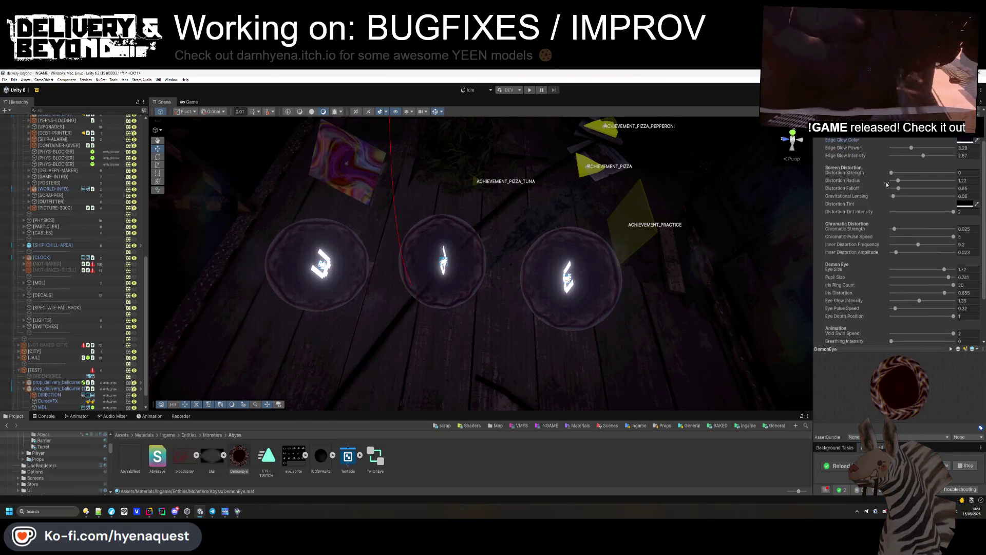
{"action": "left_click_drag", "start_coordinate": [912, 149], "coordinate": [954, 156]}
{"action": "left_click", "coordinate": [924, 156]}
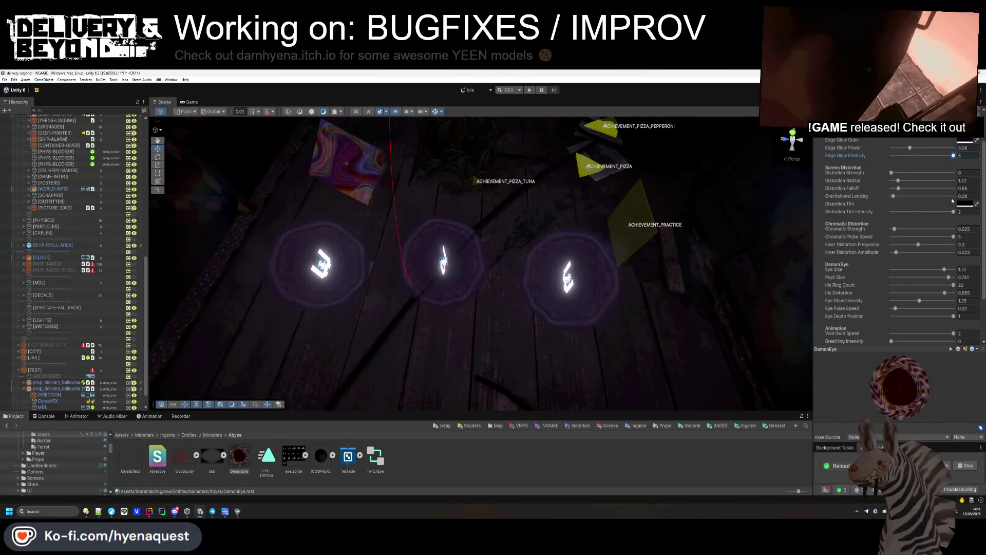
{"action": "left_click", "coordinate": [909, 155]}
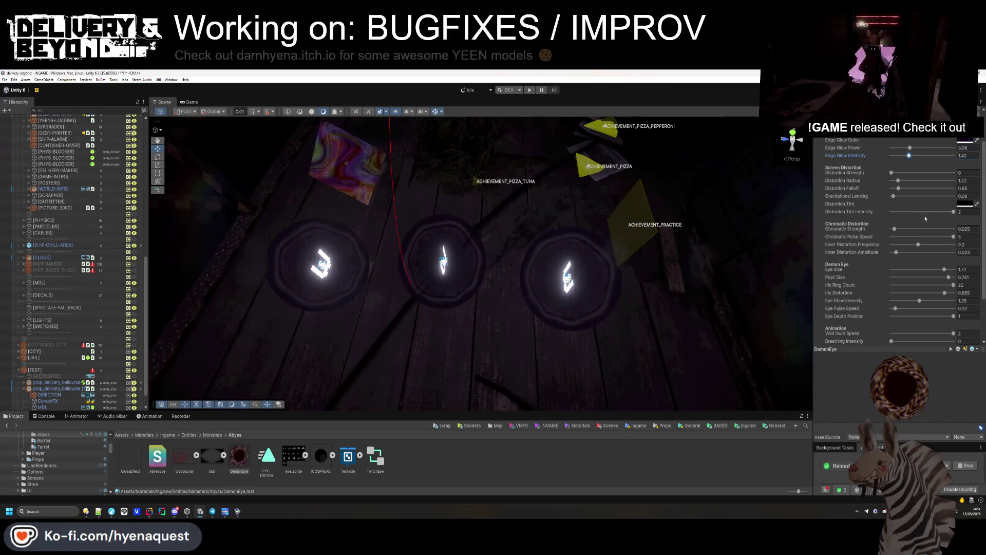
{"action": "key", "text": "ctrl+z"}
{"action": "mouse_move", "coordinate": [648, 242]}
{"action": "left_mouse_down"}
{"action": "mouse_move", "coordinate": [610, 222]}
{"action": "mouse_move", "coordinate": [590, 229]}
{"action": "left_mouse_up"}
{"action": "left_click", "coordinate": [534, 247]}
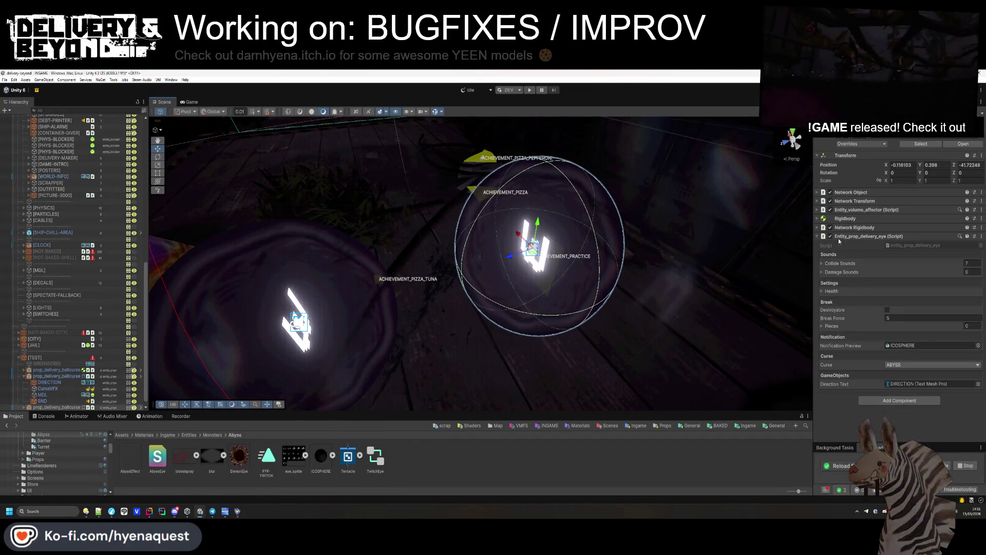
- Switch the DIRECTION letter's font to Pixellari SDF, then undo back to Pixellari SDF HDR
{"action": "left_click", "coordinate": [50, 376]}
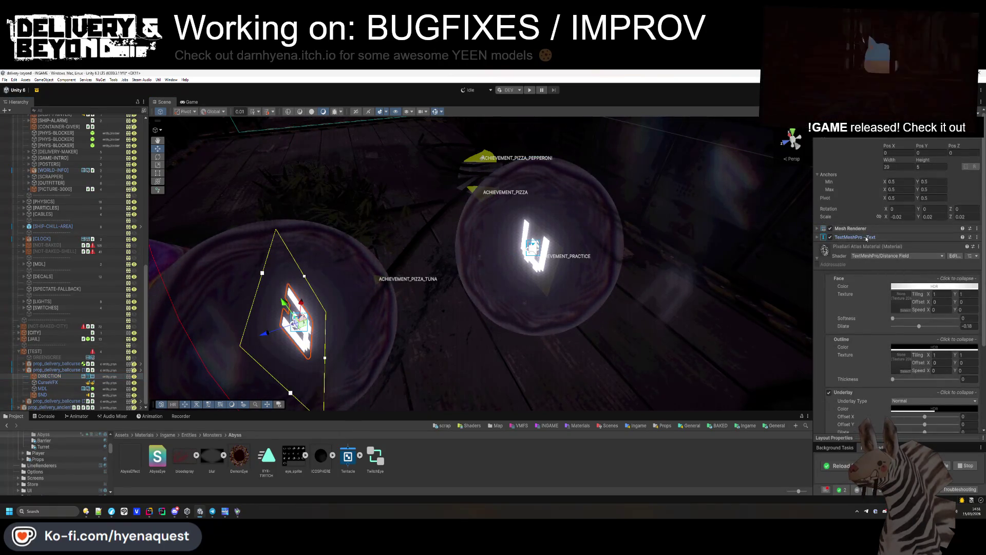
{"action": "left_click", "coordinate": [863, 237]}
{"action": "left_click", "coordinate": [976, 314]}
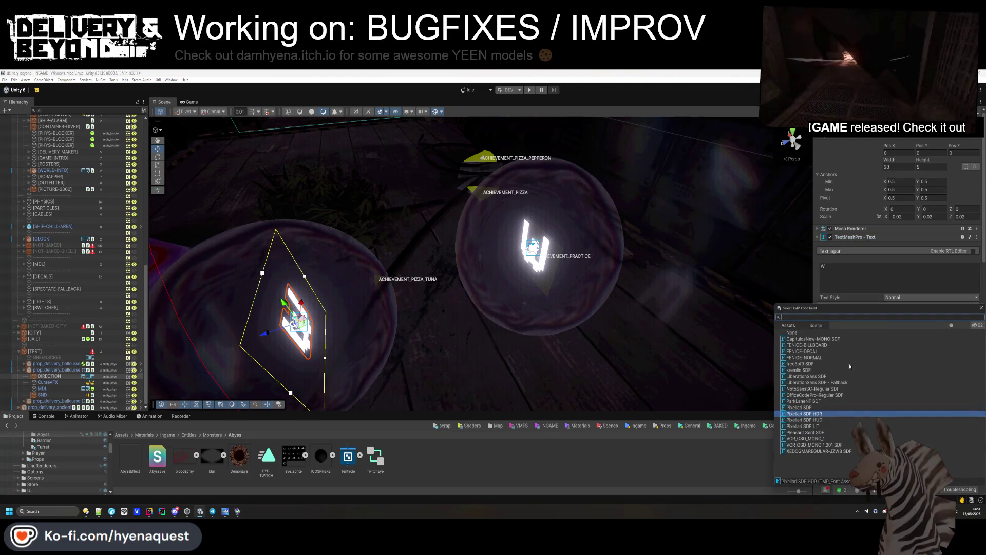
{"action": "left_click", "coordinate": [822, 410]}
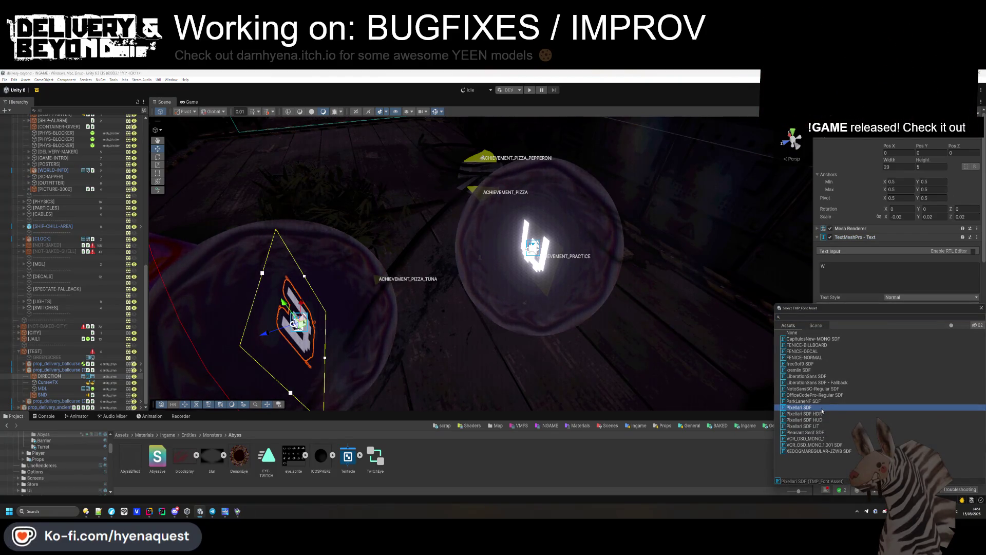
{"action": "double_click", "coordinate": [822, 409]}
{"action": "mouse_move", "coordinate": [462, 268]}
{"action": "left_mouse_down"}
{"action": "mouse_move", "coordinate": [448, 282]}
{"action": "mouse_move", "coordinate": [535, 284]}
{"action": "mouse_move", "coordinate": [600, 300]}
{"action": "left_mouse_up"}
{"action": "key", "text": "ctrl+z"}
- Change the W letter's vertex colour from white to magenta
{"action": "left_click", "coordinate": [928, 364]}
{"action": "left_click", "coordinate": [922, 323]}
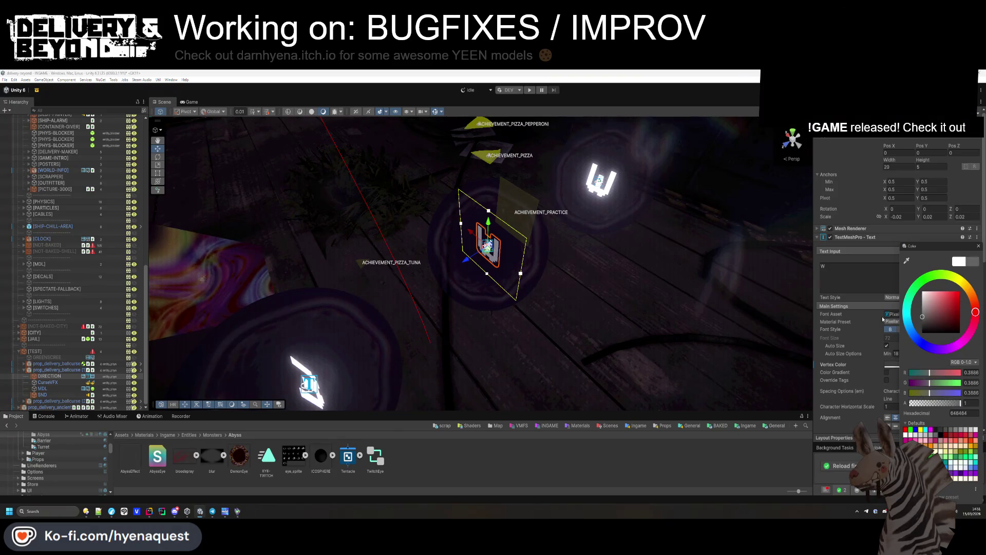
{"action": "left_click_drag", "start_coordinate": [924, 293], "coordinate": [887, 255]}
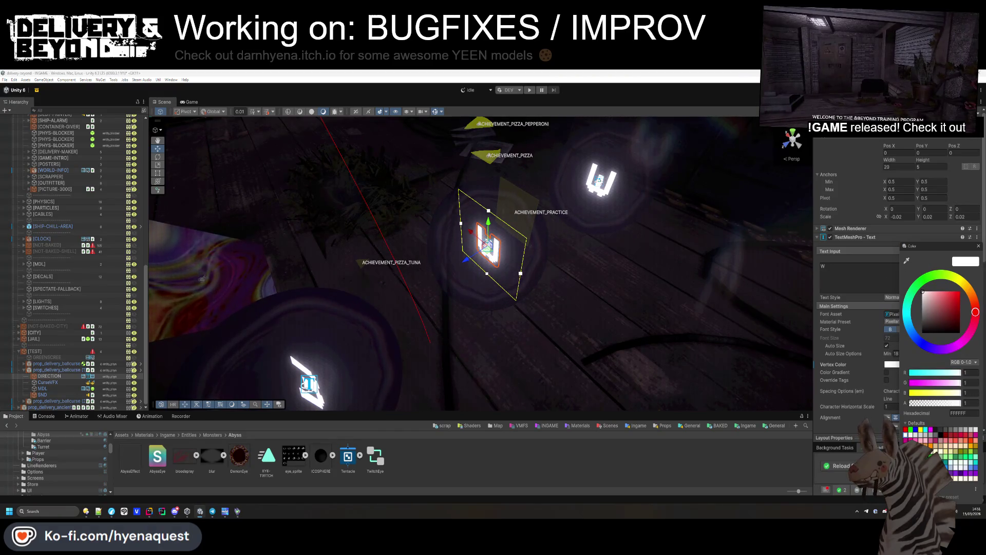
{"action": "mouse_move", "coordinate": [951, 295]}
{"action": "left_mouse_down"}
{"action": "mouse_move", "coordinate": [967, 292]}
{"action": "mouse_move", "coordinate": [969, 314]}
{"action": "mouse_move", "coordinate": [970, 282]}
{"action": "mouse_move", "coordinate": [974, 333]}
{"action": "mouse_move", "coordinate": [962, 356]}
{"action": "left_mouse_up"}
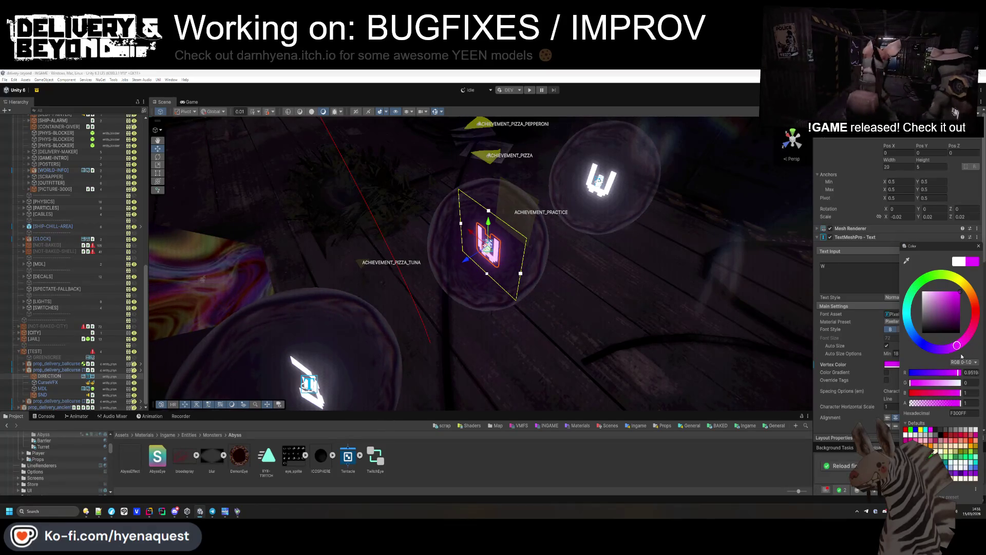
{"action": "left_click", "coordinate": [462, 287]}
{"action": "mouse_move", "coordinate": [462, 288]}
{"action": "left_mouse_down"}
{"action": "mouse_move", "coordinate": [477, 293]}
{"action": "mouse_move", "coordinate": [460, 291]}
{"action": "left_mouse_up"}
{"action": "left_click", "coordinate": [462, 287]}
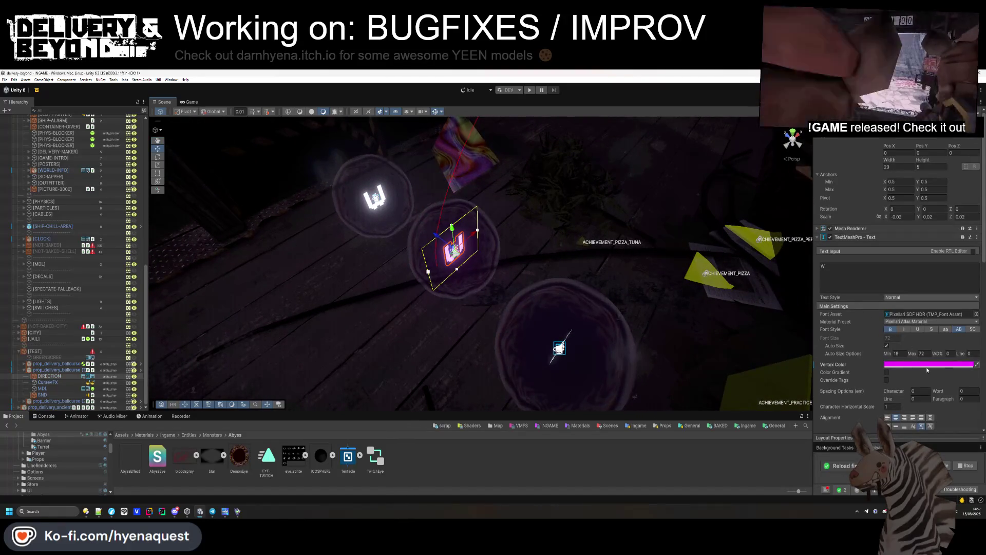
{"action": "left_click", "coordinate": [894, 364]}
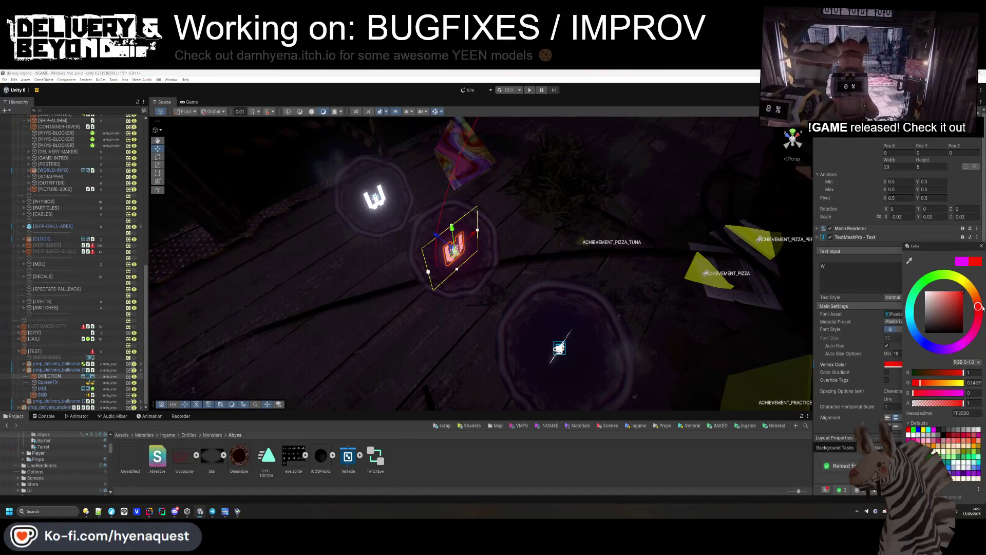
{"action": "left_click", "coordinate": [537, 282]}
{"action": "mouse_move", "coordinate": [555, 287]}
{"action": "left_mouse_down"}
{"action": "mouse_move", "coordinate": [536, 283]}
{"action": "mouse_move", "coordinate": [659, 282]}
{"action": "left_mouse_up"}
{"action": "key", "text": "ctrl+z"}
{"action": "key", "text": "ctrl+z"}
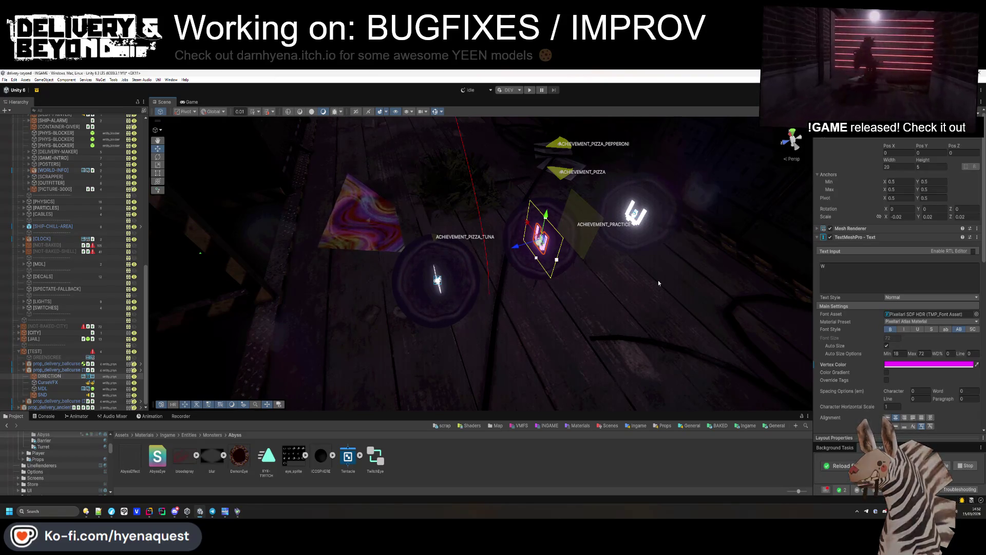
{"action": "left_click", "coordinate": [62, 370]}
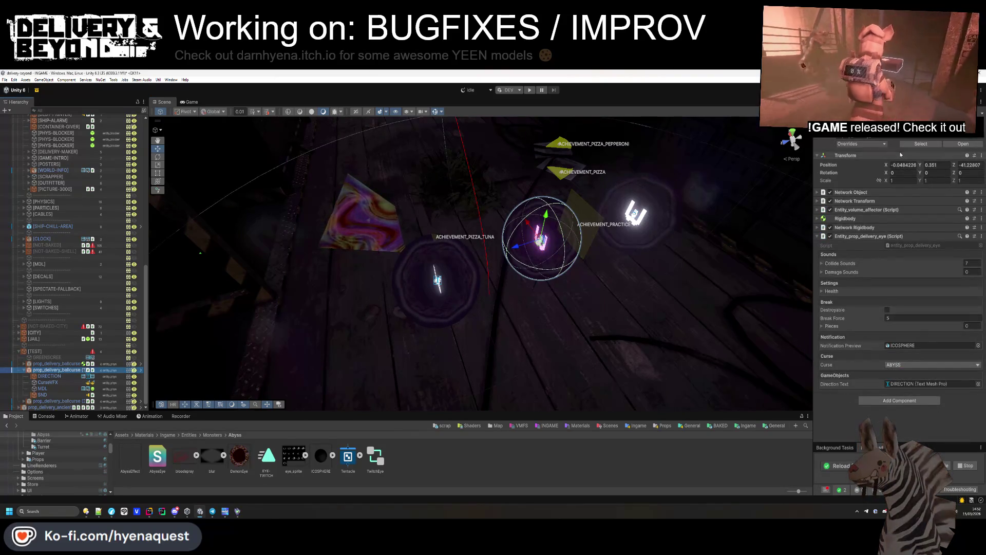
- Check the eye object's prefab overrides and orbit the view around the orbs
{"action": "left_click", "coordinate": [860, 144]}
{"action": "left_click", "coordinate": [565, 308]}
{"action": "left_click", "coordinate": [565, 308]}
{"action": "mouse_move", "coordinate": [565, 308]}
{"action": "left_mouse_down"}
{"action": "mouse_move", "coordinate": [555, 267]}
{"action": "mouse_move", "coordinate": [568, 235]}
{"action": "mouse_move", "coordinate": [546, 236]}
{"action": "left_mouse_up"}
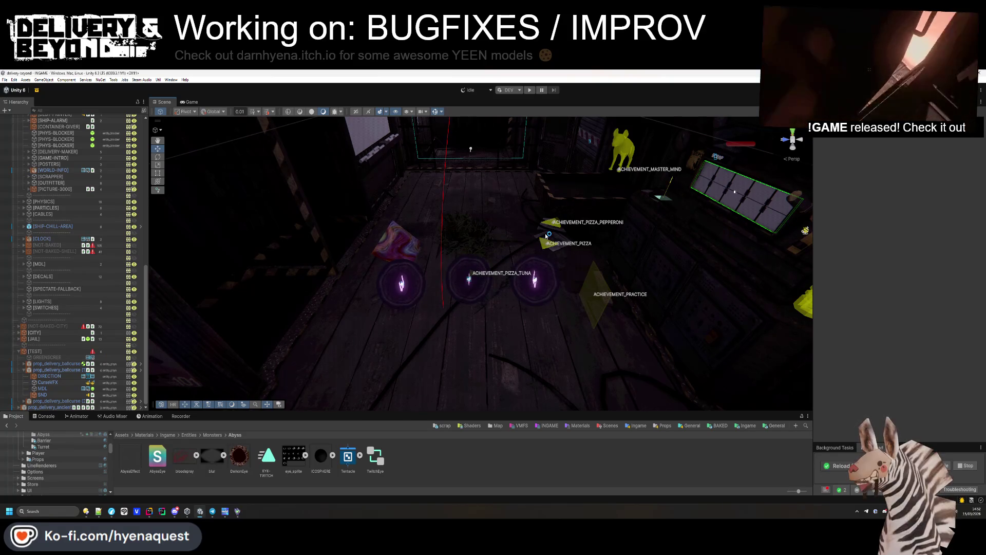
- Select the middle orb's W letter and drop its vertex colour alpha nearly to zero
{"action": "left_click", "coordinate": [410, 277]}
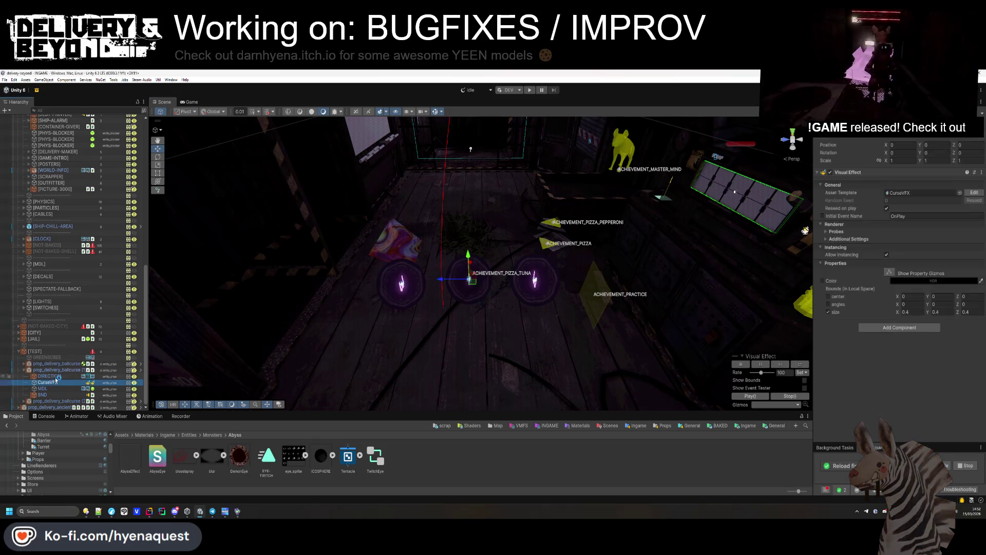
{"action": "left_click", "coordinate": [928, 364]}
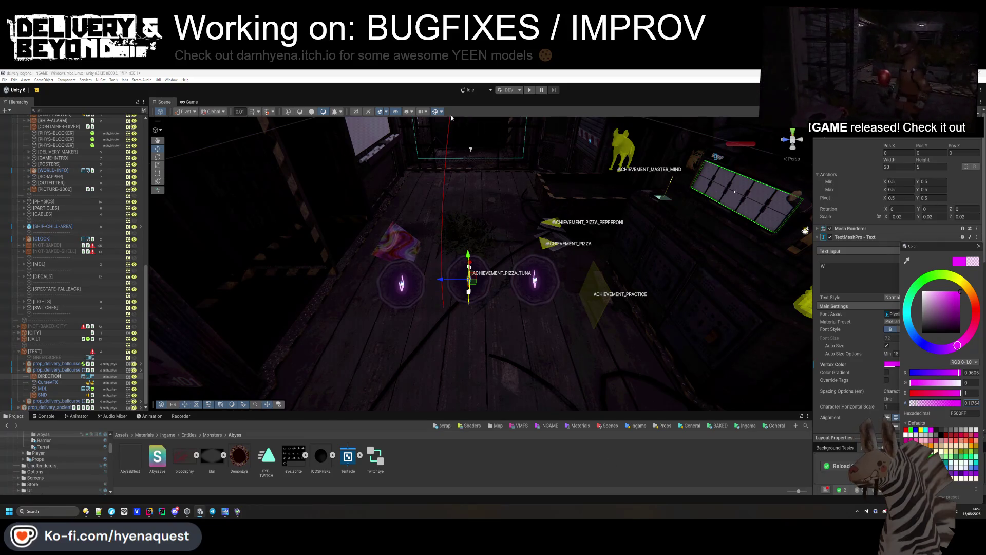
{"action": "key", "text": "f"}
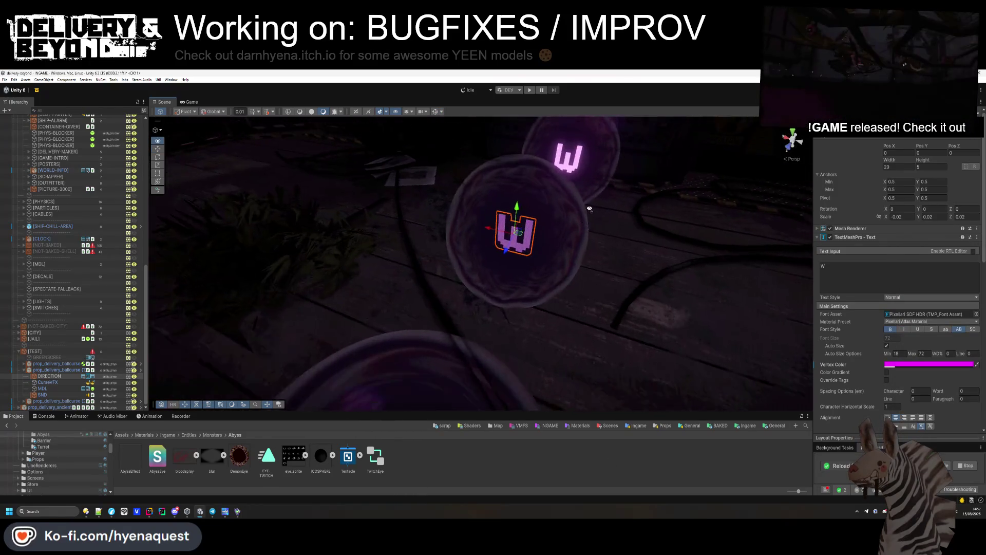
{"action": "left_click", "coordinate": [928, 364]}
{"action": "left_click_drag", "start_coordinate": [909, 406], "coordinate": [903, 410]}
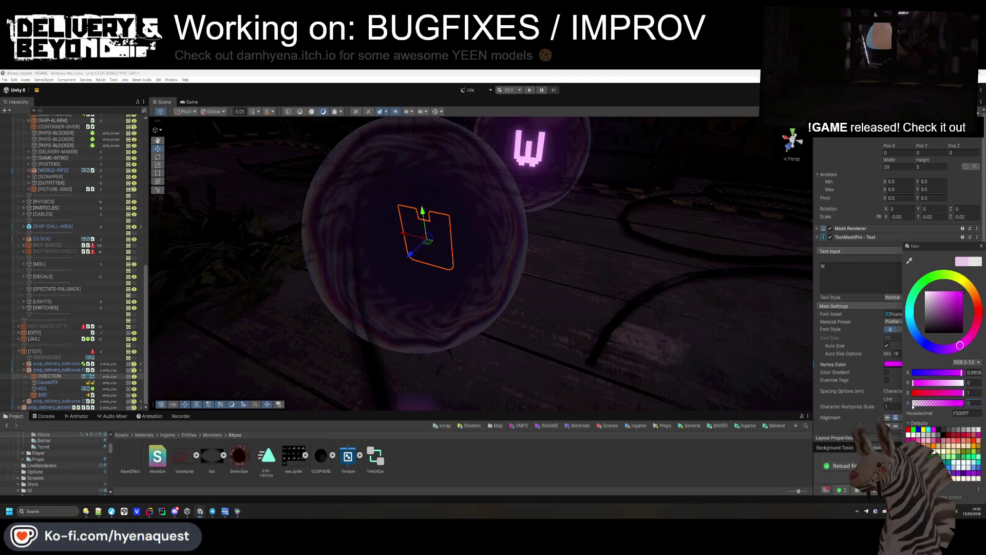
{"action": "left_click", "coordinate": [914, 406]}
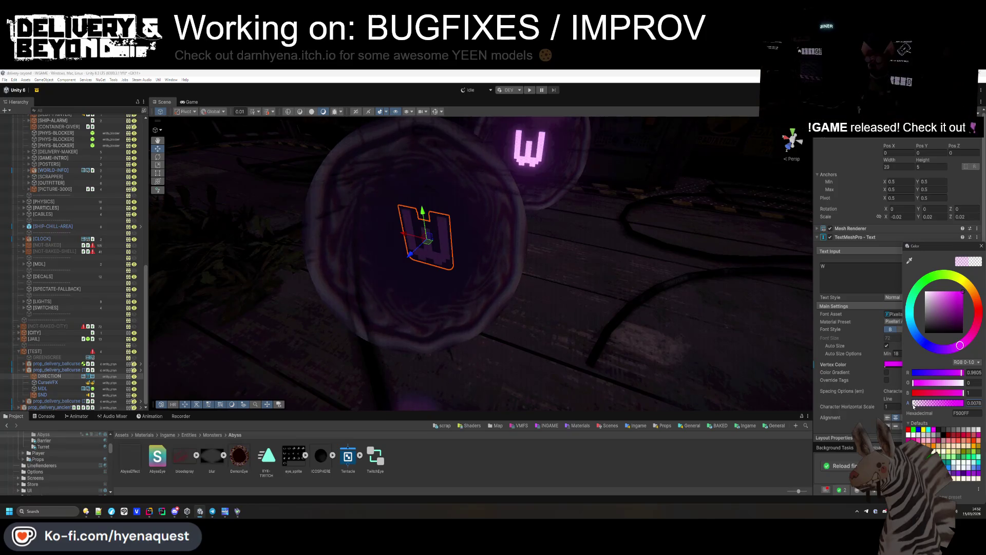
{"action": "mouse_move", "coordinate": [692, 337]}
{"action": "left_mouse_down"}
{"action": "mouse_move", "coordinate": [467, 282]}
{"action": "mouse_move", "coordinate": [588, 291]}
{"action": "mouse_move", "coordinate": [592, 279]}
{"action": "mouse_move", "coordinate": [531, 268]}
{"action": "mouse_move", "coordinate": [482, 410]}
{"action": "left_mouse_up"}
{"action": "left_click", "coordinate": [504, 294]}
{"action": "left_click_drag", "start_coordinate": [504, 294], "coordinate": [473, 293]}
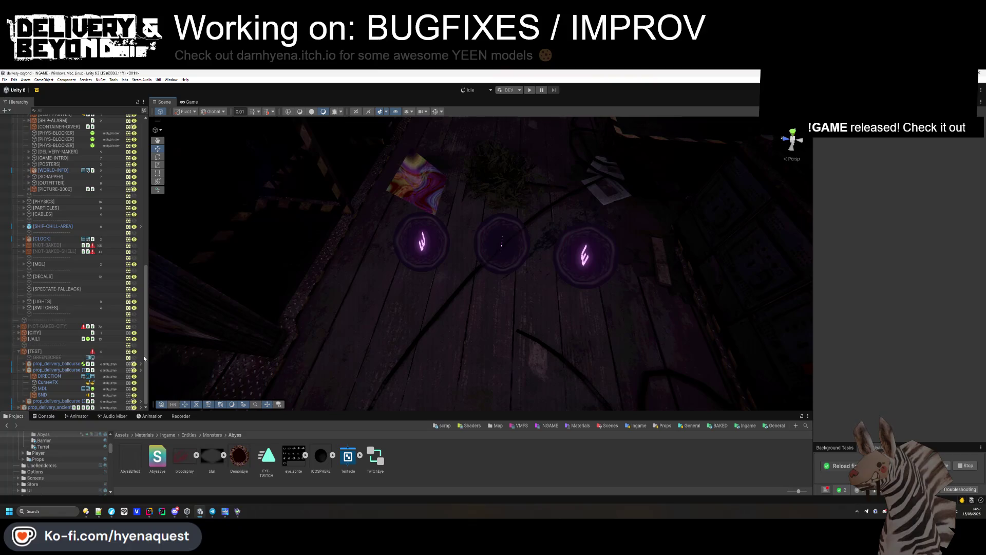
{"action": "scroll", "coordinate": [40, 381], "scroll_direction": "up", "scroll_amount": 2}
{"action": "left_click", "coordinate": [47, 407]}
{"action": "mouse_move", "coordinate": [462, 257]}
{"action": "left_mouse_down"}
{"action": "mouse_move", "coordinate": [488, 238]}
{"action": "mouse_move", "coordinate": [469, 205]}
{"action": "mouse_move", "coordinate": [457, 210]}
{"action": "mouse_move", "coordinate": [494, 199]}
{"action": "mouse_move", "coordinate": [485, 202]}
{"action": "left_mouse_up"}
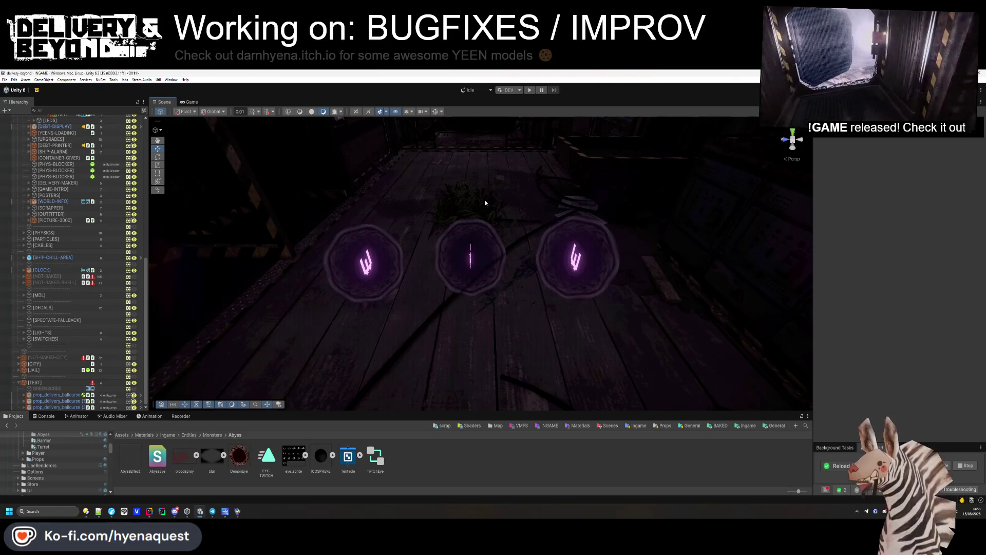
{"action": "left_click", "coordinate": [305, 455]}
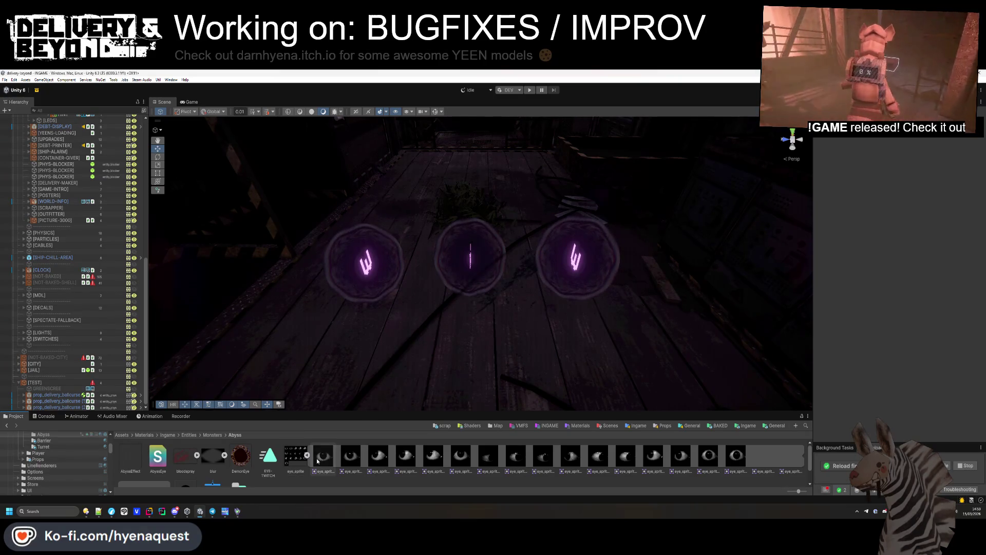
{"action": "left_click", "coordinate": [307, 455]}
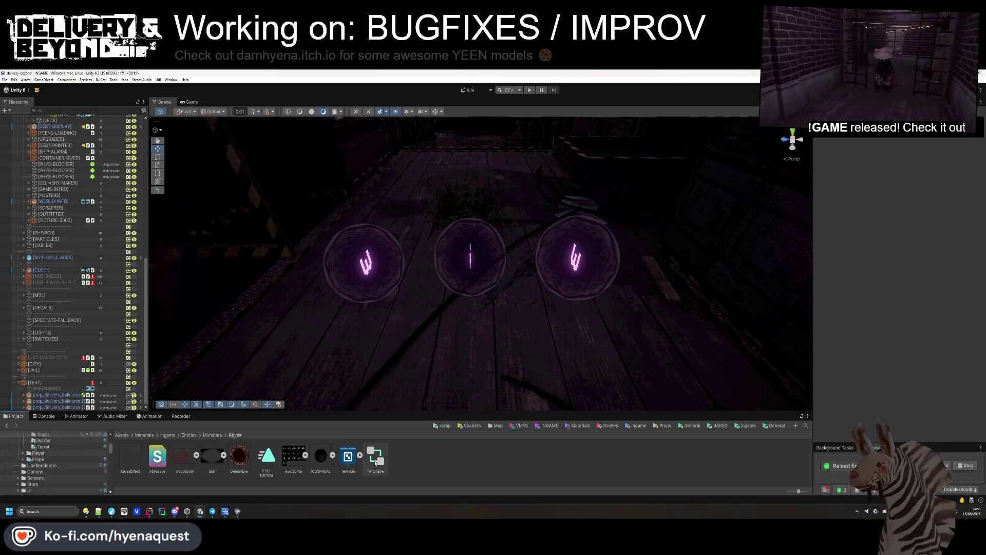
{"action": "left_click_drag", "start_coordinate": [395, 359], "coordinate": [396, 335]}
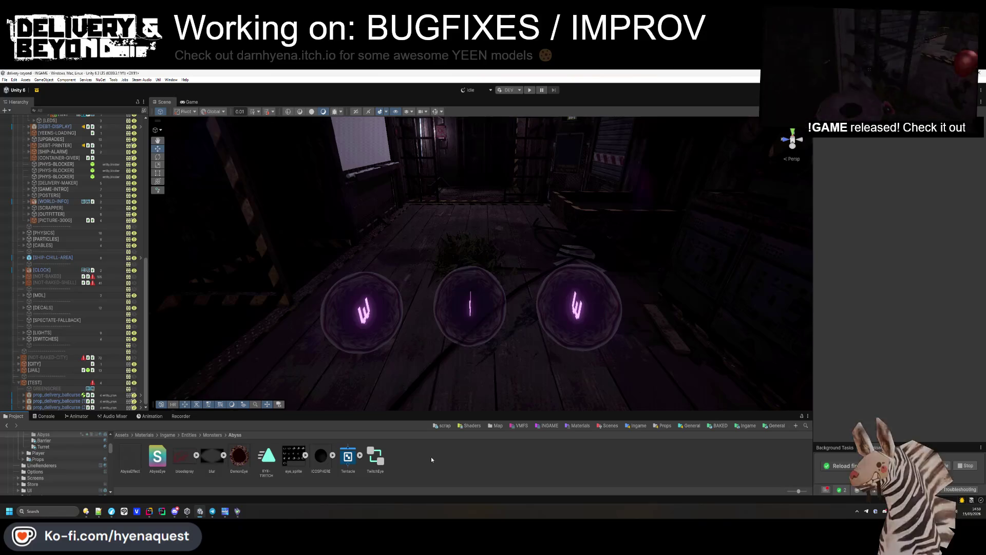
{"action": "left_click", "coordinate": [460, 276]}
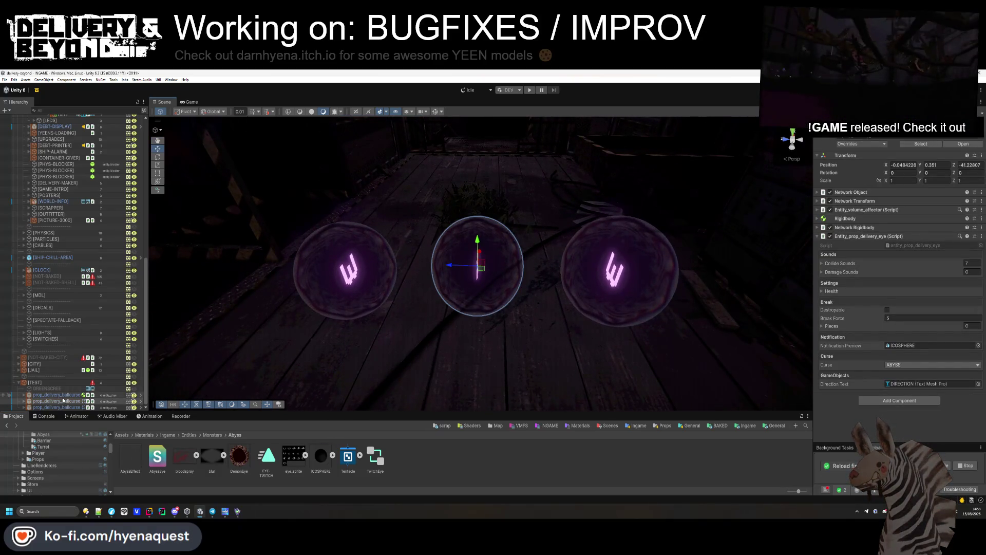
- Duplicate the eye orb's MDL model, remove the copy's sphere collider, and scale it to 0.15
{"action": "left_click", "coordinate": [24, 395]}
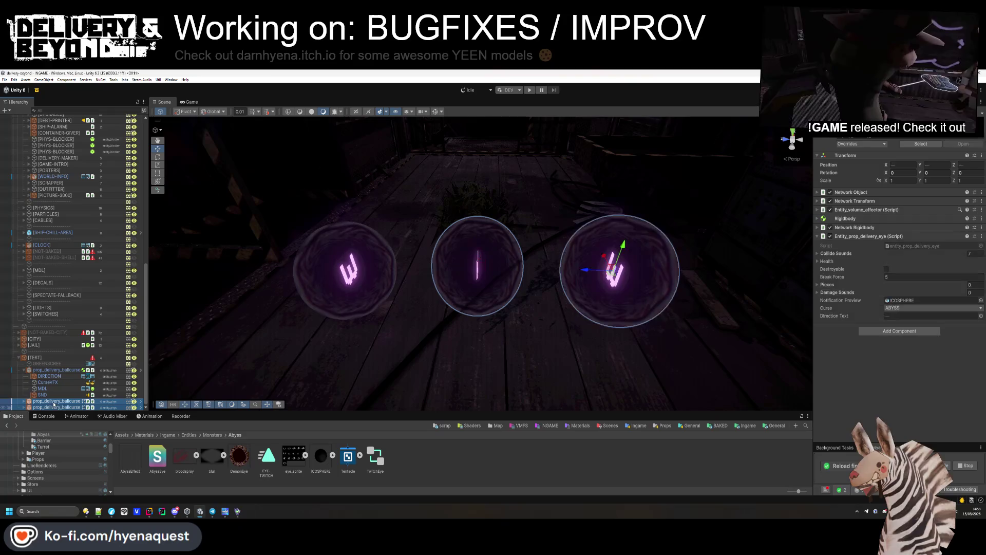
{"action": "left_click", "coordinate": [54, 401]}
{"action": "key", "text": "ctrl+d"}
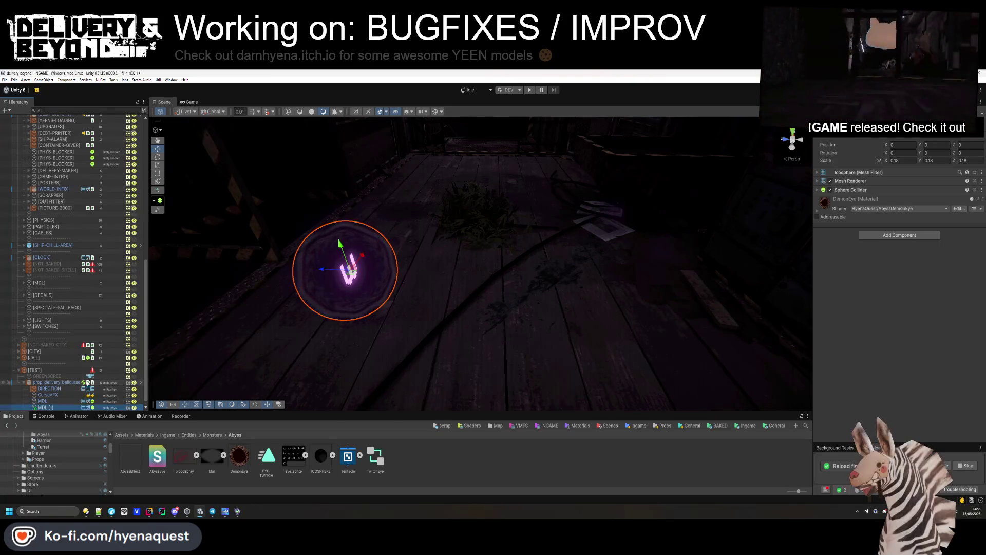
{"action": "right_click", "coordinate": [851, 191]}
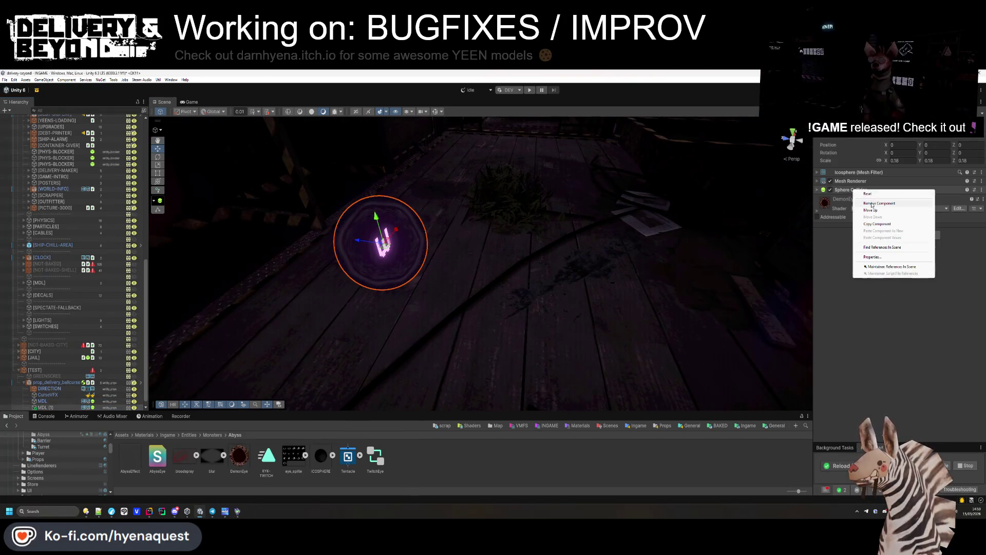
{"action": "left_click", "coordinate": [863, 211]}
{"action": "left_click_drag", "start_coordinate": [887, 161], "coordinate": [886, 162]}
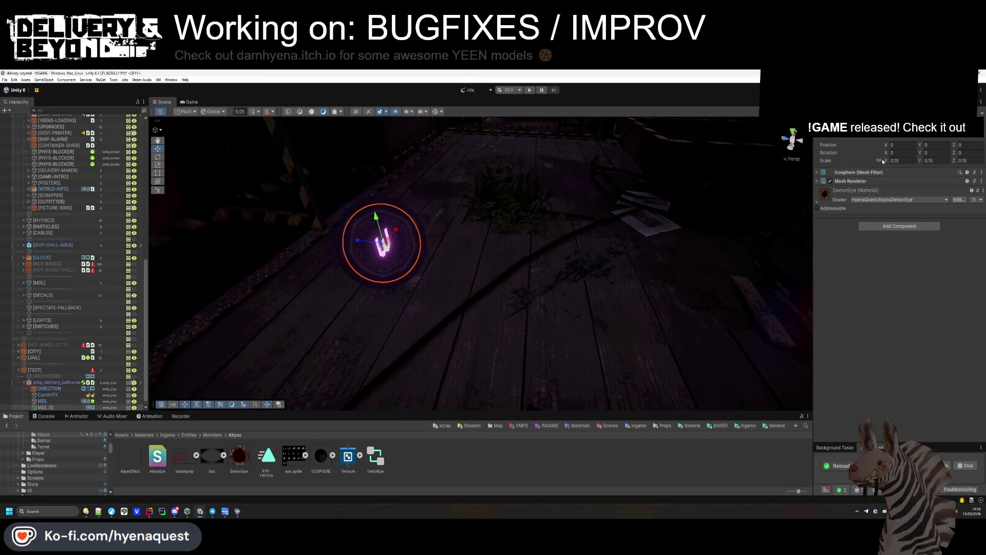
{"action": "left_click", "coordinate": [892, 160]}
{"action": "type", "text": "-"}
{"action": "key", "text": "BackSpace"}
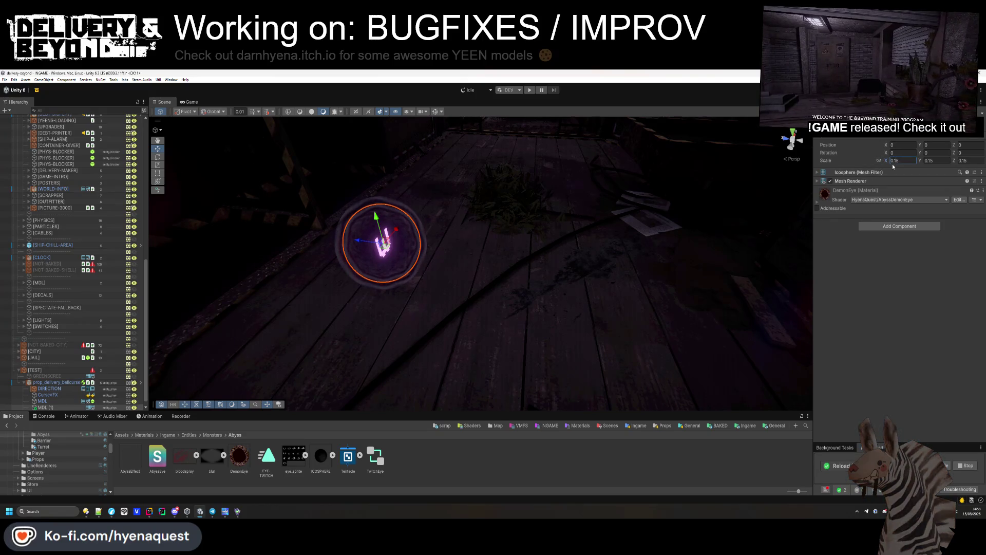
- Assign the AbyssEffect material to the orb's sphere mesh and inspect the result
{"action": "left_click", "coordinate": [479, 363]}
{"action": "mouse_move", "coordinate": [480, 363]}
{"action": "left_mouse_down"}
{"action": "mouse_move", "coordinate": [499, 305]}
{"action": "mouse_move", "coordinate": [479, 301]}
{"action": "left_mouse_up"}
{"action": "left_click", "coordinate": [479, 301]}
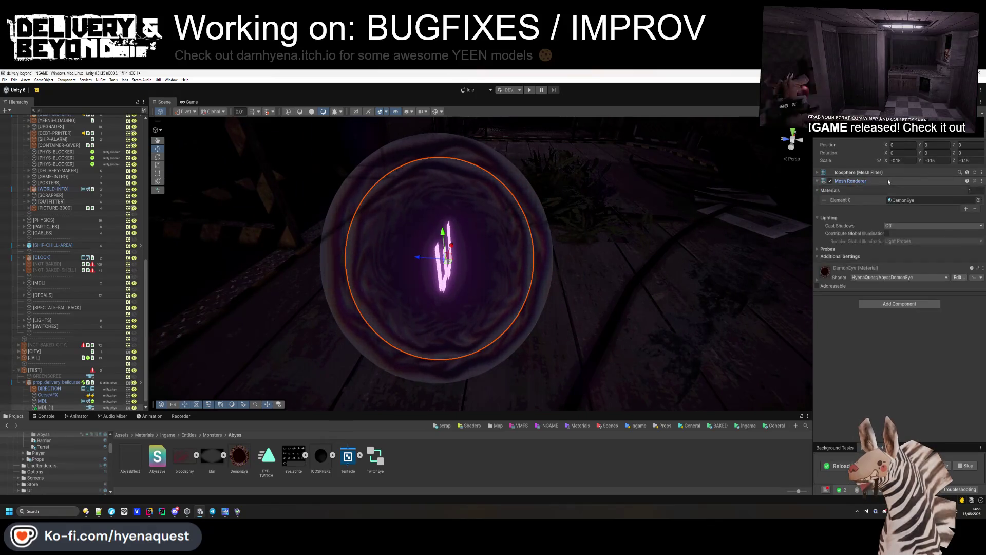
{"action": "left_click_drag", "start_coordinate": [125, 459], "coordinate": [447, 267]}
{"action": "mouse_move", "coordinate": [504, 255]}
{"action": "left_mouse_down"}
{"action": "mouse_move", "coordinate": [355, 278]}
{"action": "mouse_move", "coordinate": [403, 293]}
{"action": "mouse_move", "coordinate": [617, 304]}
{"action": "mouse_move", "coordinate": [506, 291]}
{"action": "mouse_move", "coordinate": [591, 288]}
{"action": "mouse_move", "coordinate": [550, 282]}
{"action": "mouse_move", "coordinate": [508, 305]}
{"action": "mouse_move", "coordinate": [493, 264]}
{"action": "mouse_move", "coordinate": [446, 297]}
{"action": "left_mouse_up"}
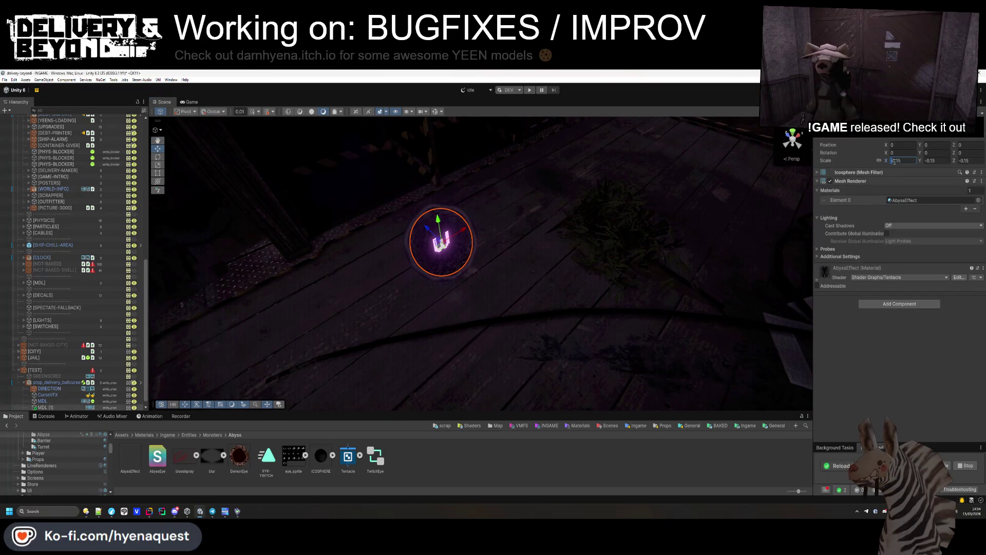
{"action": "mouse_move", "coordinate": [519, 390]}
{"action": "left_mouse_down"}
{"action": "mouse_move", "coordinate": [606, 277]}
{"action": "mouse_move", "coordinate": [636, 216]}
{"action": "mouse_move", "coordinate": [621, 269]}
{"action": "left_mouse_up"}
{"action": "scroll", "coordinate": [622, 266], "scroll_direction": "up", "scroll_amount": 3}
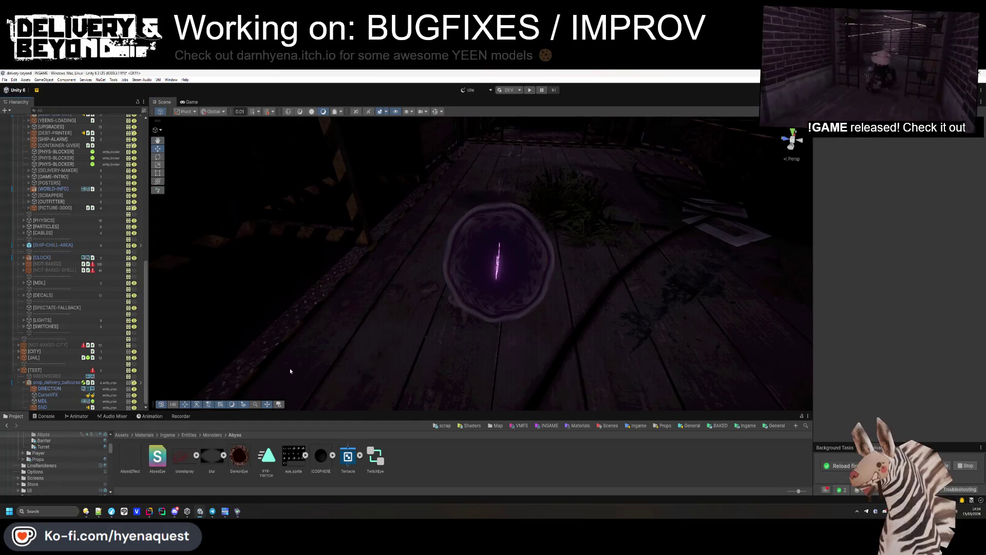
- Enter play mode to see the orb's glowing pink S letter in game
{"action": "scroll", "coordinate": [280, 372], "scroll_direction": "down", "scroll_amount": 3}
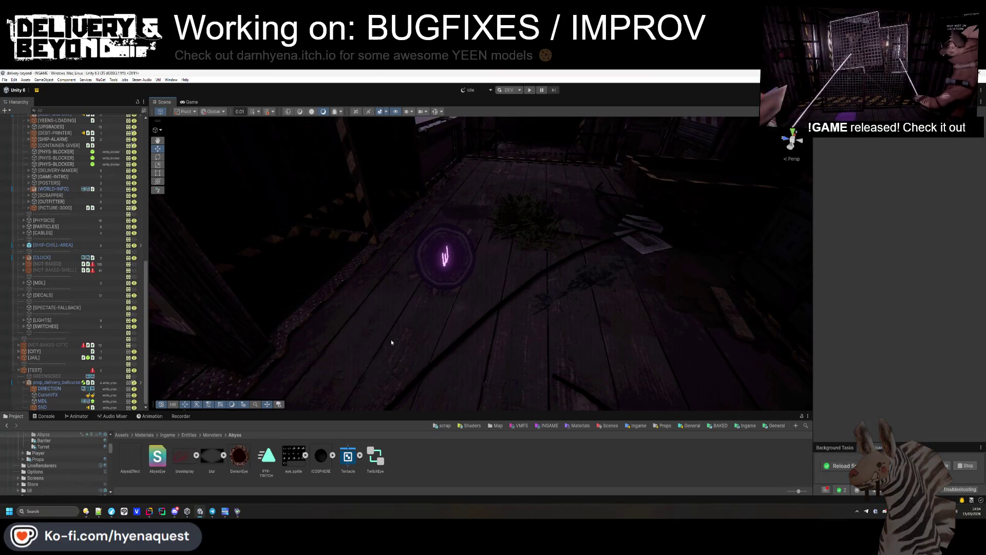
{"action": "left_click", "coordinate": [530, 91]}
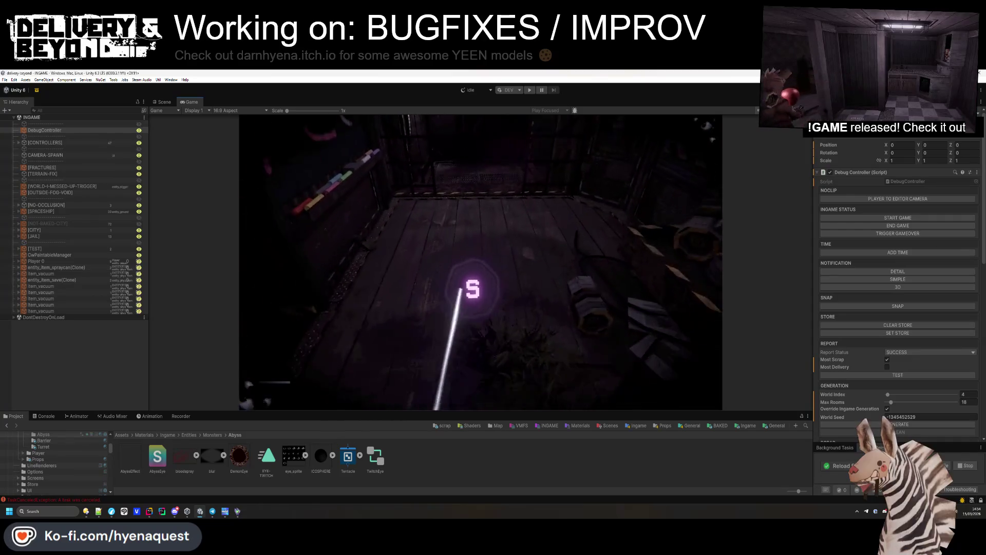
- Frame the S letter and preview fonts like VCR_OSD_MONO and FENICE, keeping ParkLaneNF SDF
{"action": "key", "text": "super"}
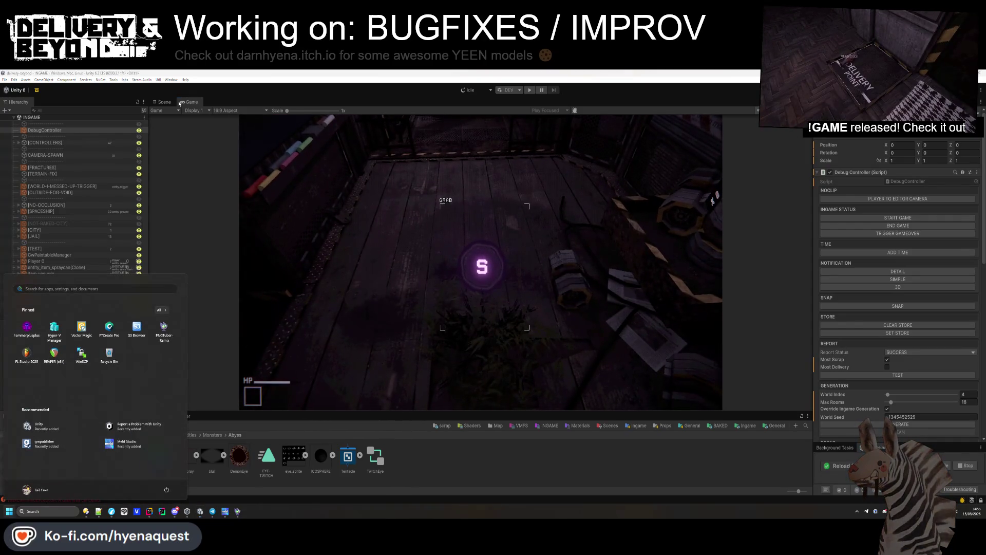
{"action": "left_click", "coordinate": [163, 102]}
{"action": "left_click", "coordinate": [501, 283]}
{"action": "key", "text": "f"}
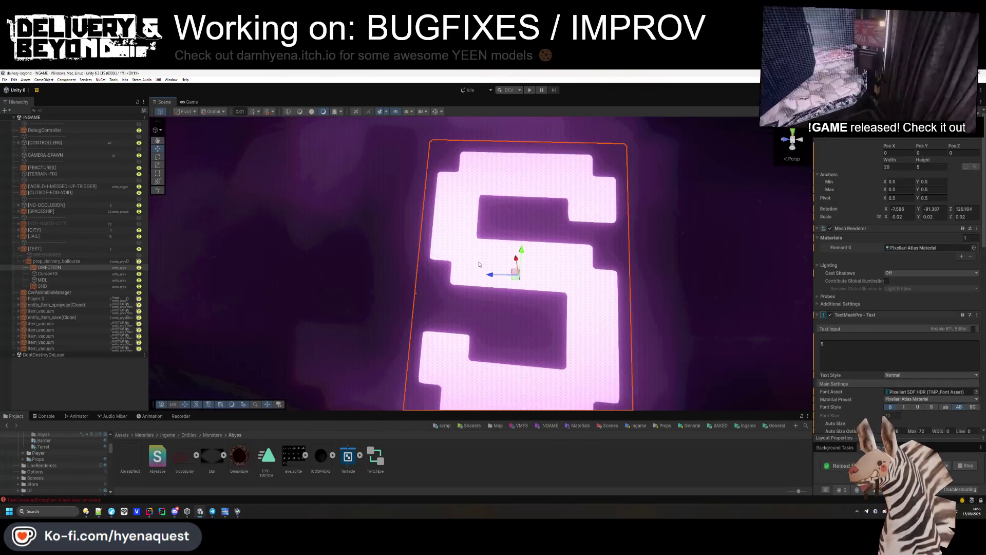
{"action": "scroll", "coordinate": [479, 264], "scroll_direction": "down", "scroll_amount": 5}
{"action": "left_click", "coordinate": [976, 391]}
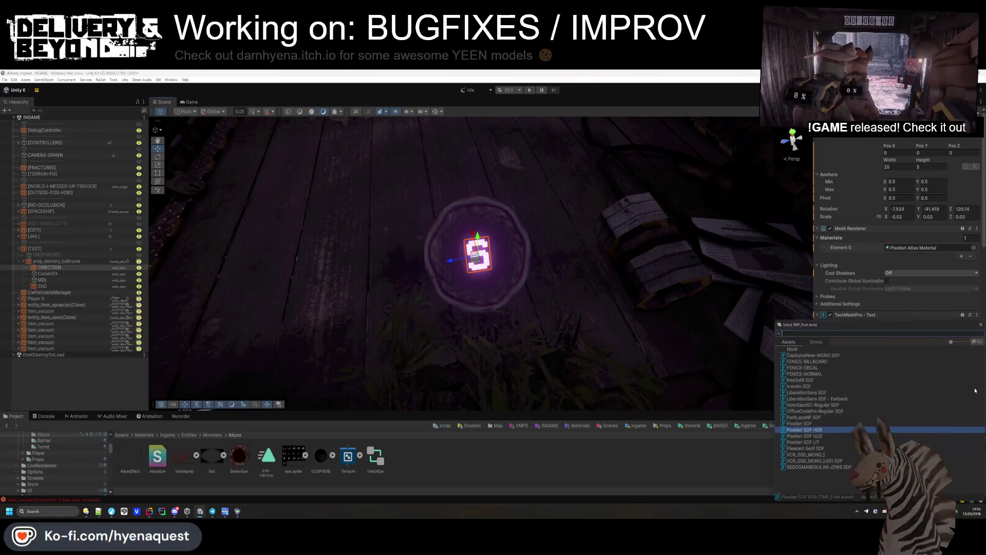
{"action": "left_click", "coordinate": [803, 417]}
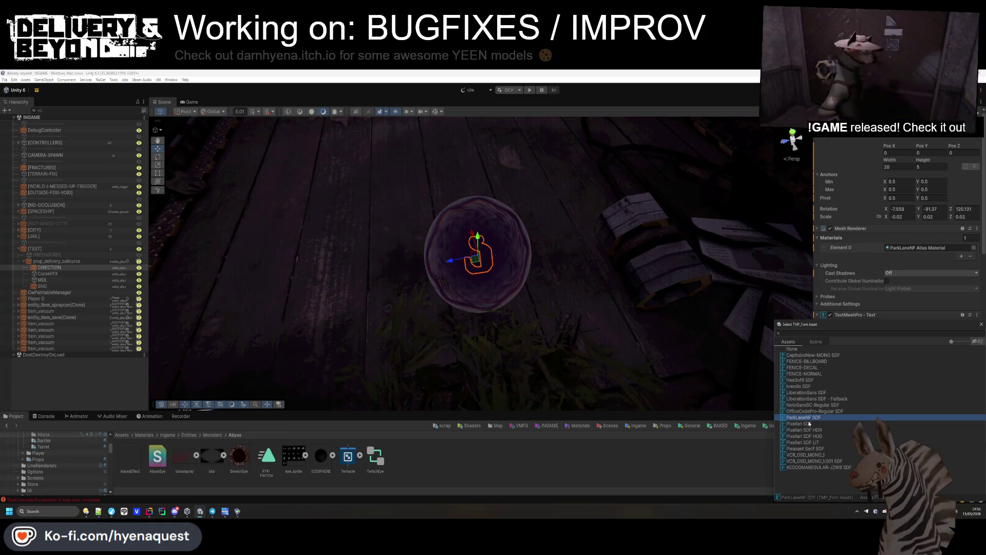
{"action": "left_click", "coordinate": [809, 460]}
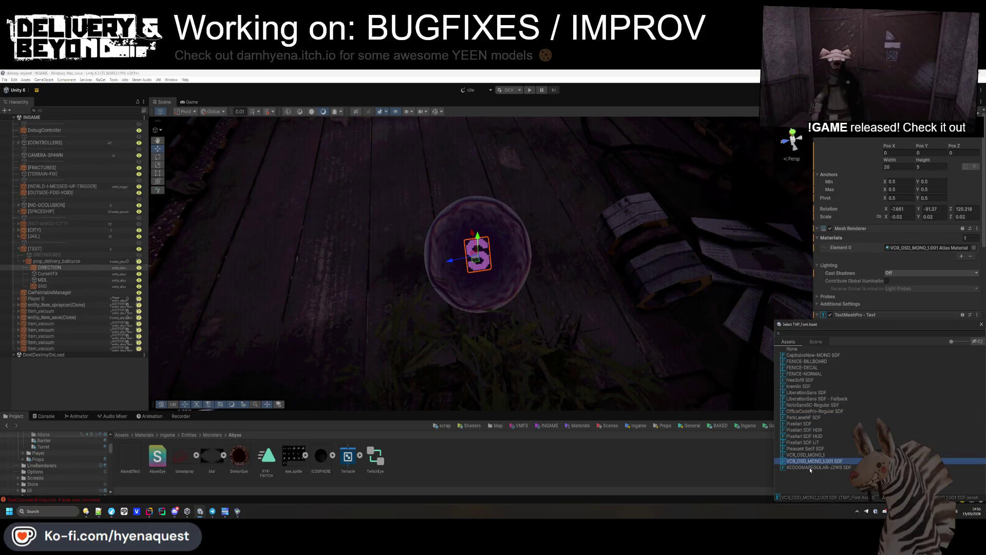
{"action": "left_click", "coordinate": [816, 417]}
{"action": "left_click", "coordinate": [818, 386]}
{"action": "left_click", "coordinate": [817, 380]}
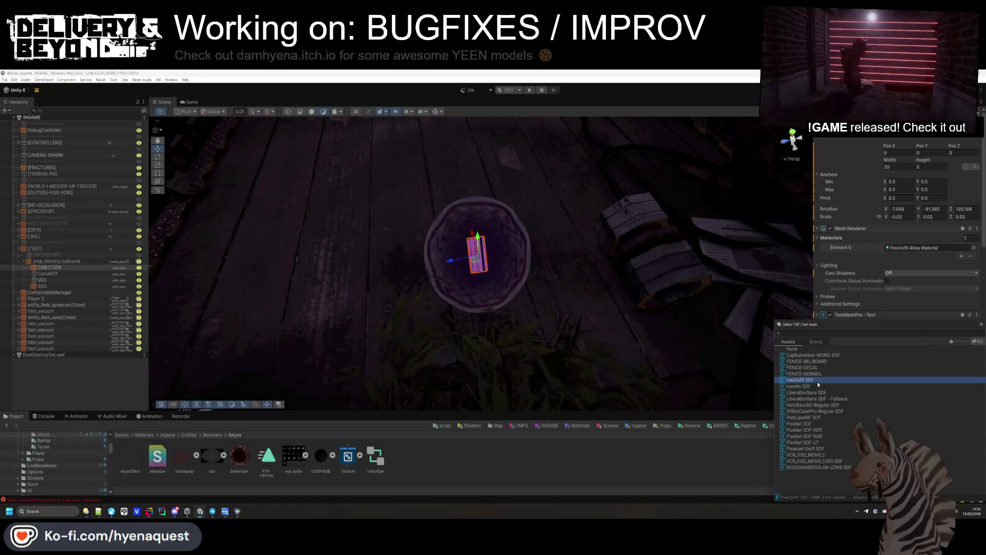
{"action": "left_click", "coordinate": [819, 374]}
{"action": "left_click", "coordinate": [817, 367]}
{"action": "left_click", "coordinate": [816, 361]}
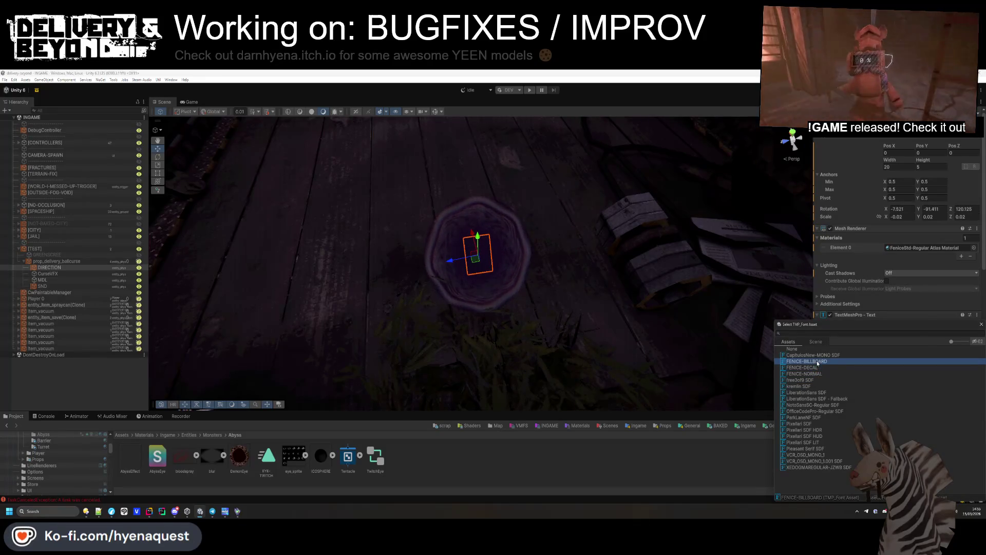
{"action": "left_click", "coordinate": [817, 355]}
{"action": "left_click", "coordinate": [820, 417]}
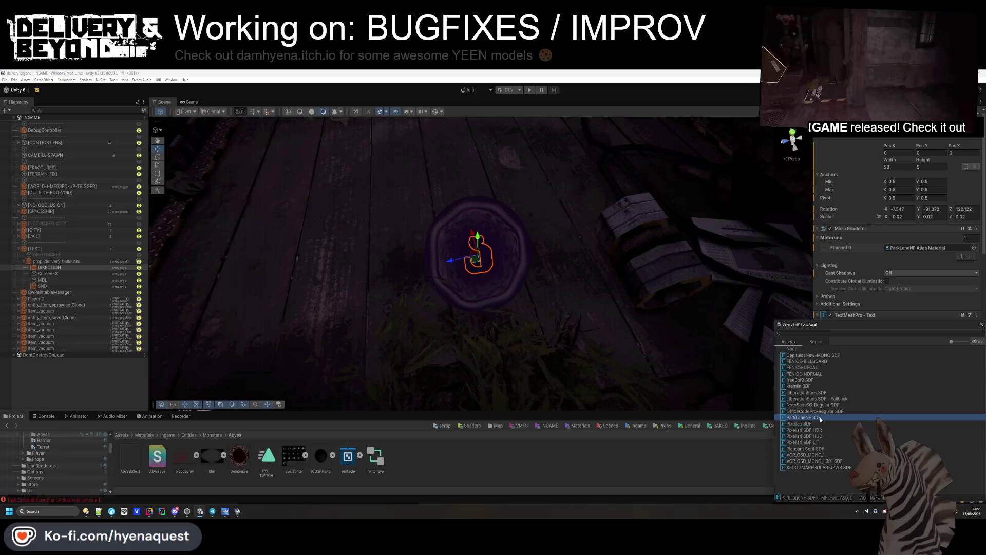
{"action": "double_click", "coordinate": [821, 417]}
- Move the S letter upward on the orb
{"action": "mouse_move", "coordinate": [632, 359]}
{"action": "left_mouse_down"}
{"action": "mouse_move", "coordinate": [664, 365]}
{"action": "mouse_move", "coordinate": [769, 324]}
{"action": "left_mouse_up"}
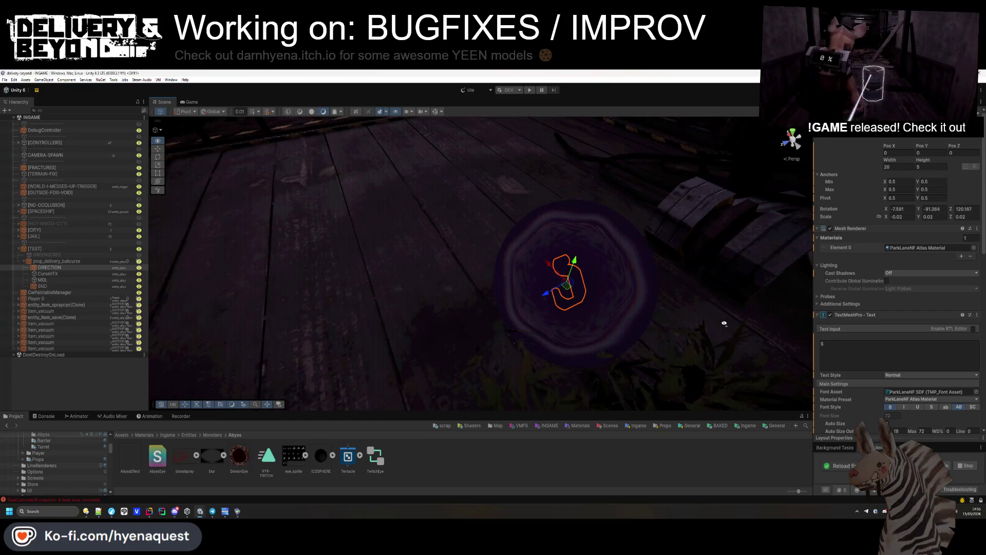
{"action": "left_click_drag", "start_coordinate": [582, 272], "coordinate": [603, 148]}
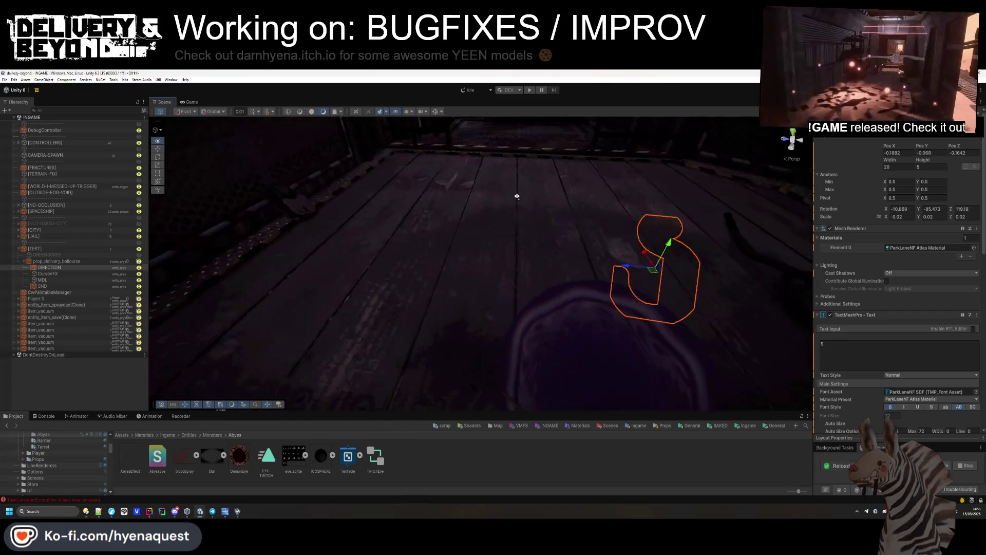
{"action": "left_click_drag", "start_coordinate": [553, 226], "coordinate": [554, 267]}
{"action": "scroll", "coordinate": [978, 324], "scroll_direction": "down", "scroll_amount": 3}
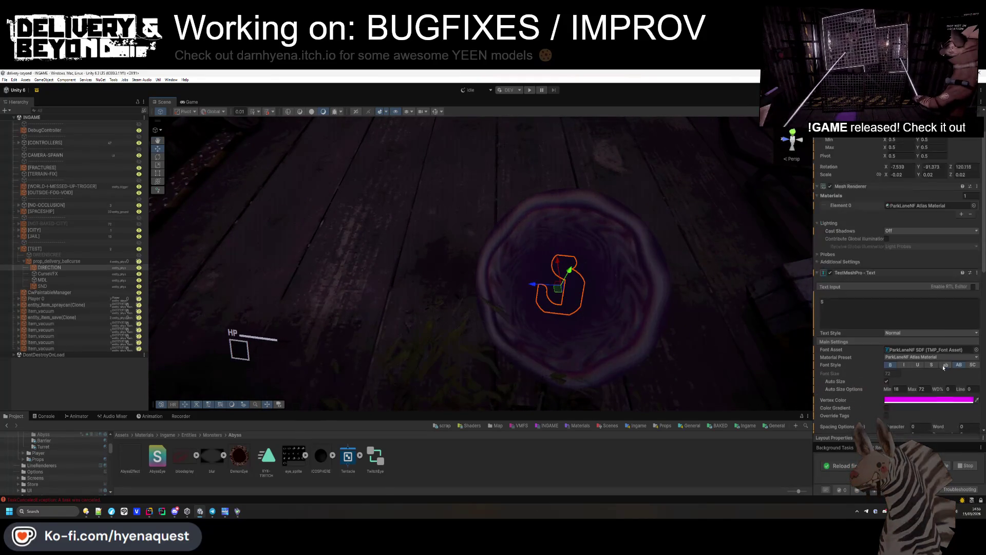
- Preview more fonts such as kremlin and LiberationSans, settling on Pixellari SDF HDR
{"action": "left_click", "coordinate": [976, 329]}
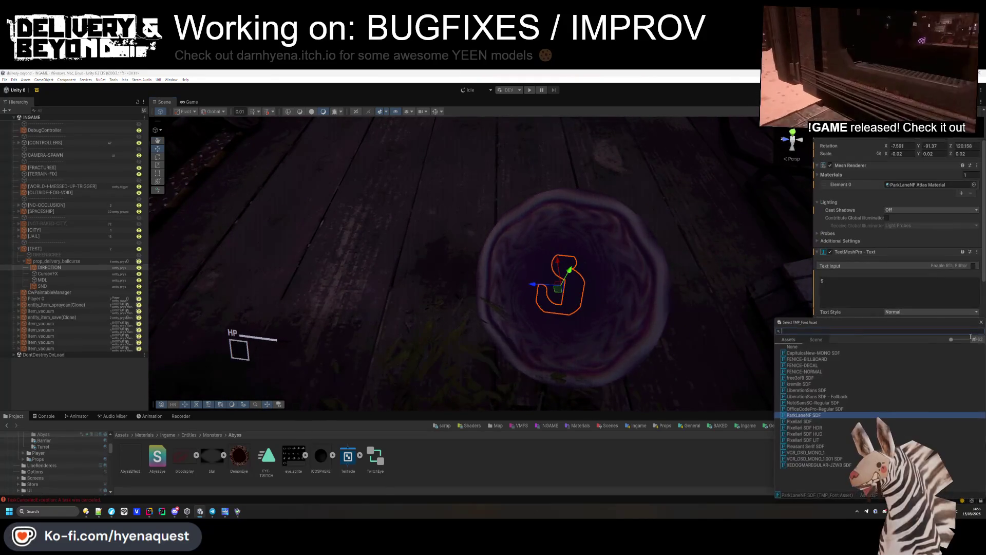
{"action": "left_click", "coordinate": [824, 465]}
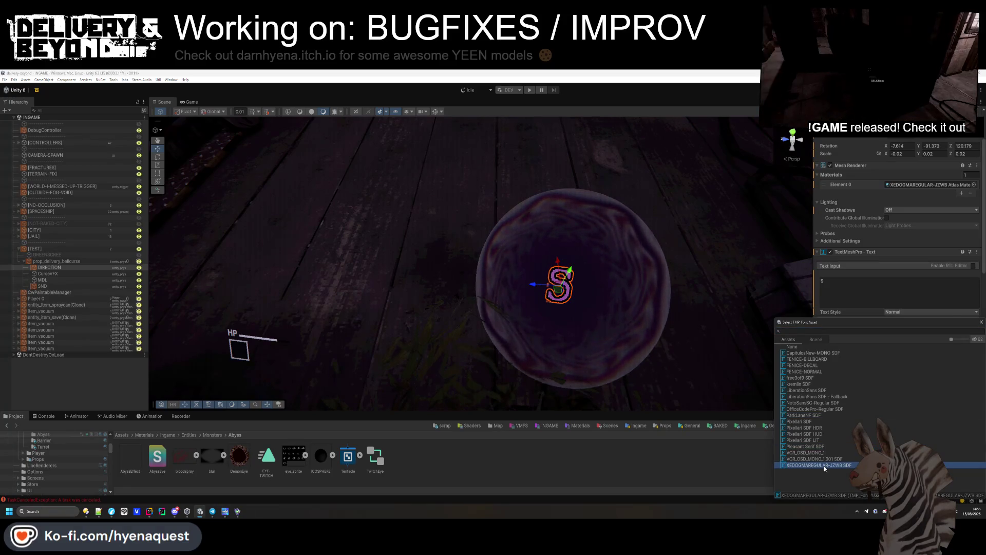
{"action": "left_click", "coordinate": [822, 459]}
{"action": "left_click", "coordinate": [820, 453]}
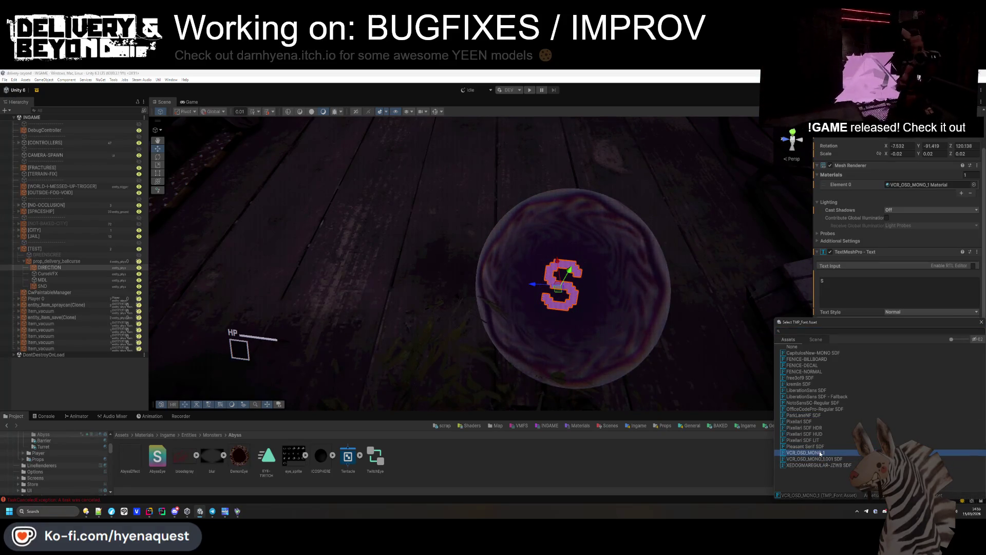
{"action": "left_click", "coordinate": [816, 360]}
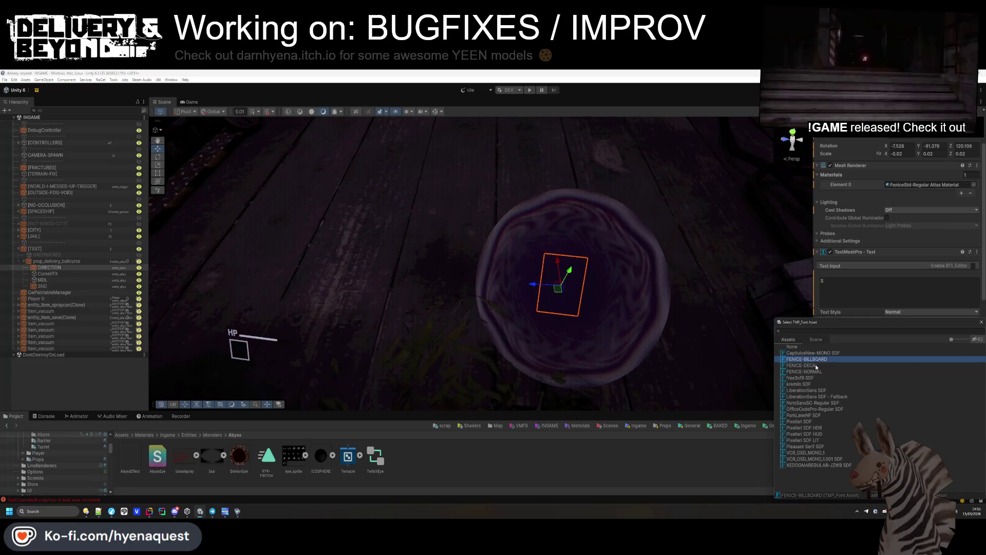
{"action": "left_click", "coordinate": [817, 366]}
{"action": "left_click", "coordinate": [816, 372]}
{"action": "left_click", "coordinate": [816, 379]}
{"action": "left_click", "coordinate": [815, 385]}
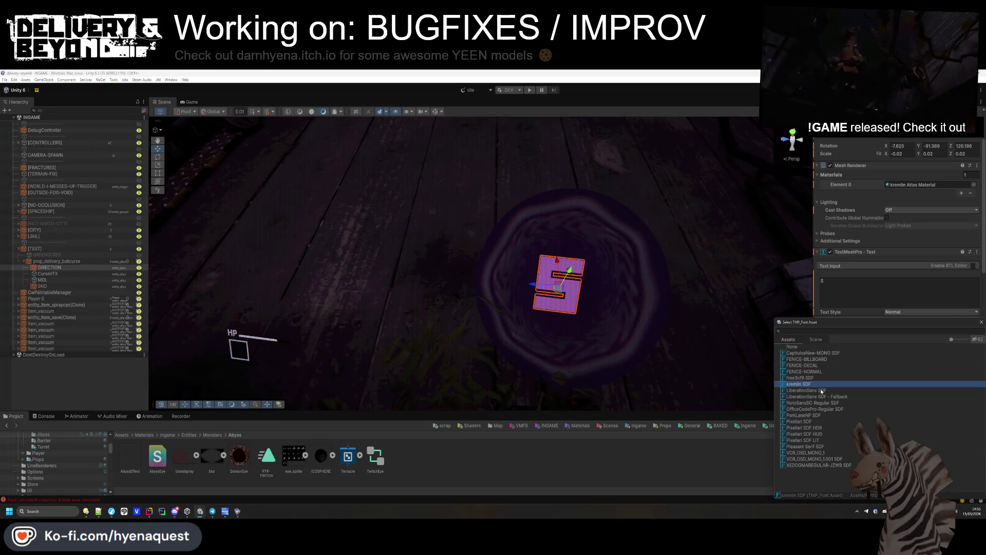
{"action": "left_click", "coordinate": [821, 391]}
{"action": "left_click", "coordinate": [822, 404]}
{"action": "left_click", "coordinate": [818, 415]}
{"action": "left_click", "coordinate": [812, 422]}
{"action": "left_click", "coordinate": [810, 428]}
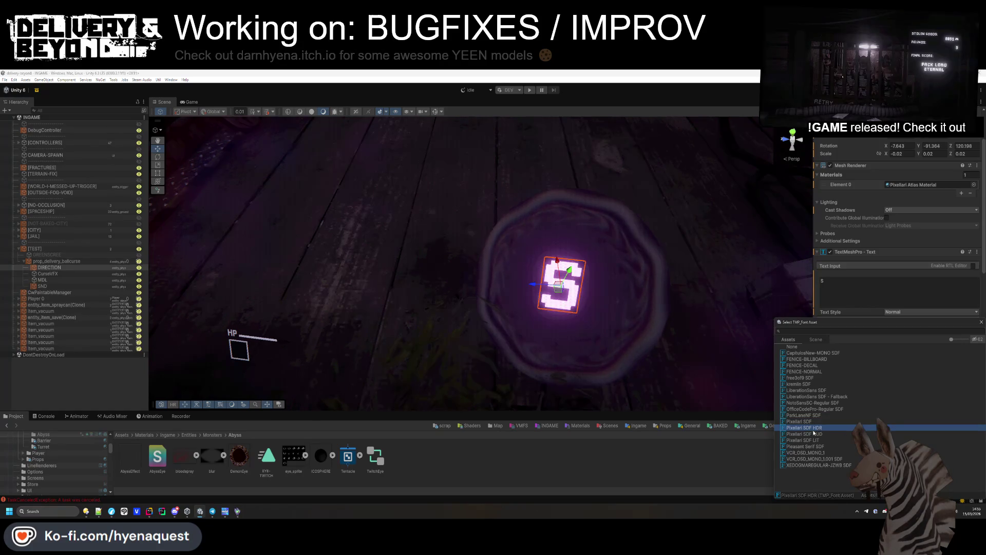
{"action": "key", "text": "Escape"}
{"action": "left_click", "coordinate": [709, 356]}
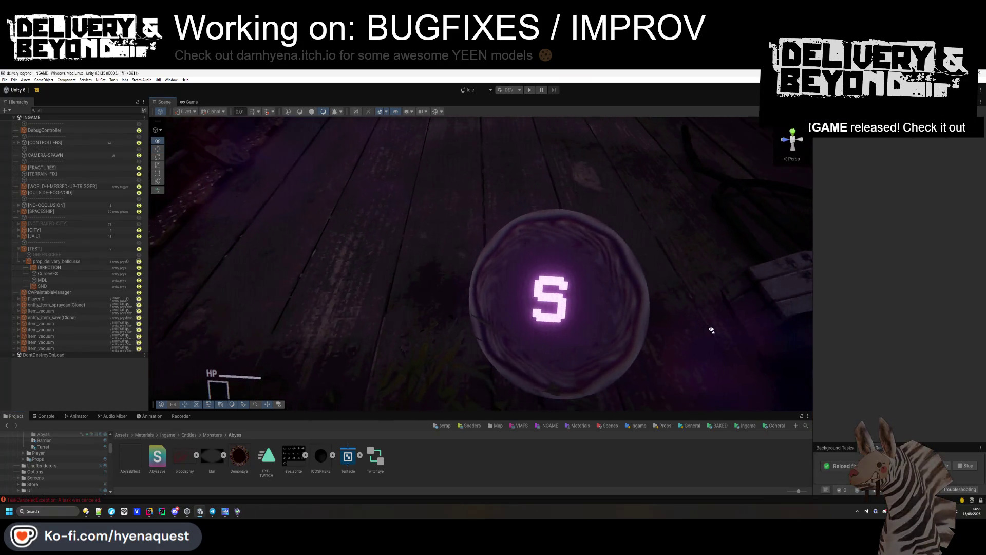
{"action": "scroll", "coordinate": [712, 329], "scroll_direction": "down", "scroll_amount": 5}
{"action": "left_click", "coordinate": [473, 285]}
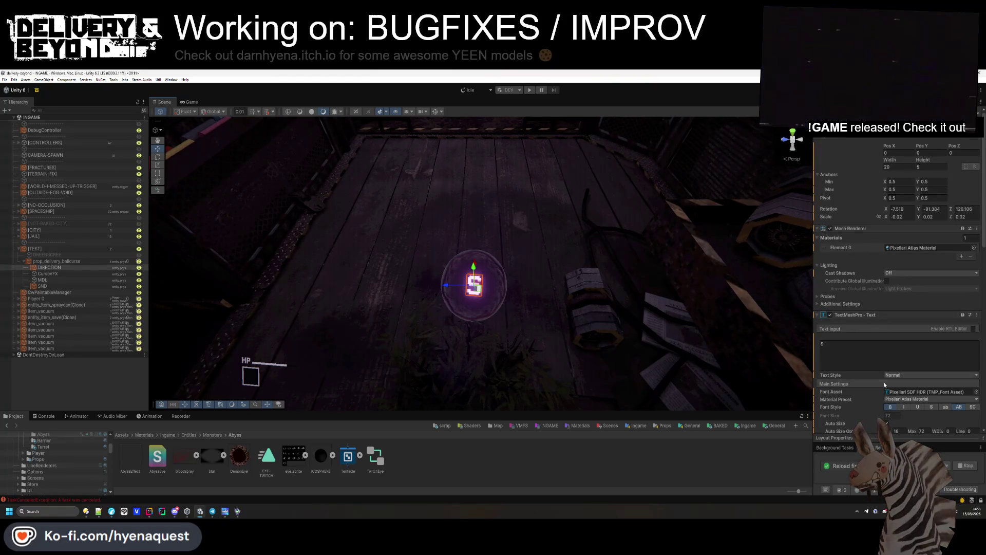
- Lower the S letter's Auto Size Max from 72 to 25 and check the smaller letter
{"action": "scroll", "coordinate": [888, 387], "scroll_direction": "down", "scroll_amount": 2}
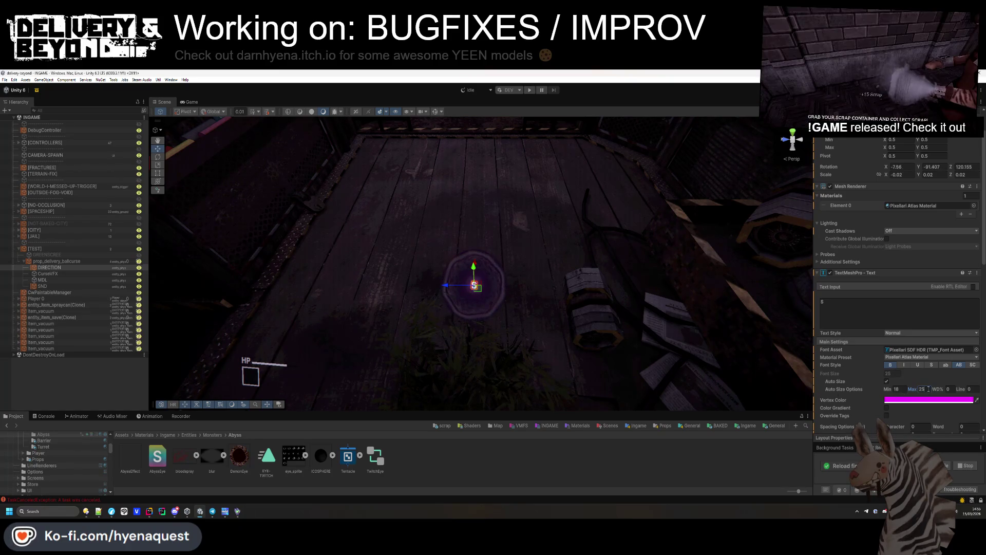
{"action": "left_click", "coordinate": [442, 483]}
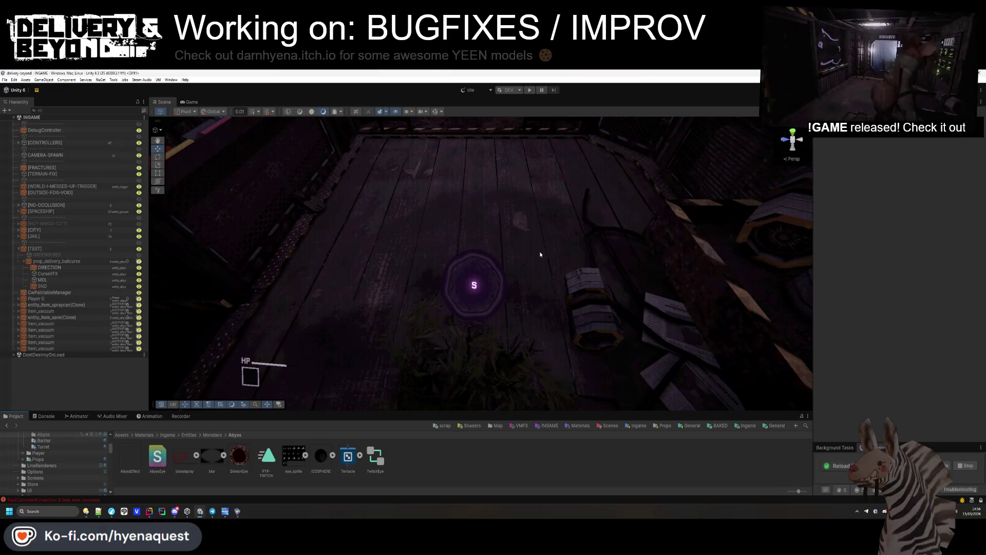
{"action": "left_click", "coordinate": [474, 285]}
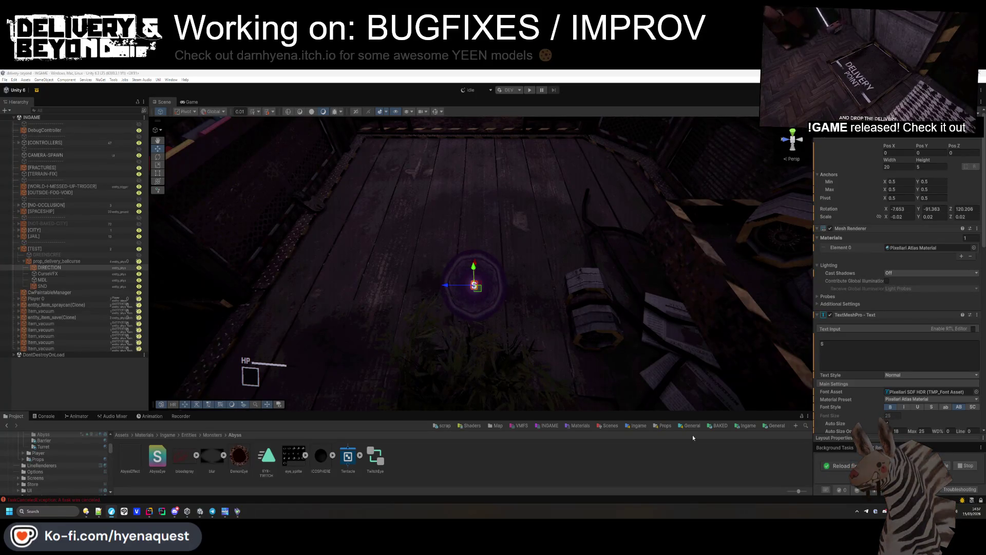
{"action": "left_click_drag", "start_coordinate": [554, 262], "coordinate": [571, 283]}
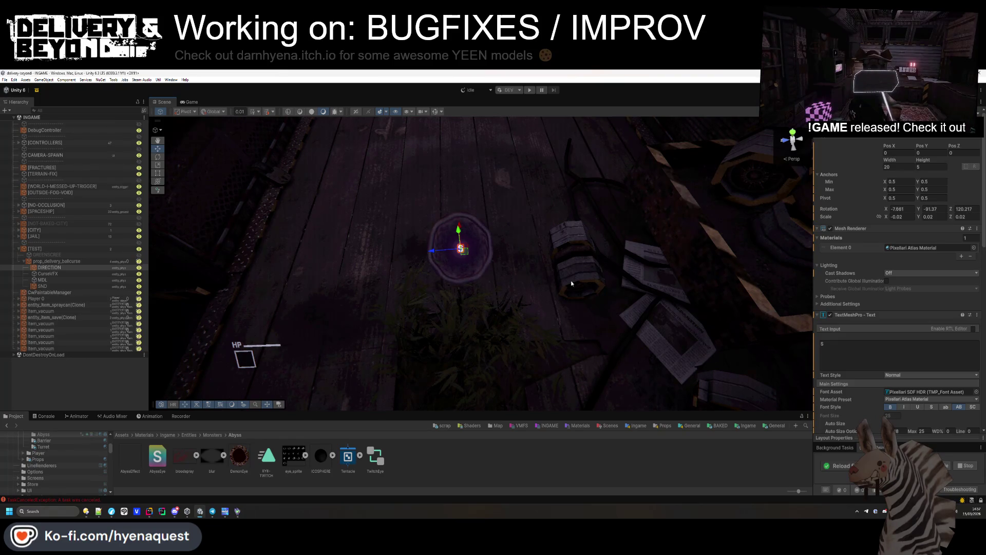
- Raise the S letter's font size back to 72 and view it in the Game tab
{"action": "left_click_drag", "start_coordinate": [572, 283], "coordinate": [583, 232]}
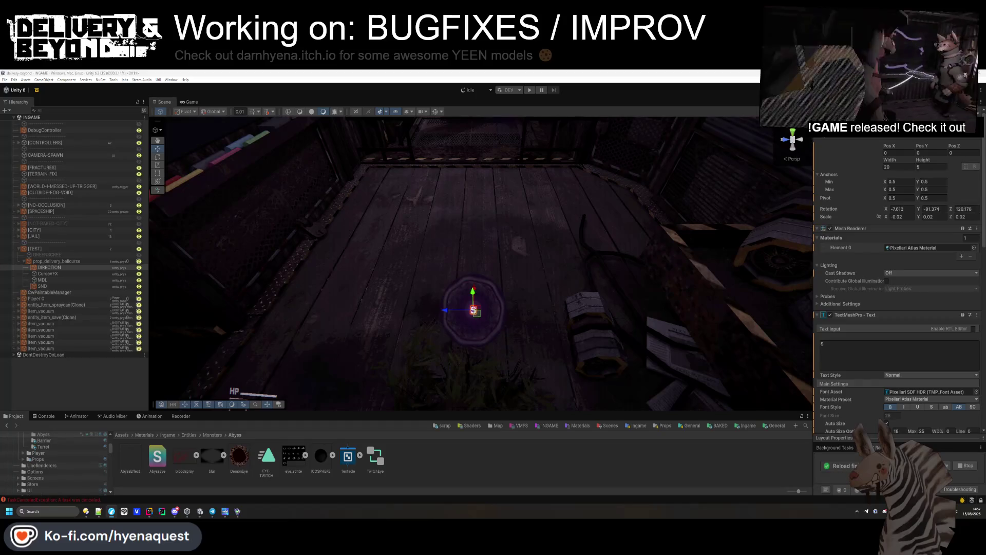
{"action": "left_click_drag", "start_coordinate": [570, 283], "coordinate": [596, 279]}
{"action": "scroll", "coordinate": [911, 389], "scroll_direction": "down", "scroll_amount": 2}
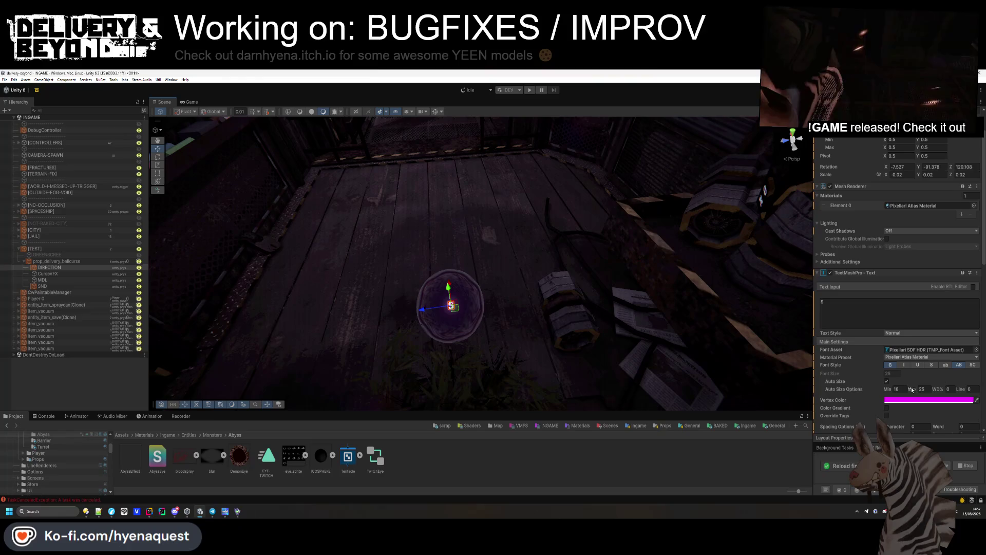
{"action": "left_click_drag", "start_coordinate": [927, 390], "coordinate": [926, 390]}
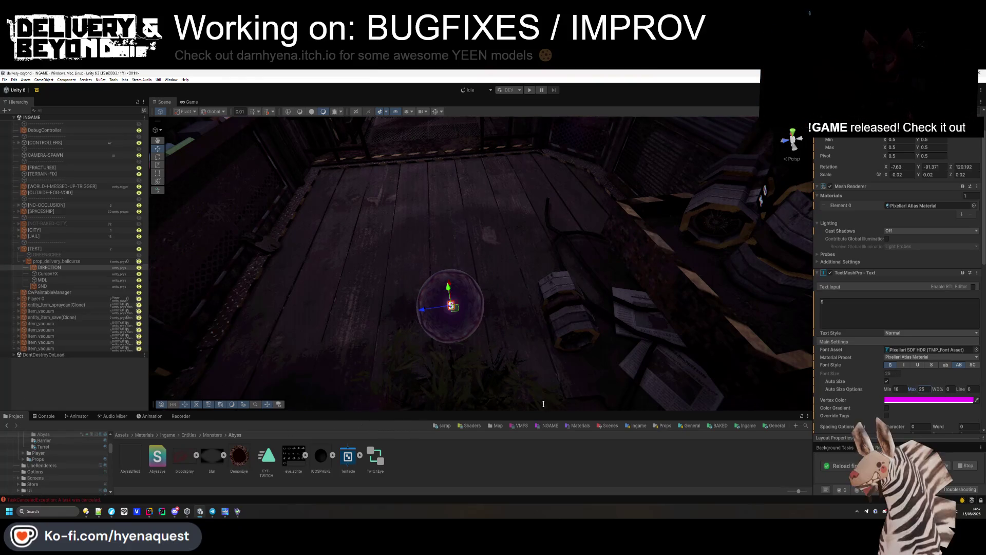
{"action": "right_click", "coordinate": [590, 315]}
{"action": "mouse_move", "coordinate": [590, 316]}
{"action": "left_mouse_down"}
{"action": "mouse_move", "coordinate": [518, 321]}
{"action": "mouse_move", "coordinate": [520, 279]}
{"action": "mouse_move", "coordinate": [484, 270]}
{"action": "mouse_move", "coordinate": [359, 304]}
{"action": "mouse_move", "coordinate": [434, 257]}
{"action": "mouse_move", "coordinate": [514, 280]}
{"action": "left_mouse_up"}
{"action": "scroll", "coordinate": [396, 296], "scroll_direction": "down", "scroll_amount": 1}
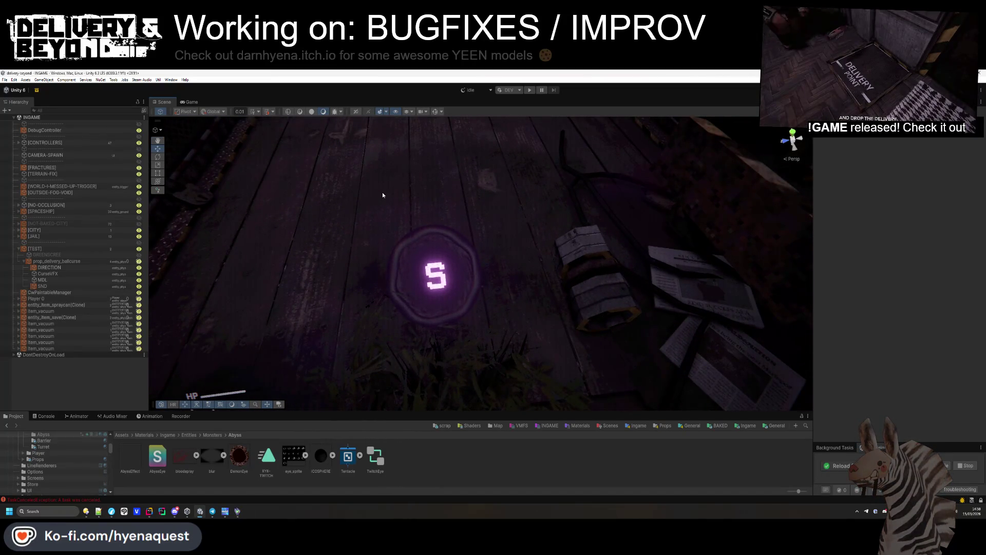
{"action": "left_click", "coordinate": [191, 101]}
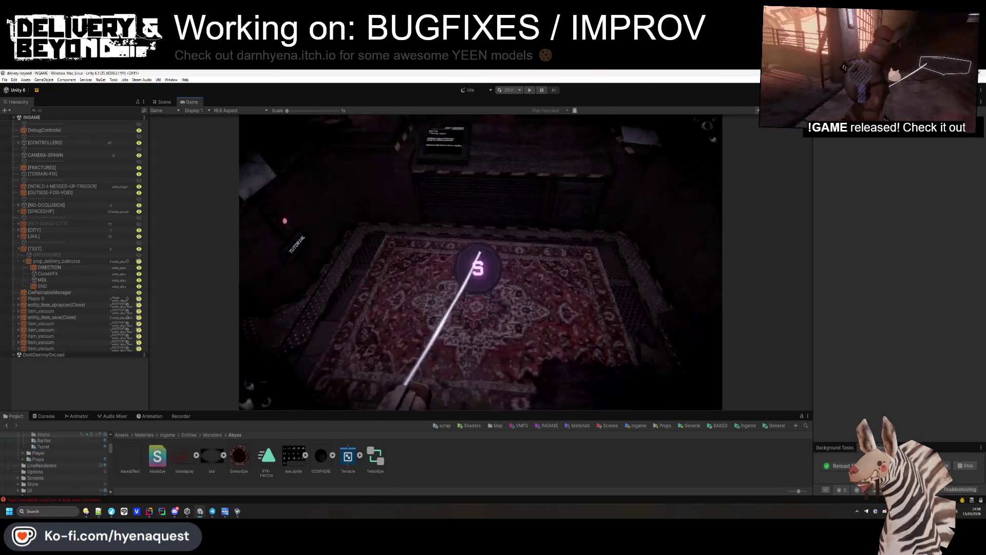
- Dismiss the in-game pause menu, then stop play mode and recompile with Ctrl+R
{"action": "key", "text": "Escape"}
{"action": "key", "text": "Escape"}
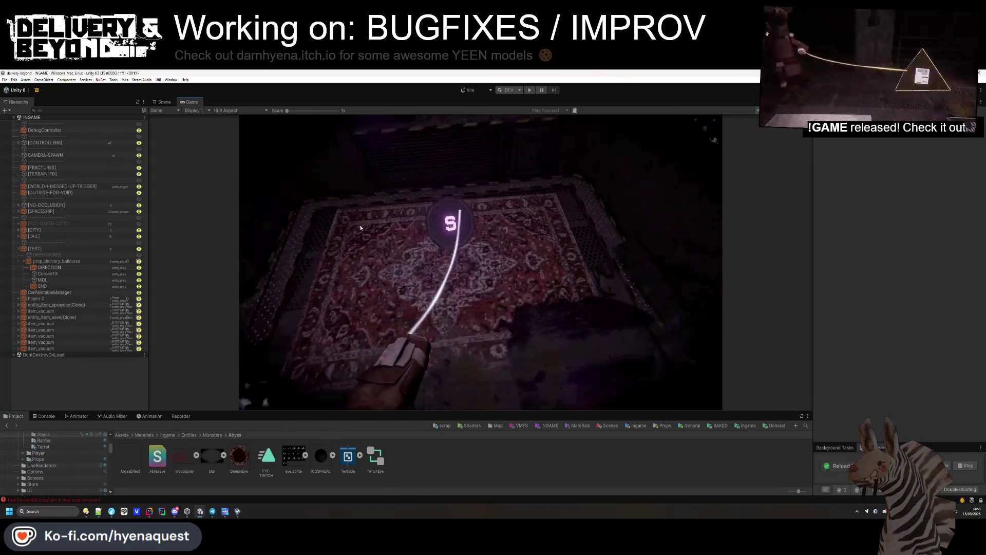
{"action": "key", "text": "Escape"}
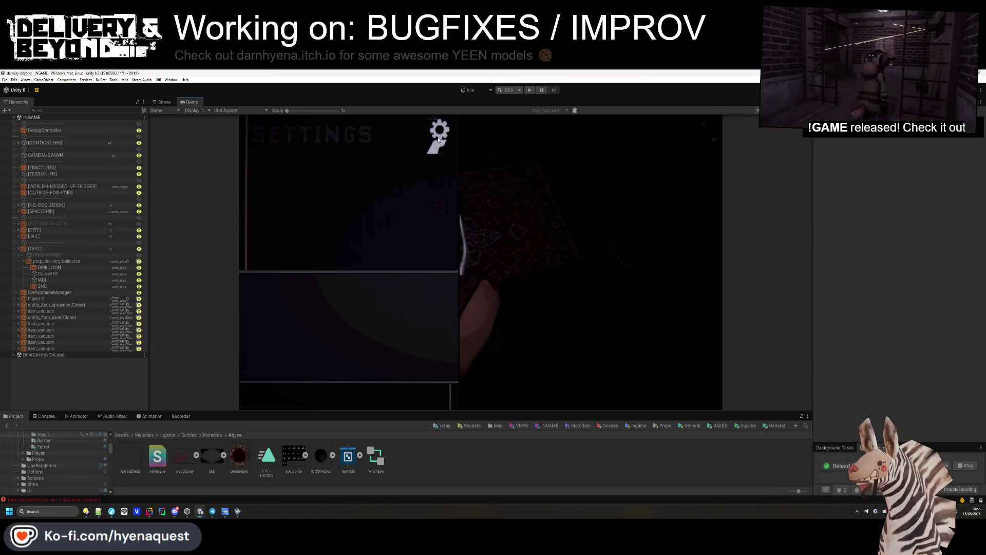
{"action": "key", "text": "Escape"}
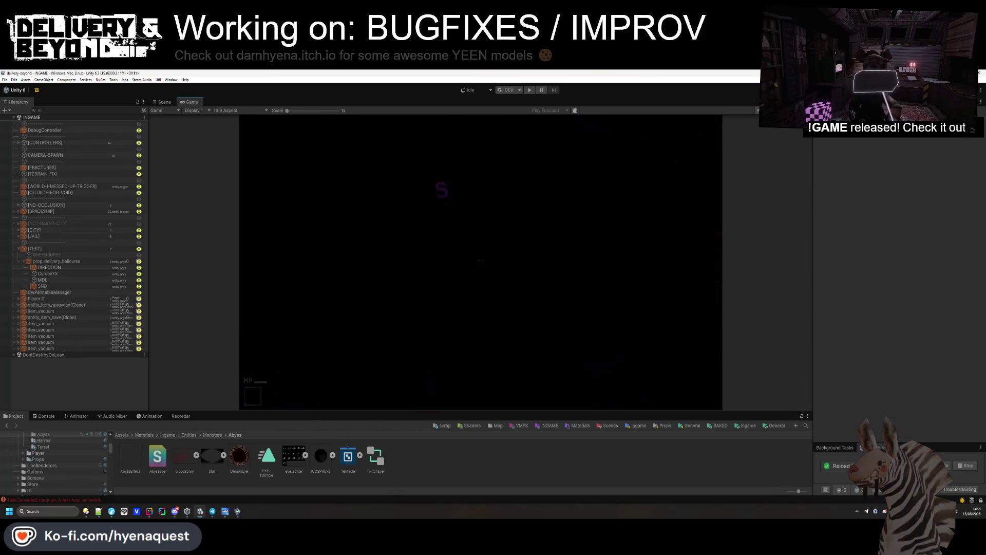
{"action": "key", "text": "ctrl+r"}
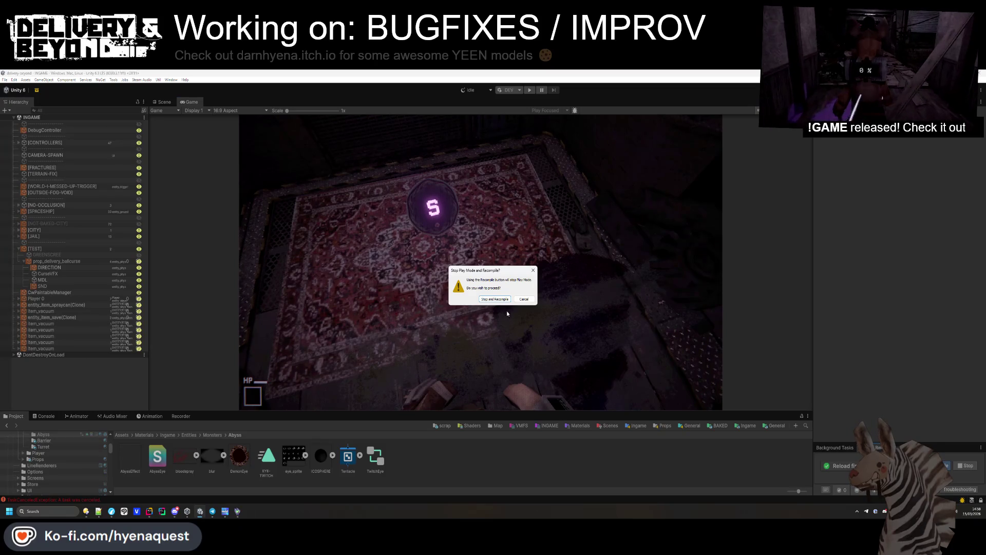
{"action": "left_click", "coordinate": [505, 299]}
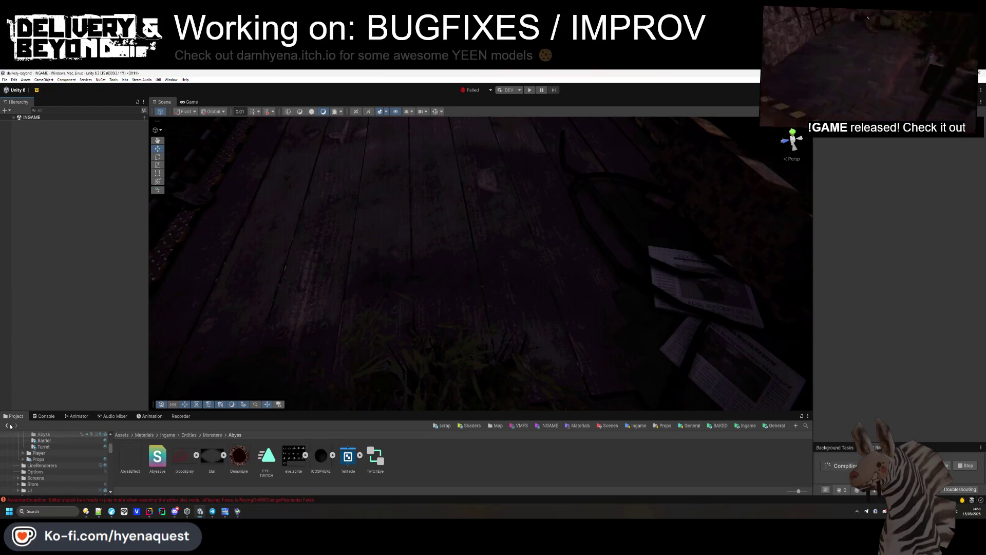
- Clear the errors from the Console and return to the Project panel
{"action": "left_click", "coordinate": [46, 416]}
{"action": "left_click", "coordinate": [6, 424]}
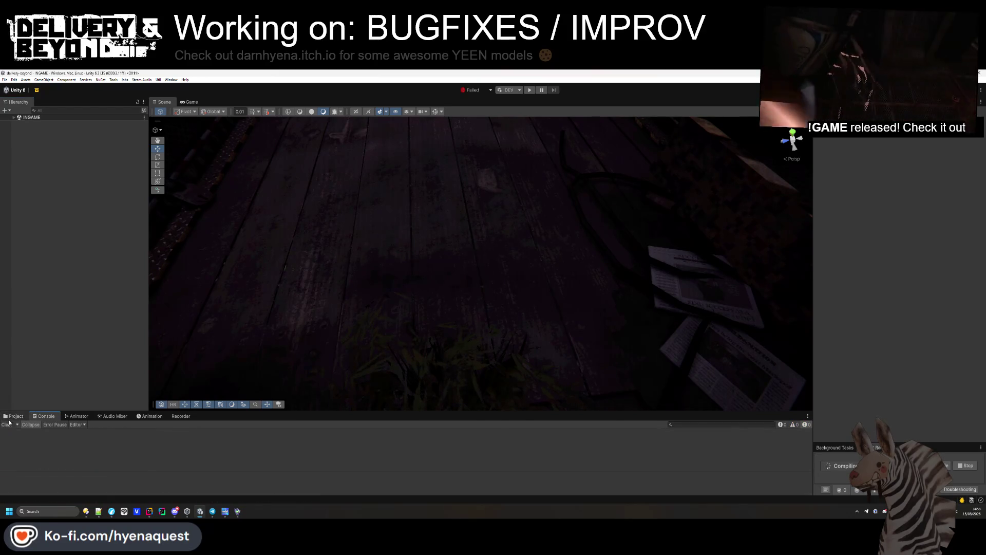
{"action": "left_click", "coordinate": [15, 416]}
- Select UIController in the INGAME hierarchy and start play mode with Ctrl+P
{"action": "left_click", "coordinate": [14, 118]}
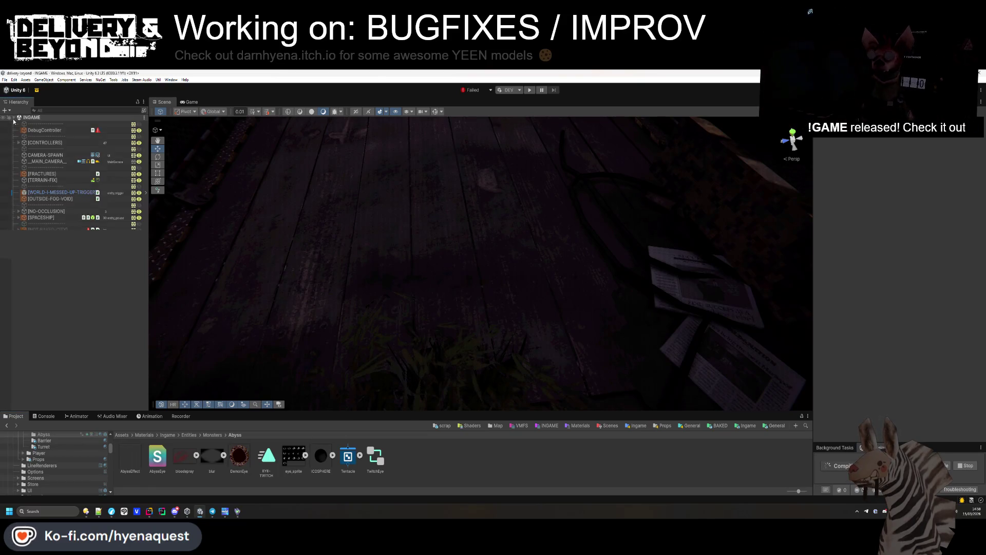
{"action": "left_click", "coordinate": [21, 148]}
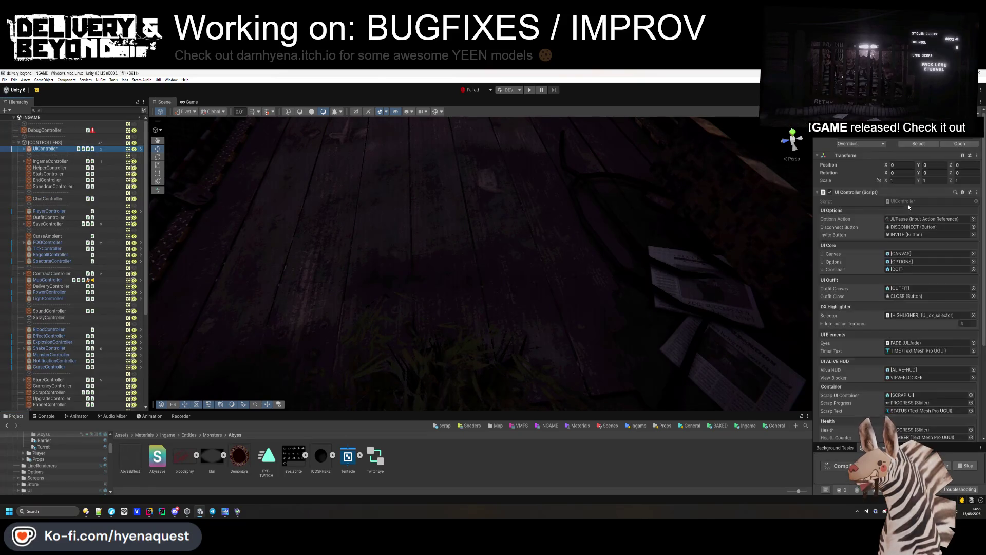
{"action": "scroll", "coordinate": [887, 232], "scroll_direction": "down", "scroll_amount": 10}
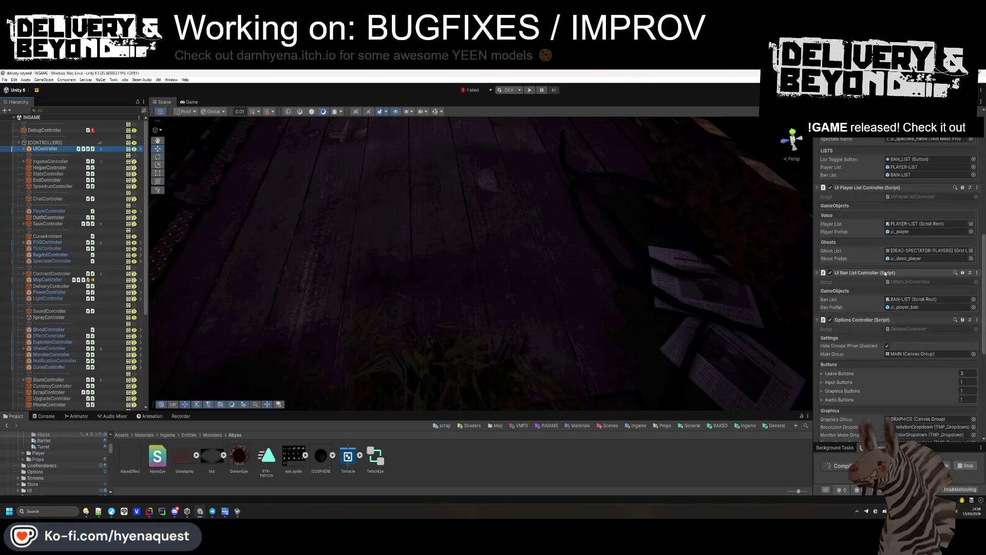
{"action": "scroll", "coordinate": [887, 271], "scroll_direction": "down", "scroll_amount": 1}
{"action": "key", "text": "ctrl+p"}
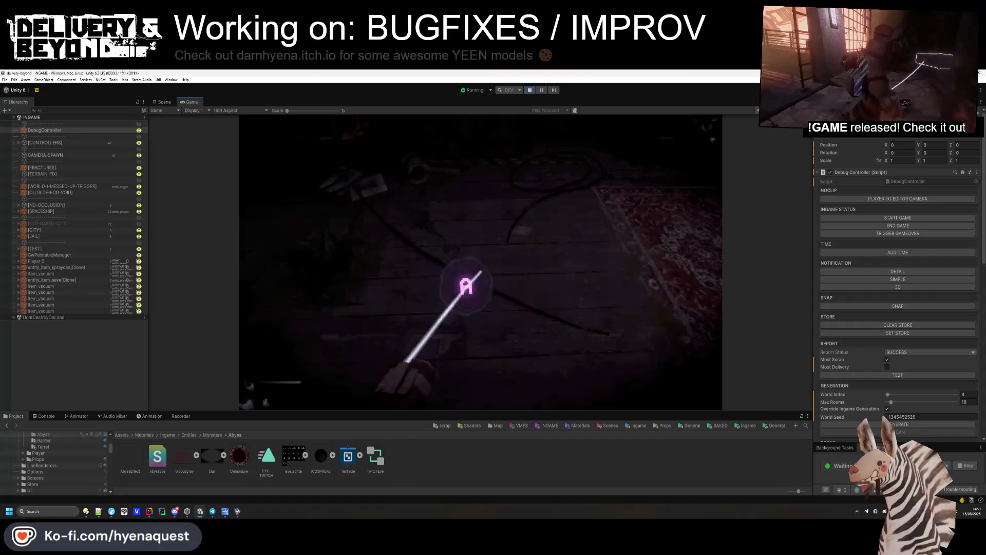
- Leave the game for the main menu and bring JetBrains Rider to the front
{"action": "key", "text": "Escape"}
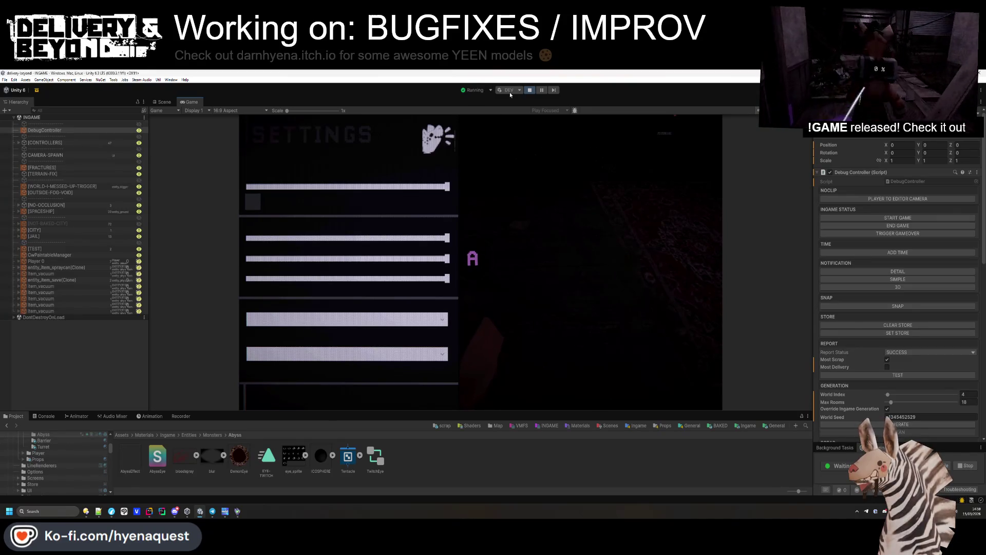
{"action": "left_click", "coordinate": [274, 400]}
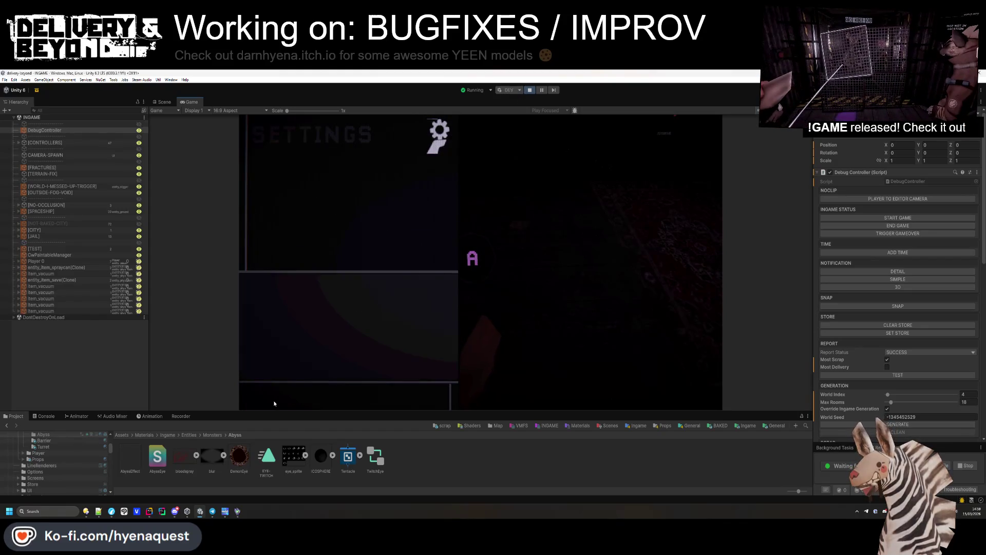
{"action": "left_click", "coordinate": [402, 378]}
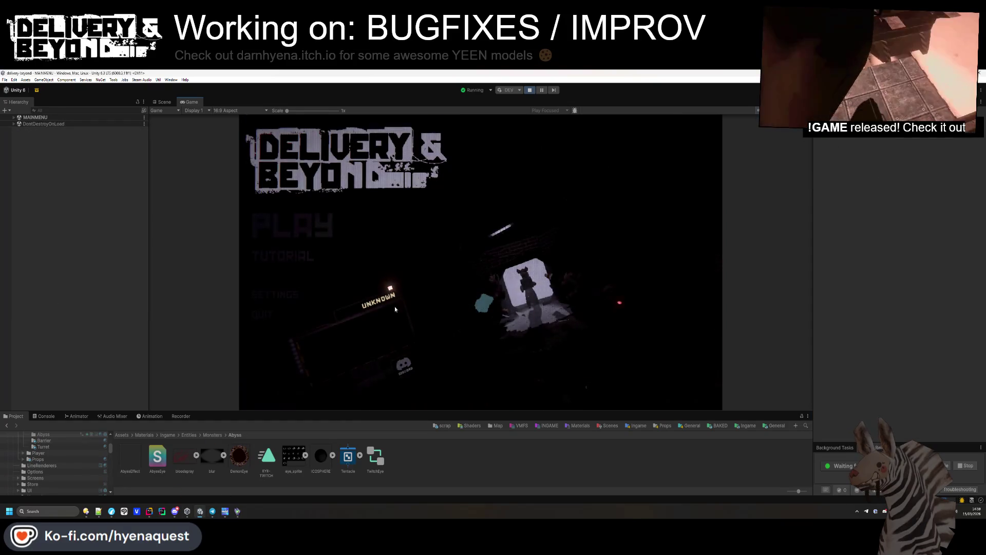
{"action": "left_click", "coordinate": [149, 511]}
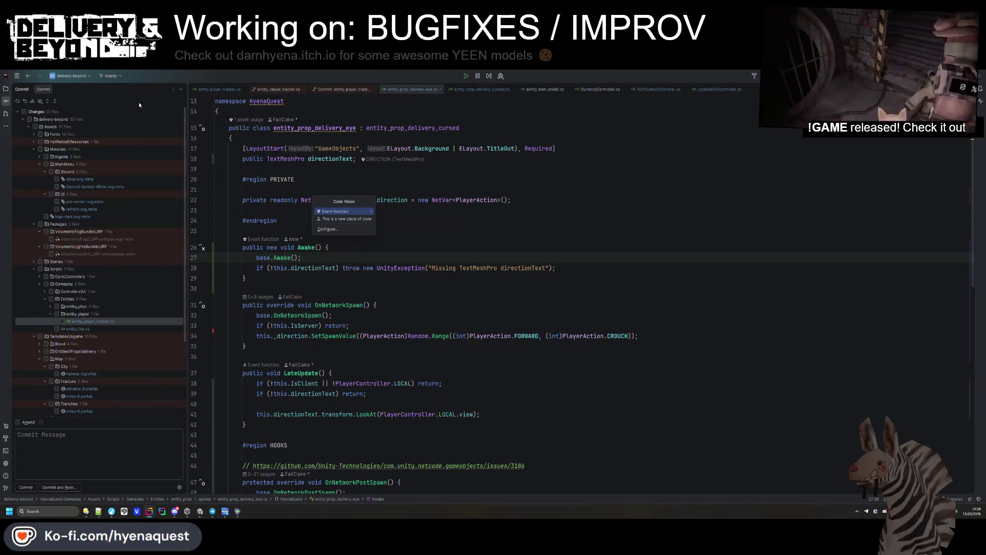
- Expand the changed Fonts files and review the CapitulosNew and HotReload settings diffs
{"action": "key", "text": "Escape"}
{"action": "left_click", "coordinate": [34, 134]}
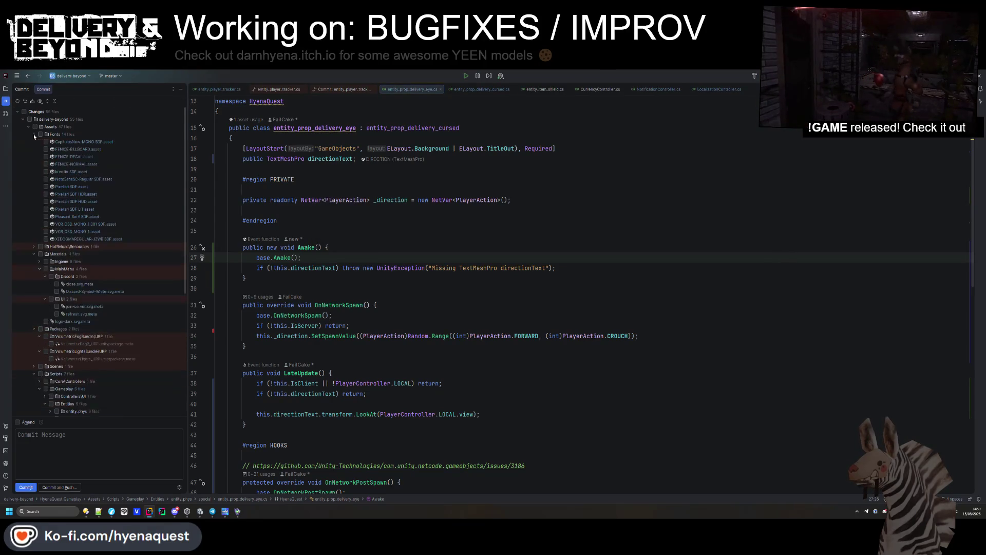
{"action": "left_click", "coordinate": [81, 140]}
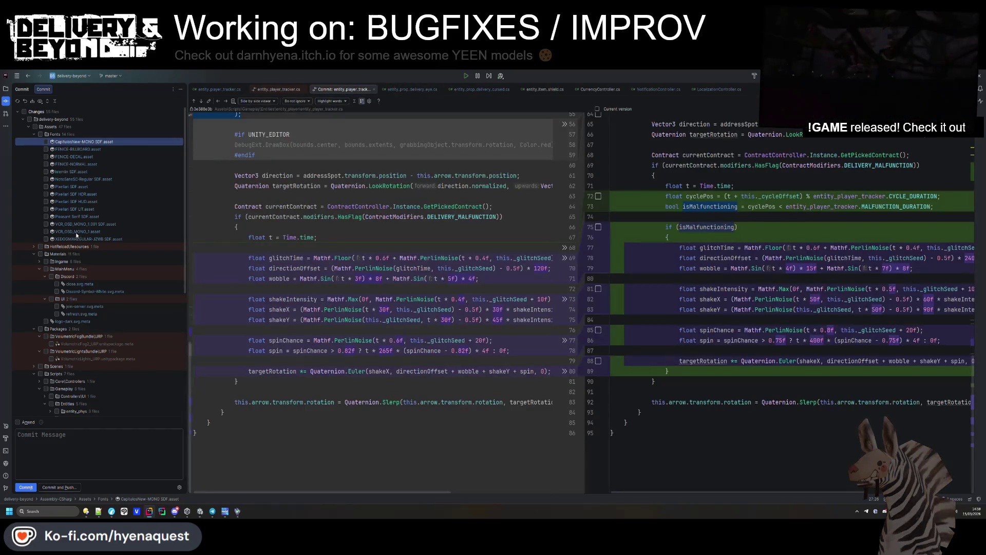
{"action": "left_click", "coordinate": [77, 246], "text": "shift"}
{"action": "left_click", "coordinate": [77, 246]}
- Roll back all changed font asset files, then return to Unity's Console
{"action": "left_click", "coordinate": [77, 241]}
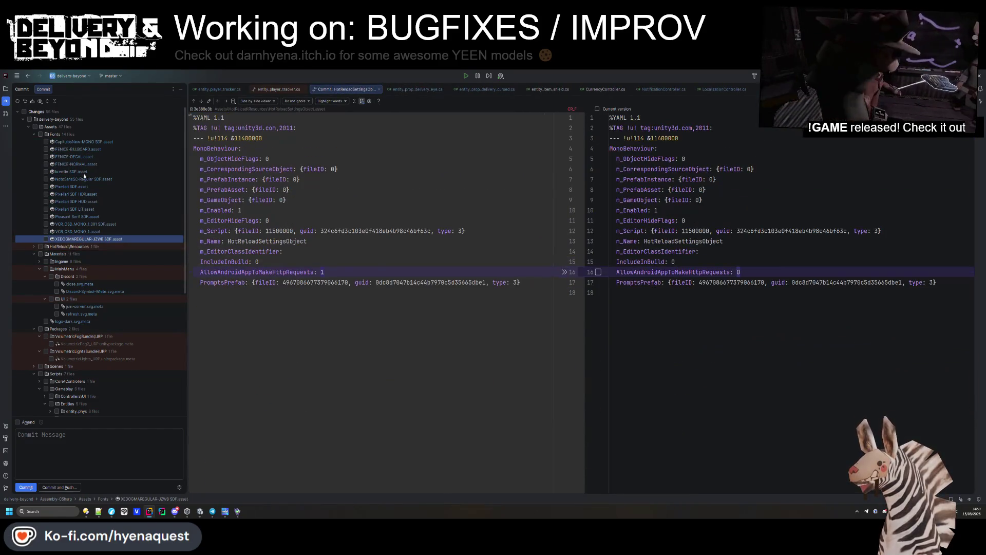
{"action": "left_click", "coordinate": [76, 140], "text": "shift"}
{"action": "right_click", "coordinate": [75, 139]}
{"action": "left_click", "coordinate": [109, 152]}
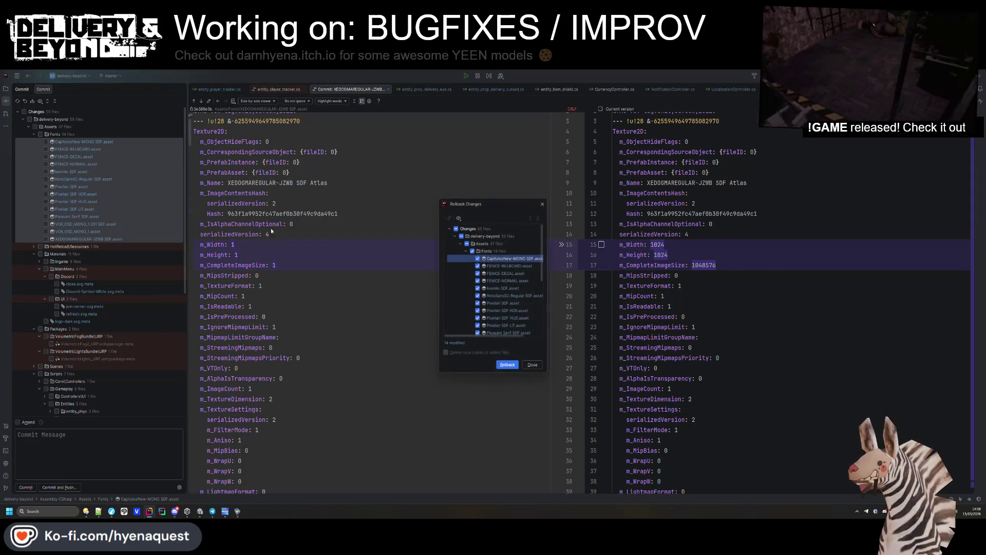
{"action": "left_click", "coordinate": [497, 369]}
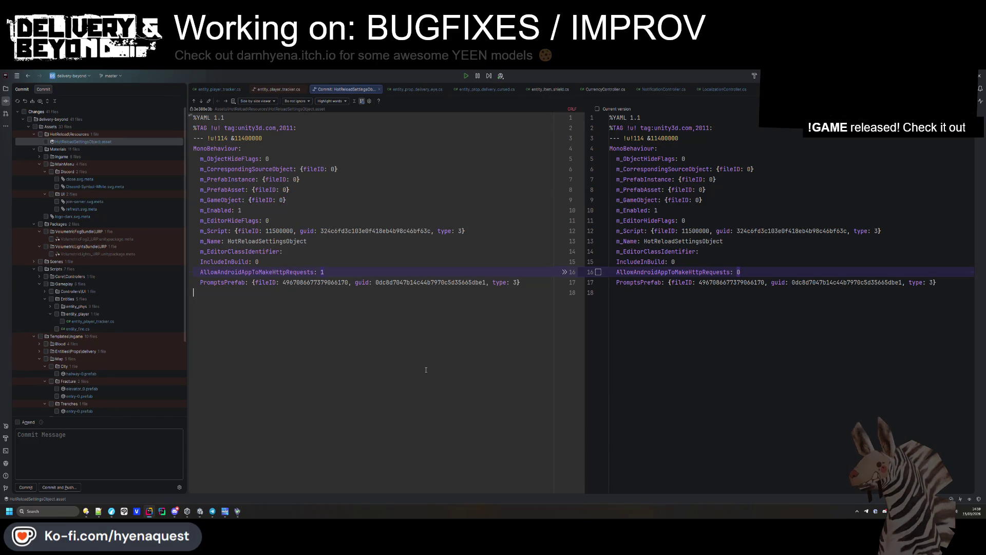
{"action": "key", "text": "alt+Tab"}
{"action": "left_click", "coordinate": [45, 416]}
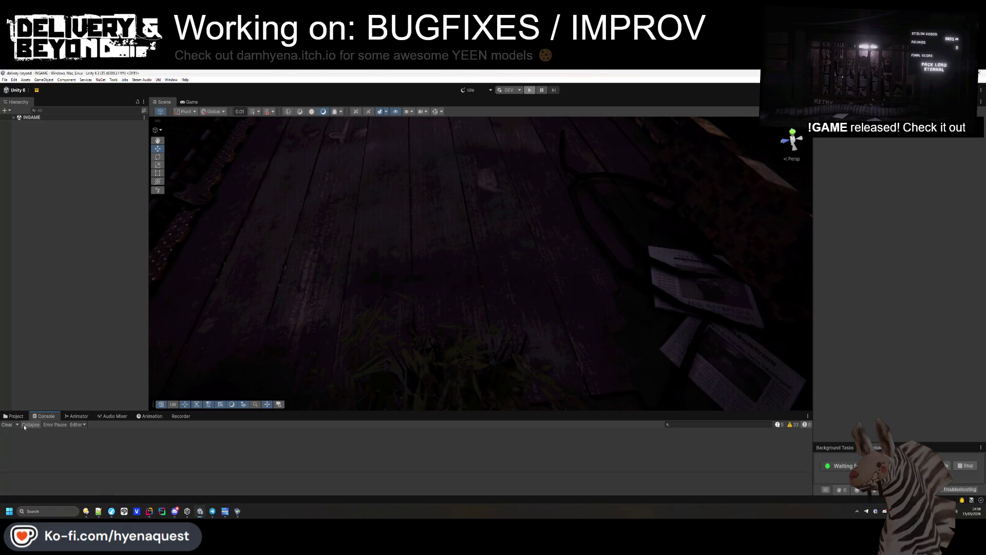
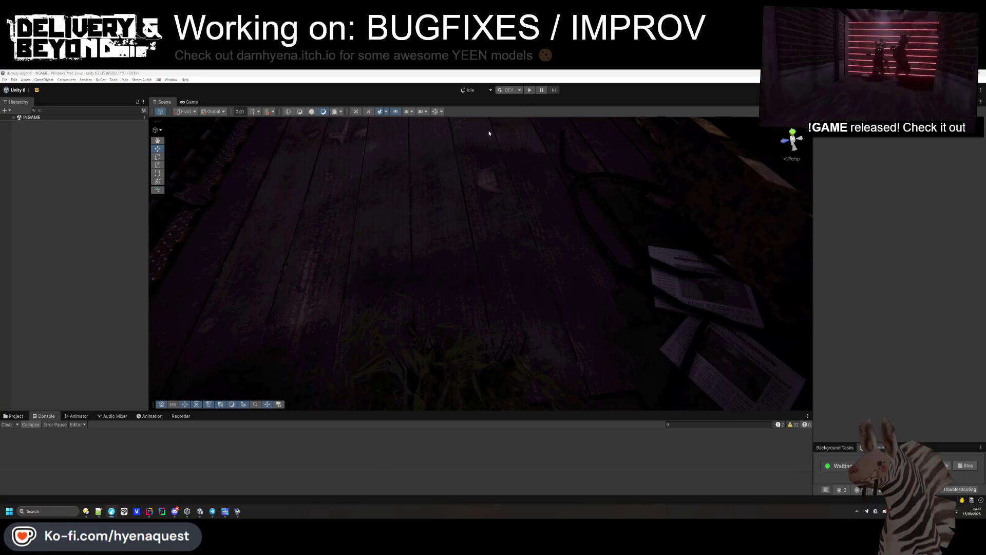
- Enter Play mode to test-play the game in the editor, then clear the Console
{"action": "left_click", "coordinate": [529, 91]}
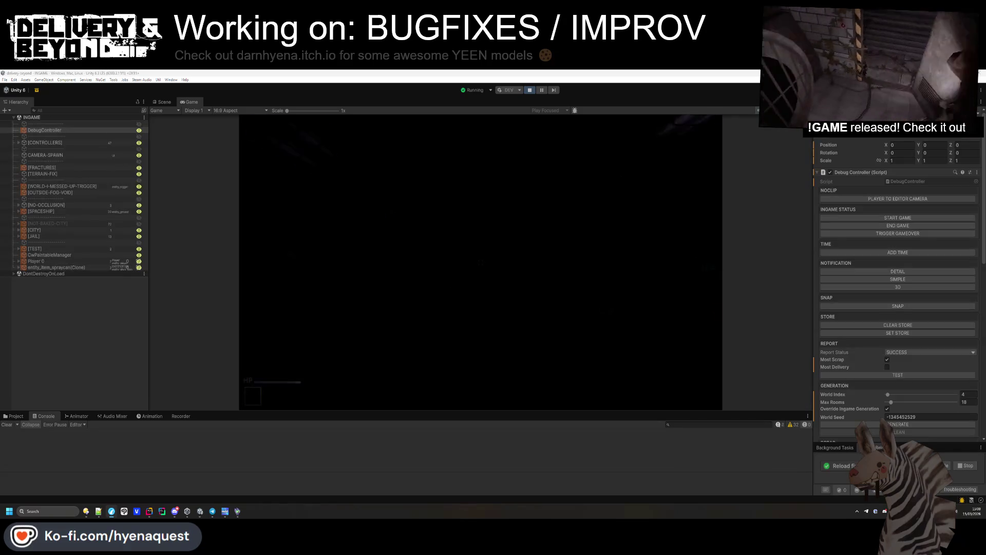
{"action": "left_click", "coordinate": [6, 425]}
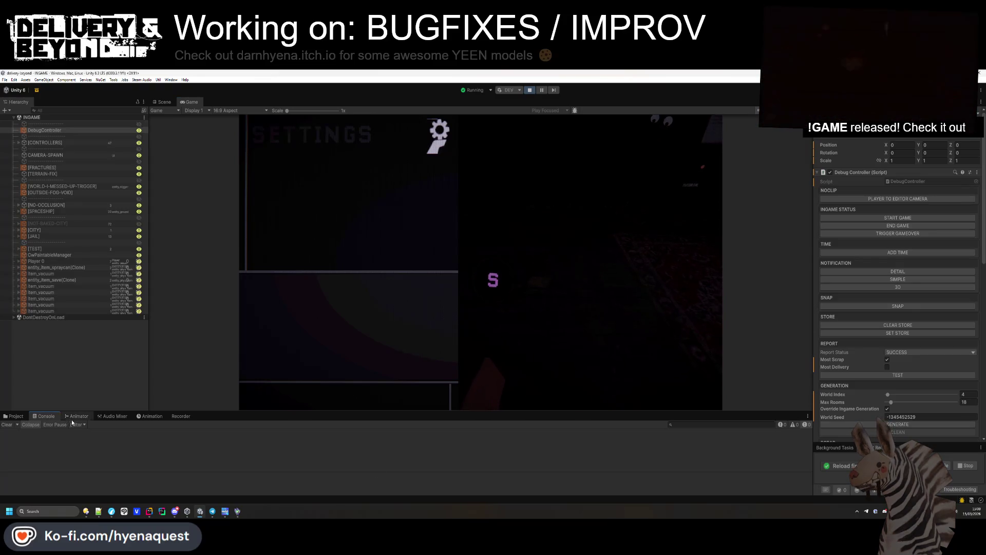
- Refresh the Abyss monster assets in the Project tab and switch to Rider's pending commit changes
{"action": "left_click", "coordinate": [14, 416]}
{"action": "right_click", "coordinate": [377, 454]}
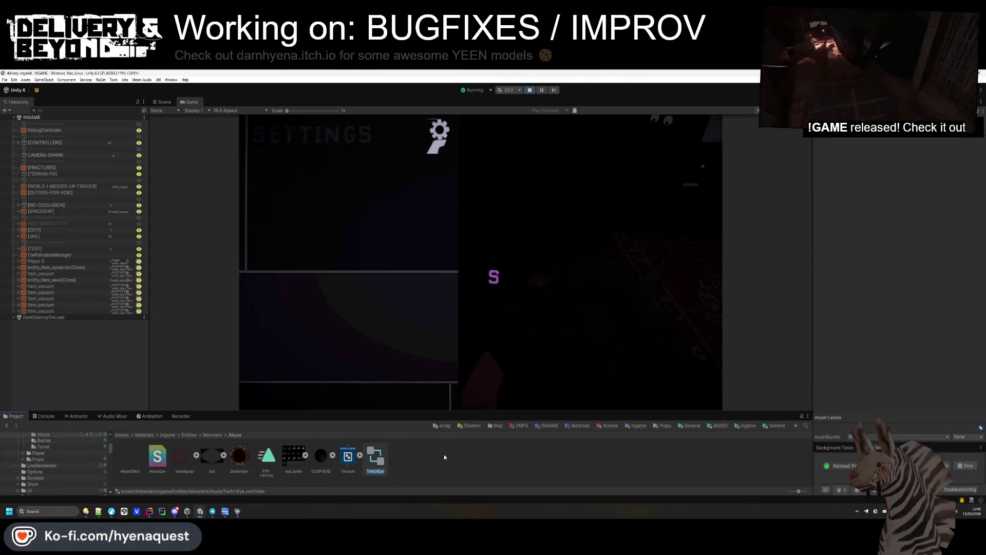
{"action": "right_click", "coordinate": [443, 457]}
{"action": "left_click", "coordinate": [460, 365]}
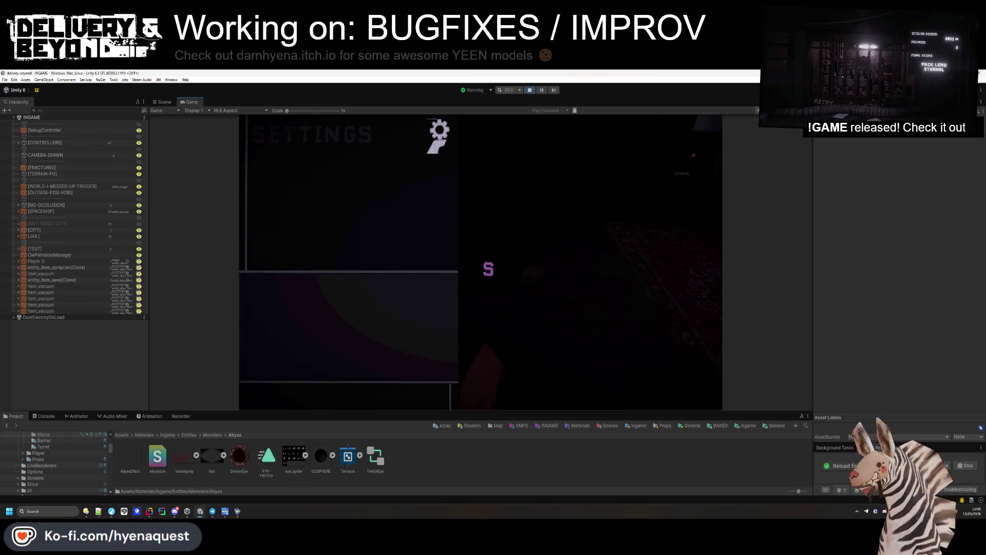
{"action": "left_click", "coordinate": [149, 511]}
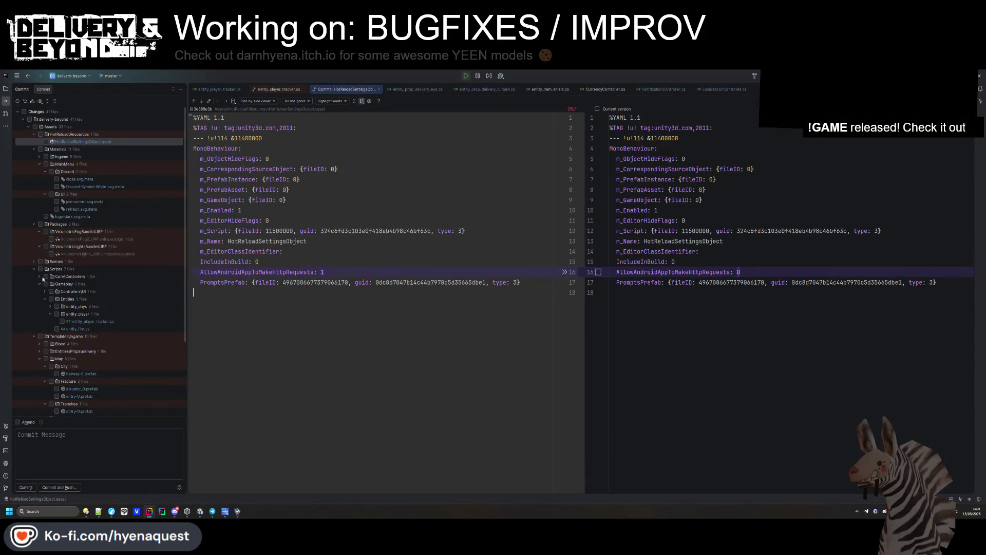
- Expand the changed Ingame materials folder and review the crosshair sprite meta diff
{"action": "scroll", "coordinate": [43, 283], "scroll_direction": "down", "scroll_amount": 2}
{"action": "scroll", "coordinate": [46, 370], "scroll_direction": "down", "scroll_amount": 2}
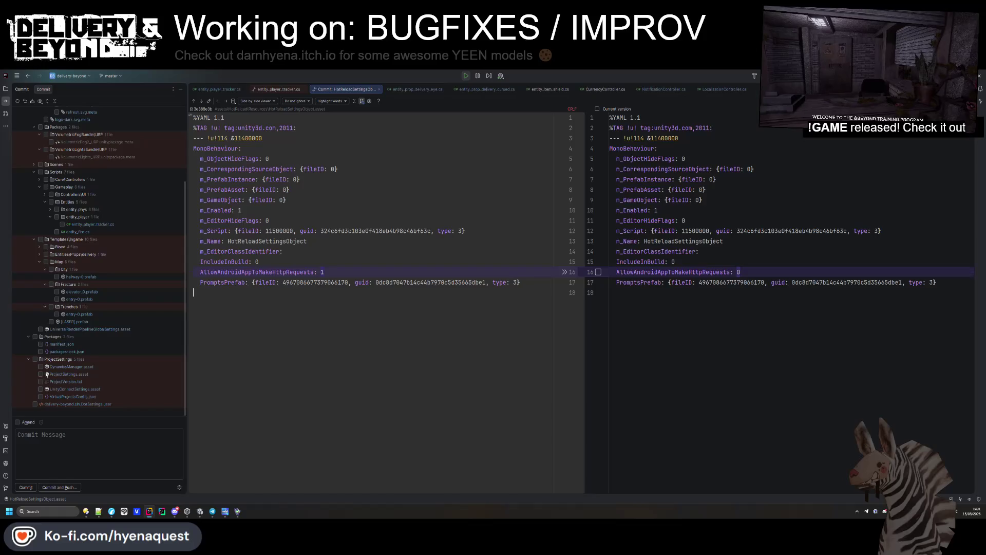
{"action": "scroll", "coordinate": [47, 308], "scroll_direction": "up", "scroll_amount": 3}
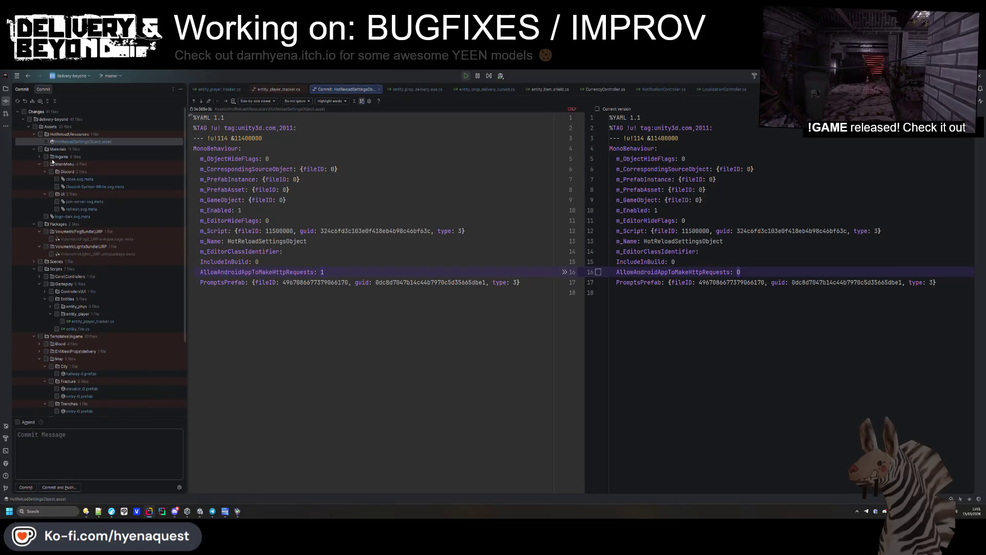
{"action": "left_click", "coordinate": [38, 157]}
{"action": "left_click", "coordinate": [47, 171]}
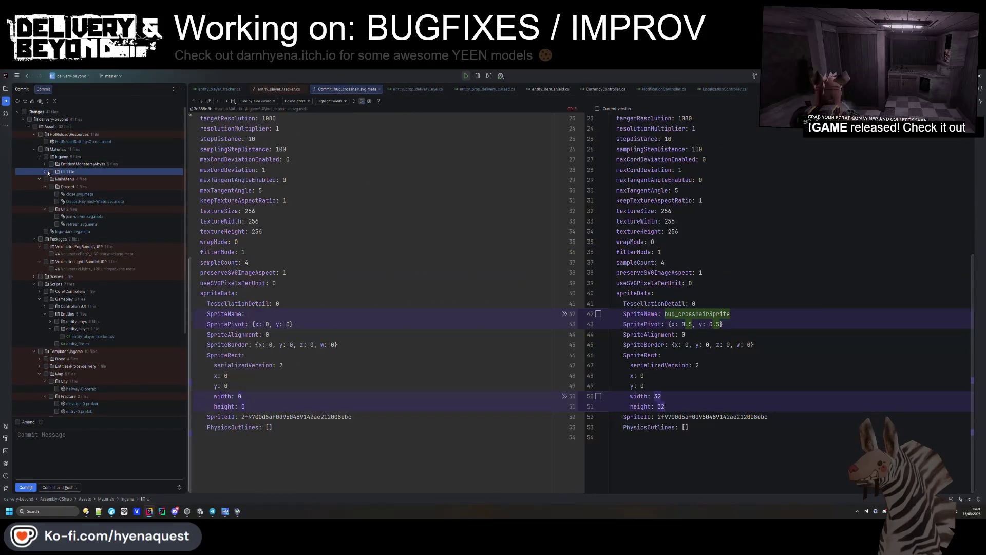
- Review the Abyss monster changes and the render pipeline global settings diff, then return to Unity
{"action": "left_click", "coordinate": [45, 165]}
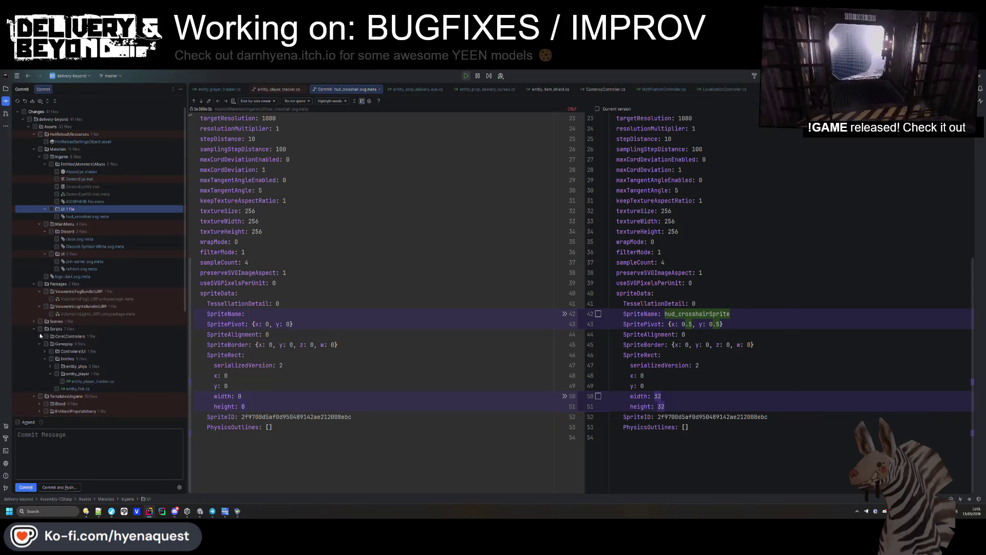
{"action": "scroll", "coordinate": [40, 336], "scroll_direction": "down", "scroll_amount": 4}
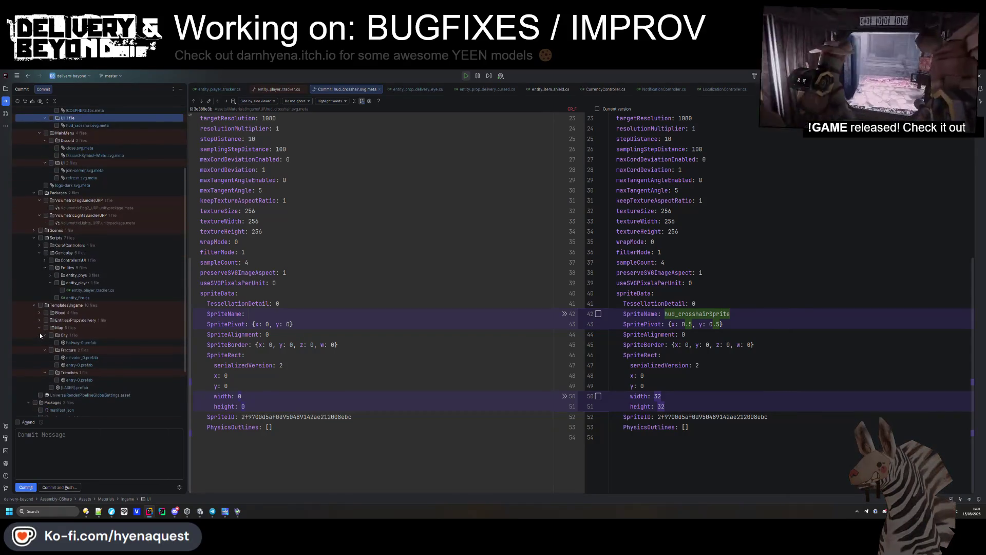
{"action": "scroll", "coordinate": [39, 333], "scroll_direction": "down", "scroll_amount": 2}
{"action": "left_click", "coordinate": [71, 351]}
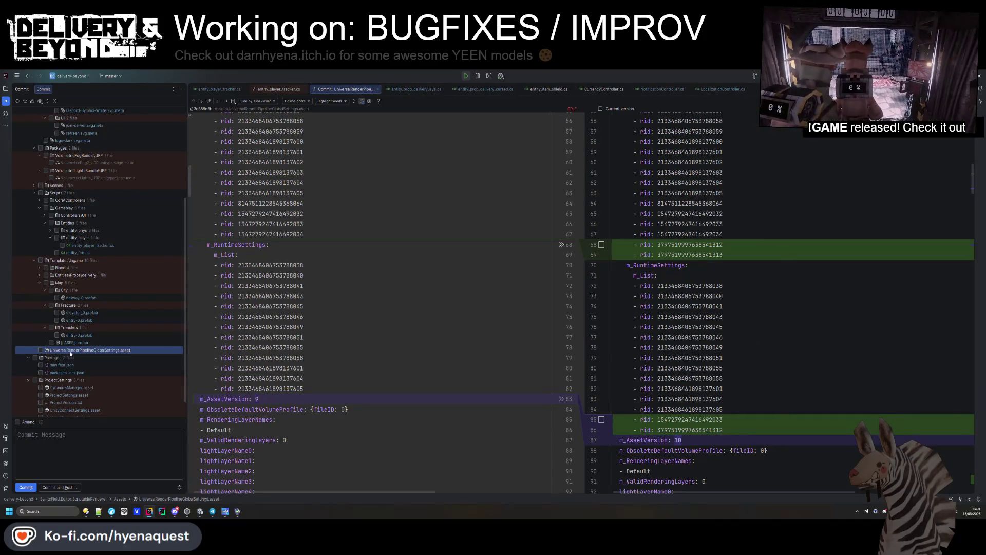
{"action": "scroll", "coordinate": [70, 351], "scroll_direction": "down", "scroll_amount": 1}
{"action": "scroll", "coordinate": [66, 308], "scroll_direction": "up", "scroll_amount": 7}
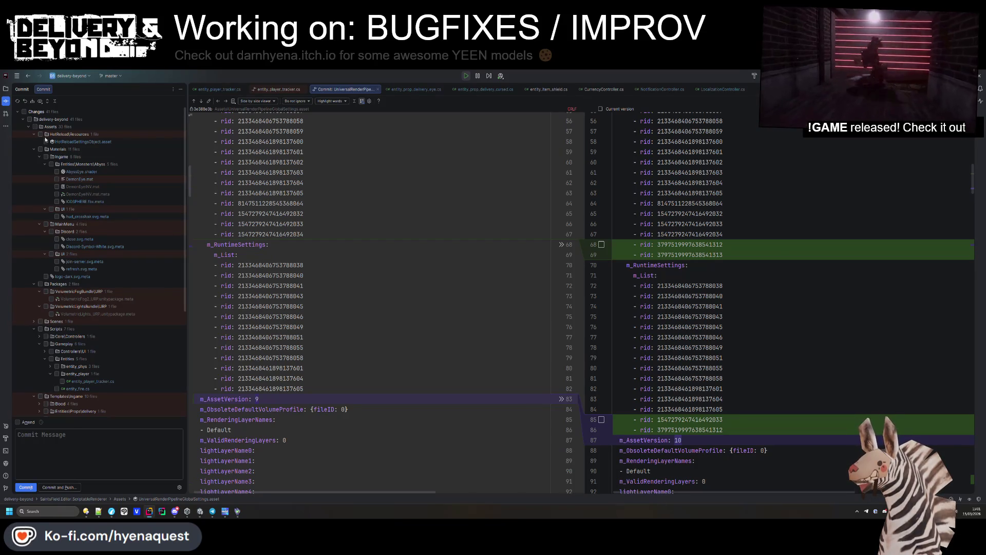
{"action": "left_click", "coordinate": [226, 512]}
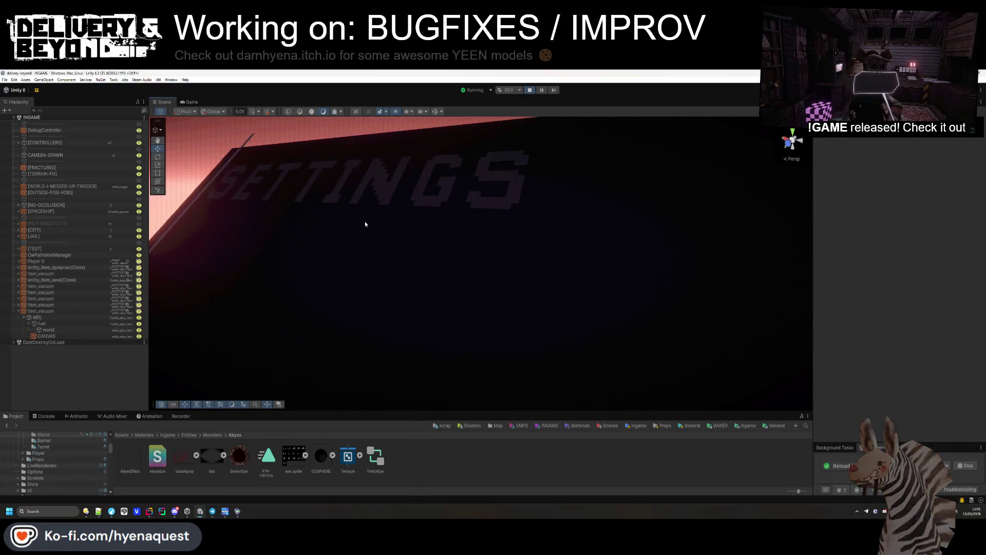
- Select and frame the GRAPHICS button on the SETTINGS canvas, then select its Text (TMP) child
{"action": "left_click_drag", "start_coordinate": [307, 243], "coordinate": [450, 363]}
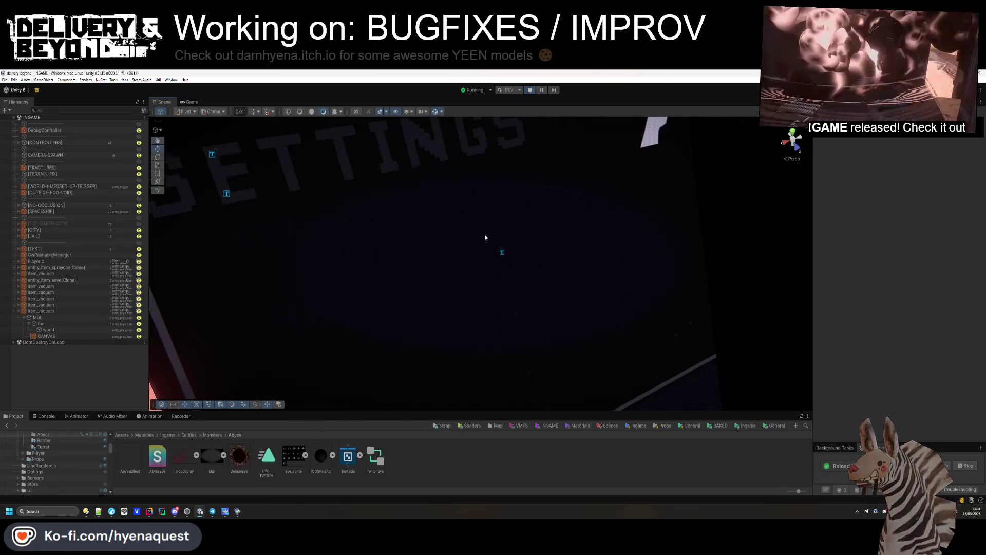
{"action": "left_click", "coordinate": [503, 254]}
{"action": "key", "text": "f"}
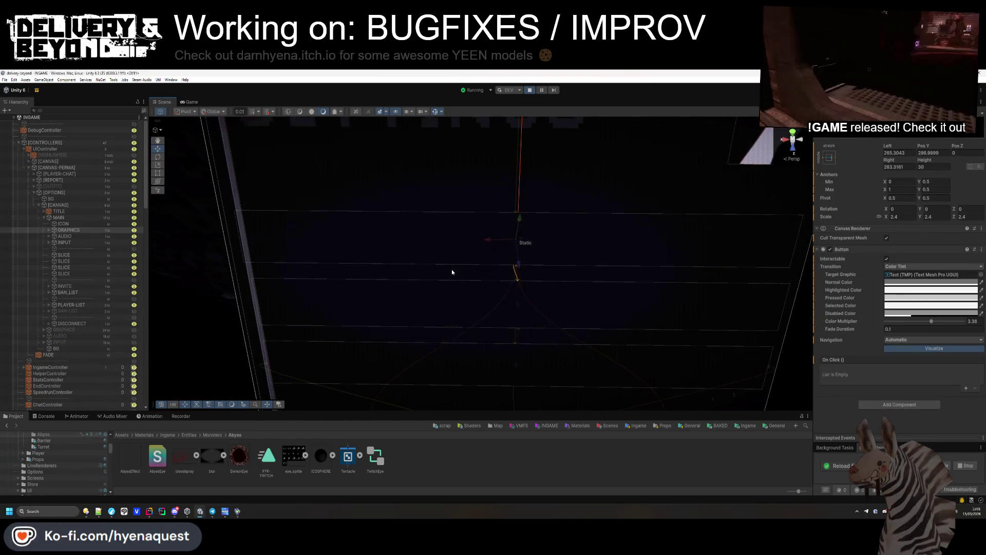
{"action": "left_click", "coordinate": [489, 265]}
{"action": "left_click", "coordinate": [512, 252]}
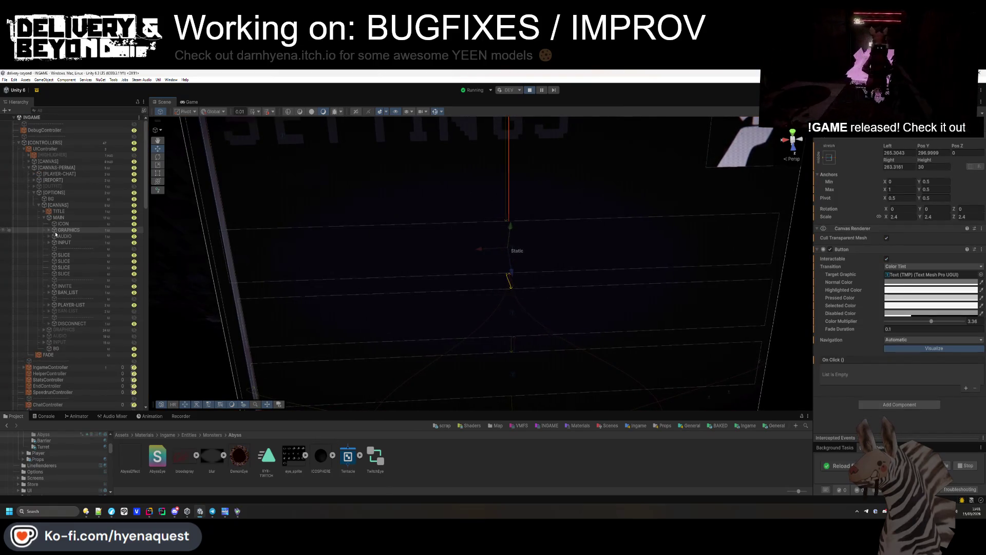
{"action": "left_click", "coordinate": [50, 230]}
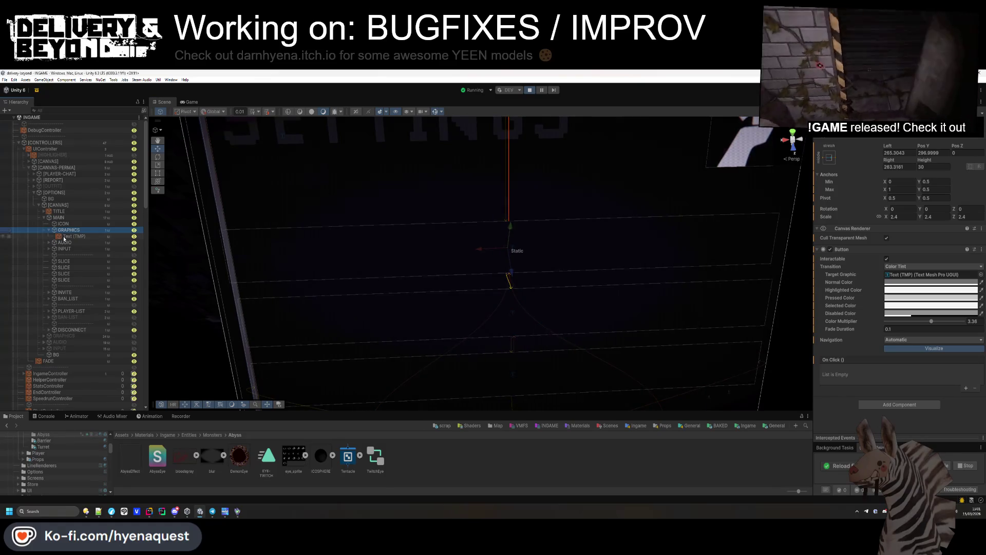
{"action": "left_click", "coordinate": [72, 236]}
- Set the label font material's Debug Settings Cull Mode to Back
{"action": "key", "text": "f"}
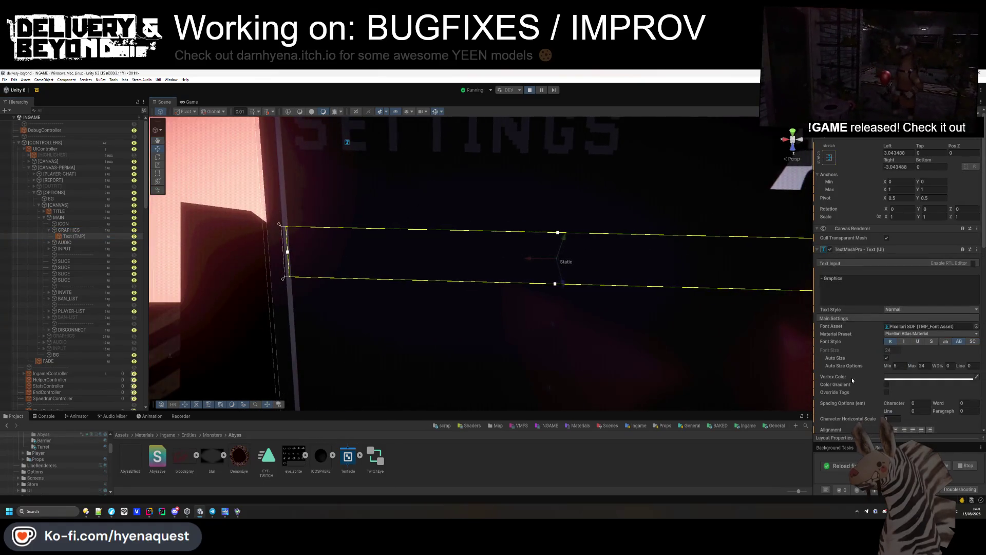
{"action": "scroll", "coordinate": [851, 378], "scroll_direction": "down", "scroll_amount": 10}
{"action": "scroll", "coordinate": [856, 359], "scroll_direction": "down", "scroll_amount": 3}
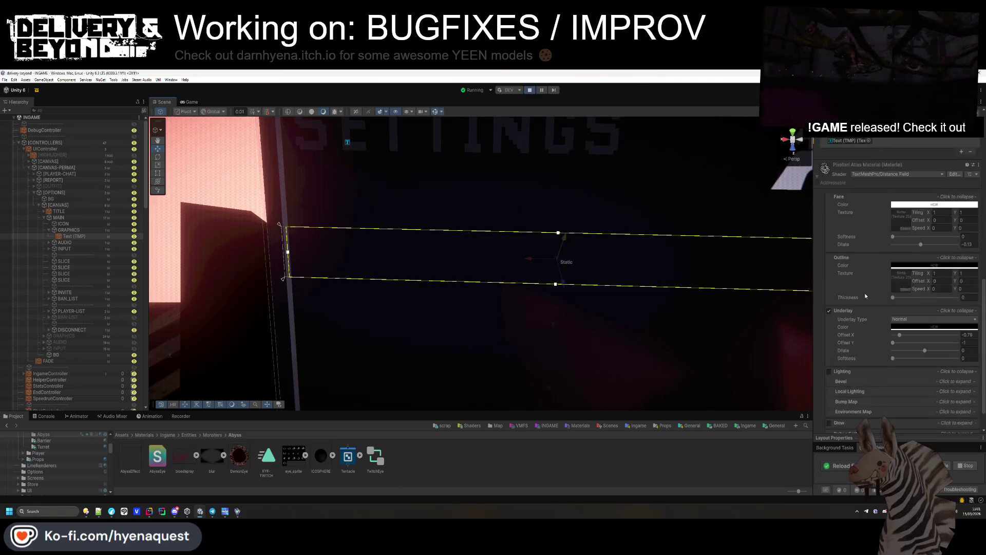
{"action": "scroll", "coordinate": [853, 308], "scroll_direction": "down", "scroll_amount": 10}
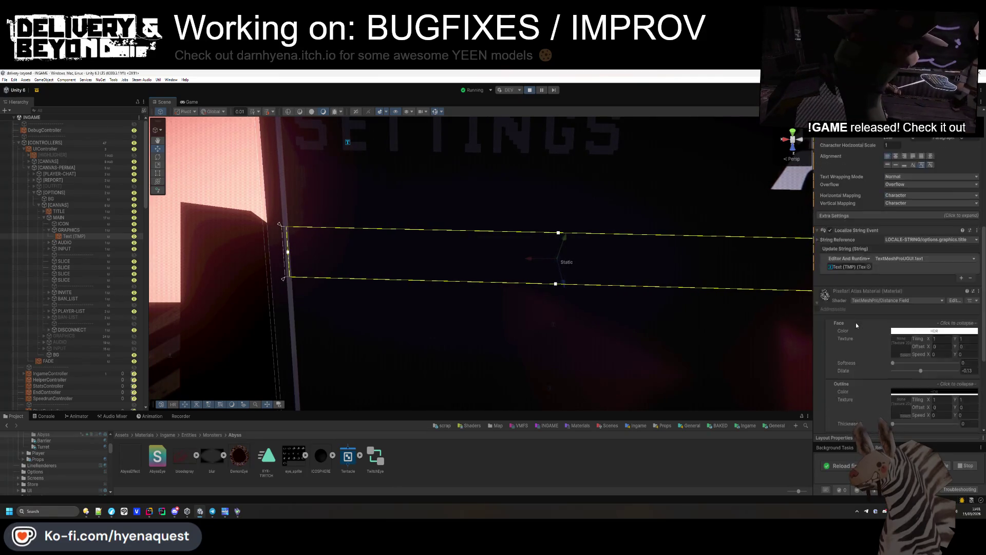
{"action": "left_click", "coordinate": [847, 402]}
{"action": "scroll", "coordinate": [894, 301], "scroll_direction": "down", "scroll_amount": 8}
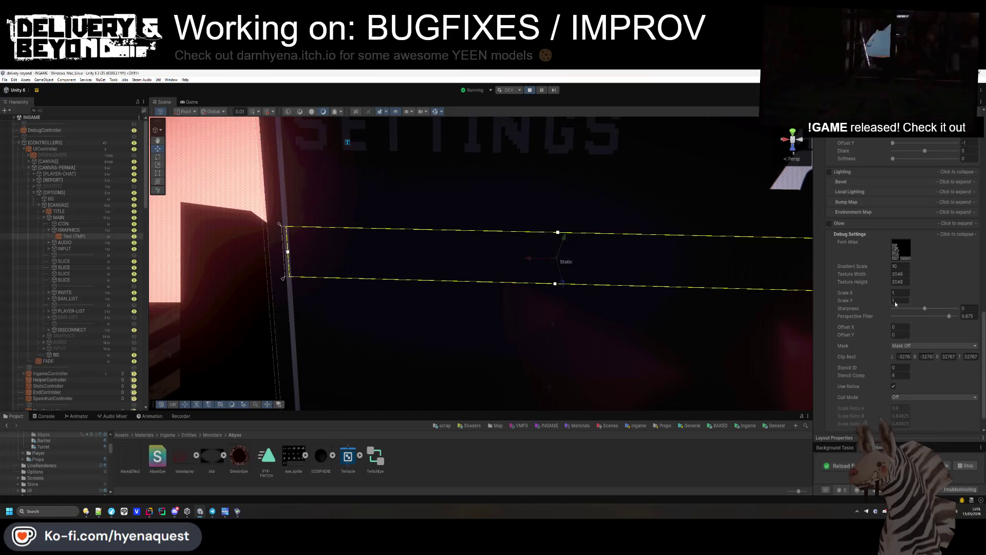
{"action": "left_click", "coordinate": [908, 376]}
{"action": "left_click", "coordinate": [909, 386]}
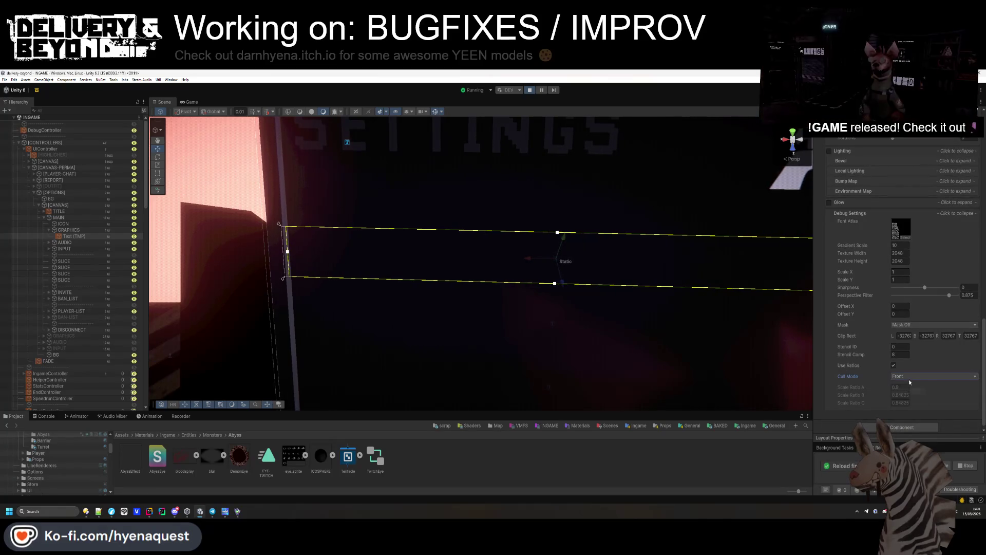
- Expand the text's Extra Settings and orbit the scene to check the label from other angles
{"action": "scroll", "coordinate": [909, 380], "scroll_direction": "up", "scroll_amount": 20}
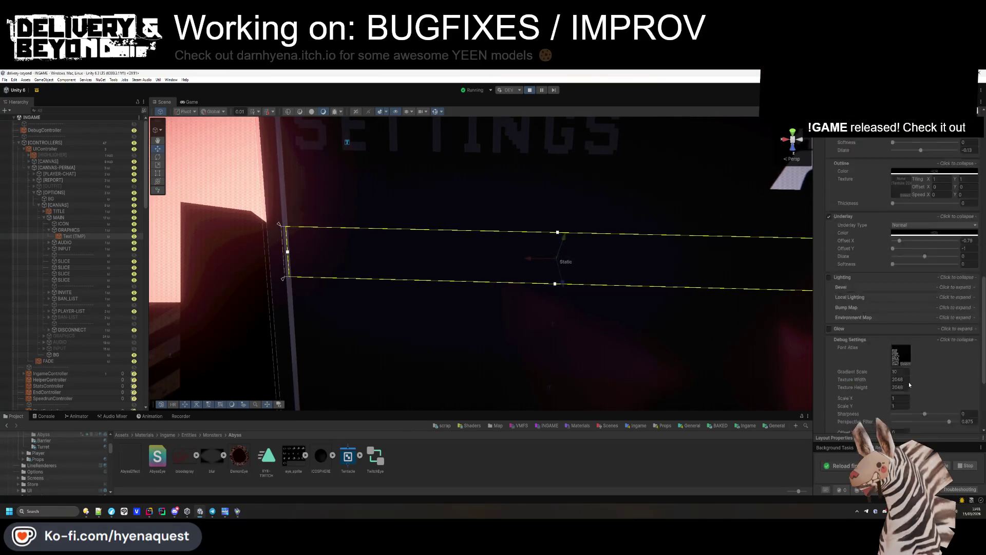
{"action": "scroll", "coordinate": [903, 252], "scroll_direction": "down", "scroll_amount": 5}
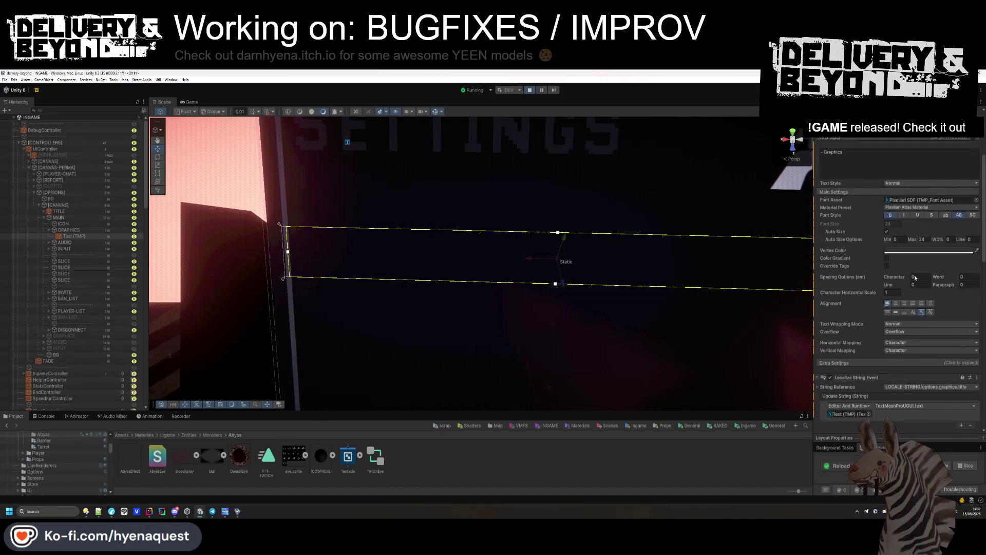
{"action": "left_click", "coordinate": [894, 363]}
{"action": "scroll", "coordinate": [892, 334], "scroll_direction": "down", "scroll_amount": 3}
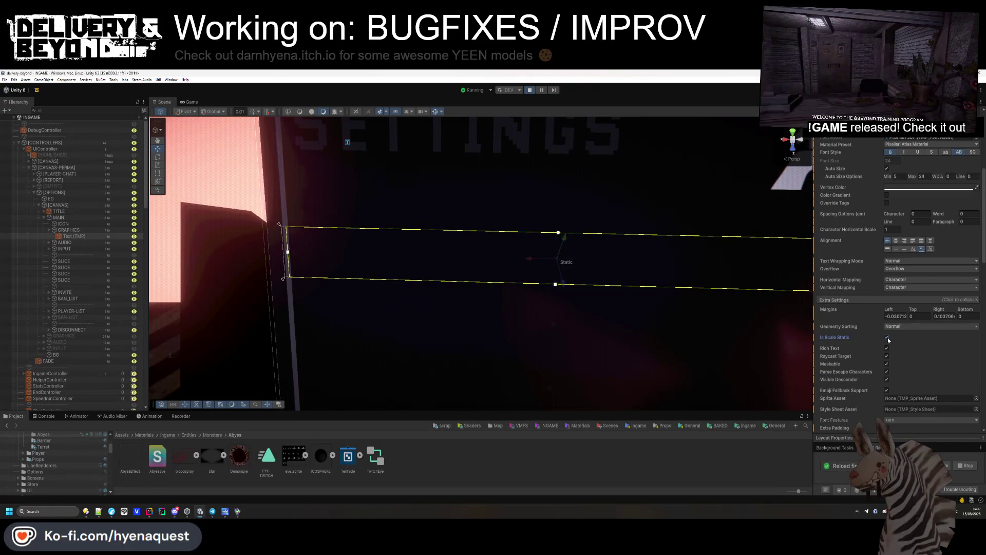
{"action": "scroll", "coordinate": [888, 339], "scroll_direction": "down", "scroll_amount": 3}
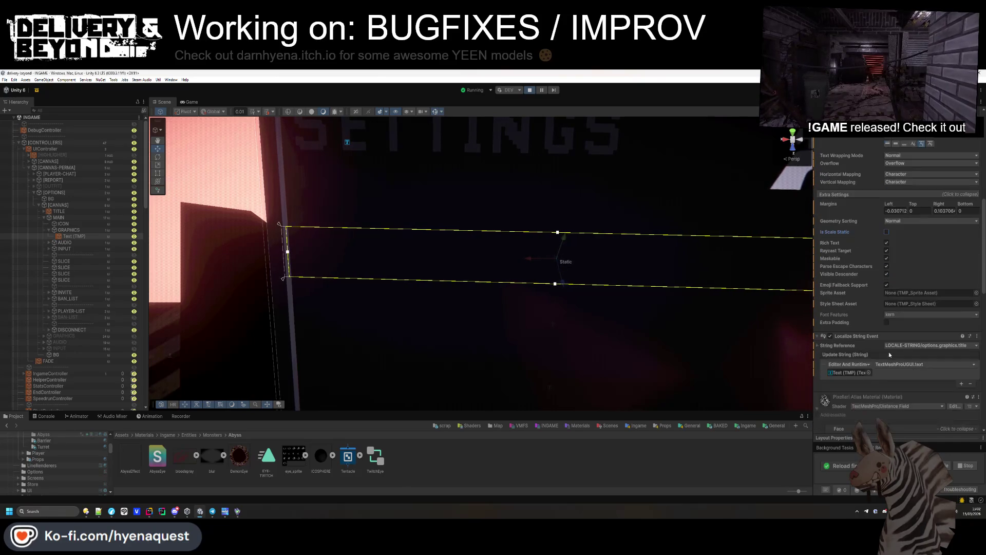
{"action": "scroll", "coordinate": [895, 355], "scroll_direction": "down", "scroll_amount": 3}
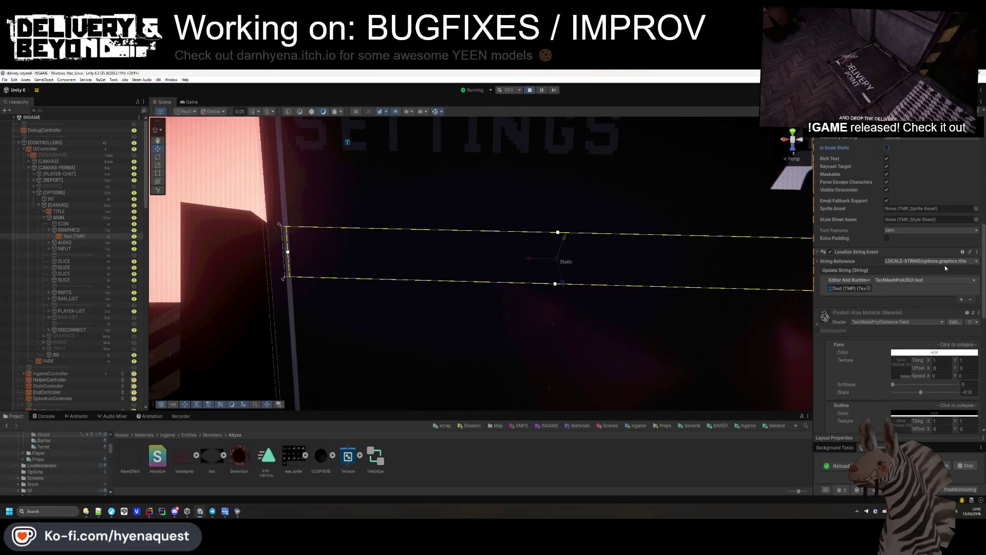
{"action": "mouse_move", "coordinate": [496, 253]}
{"action": "left_mouse_down"}
{"action": "mouse_move", "coordinate": [521, 200]}
{"action": "mouse_move", "coordinate": [760, 231]}
{"action": "left_mouse_up"}
{"action": "scroll", "coordinate": [870, 247], "scroll_direction": "up", "scroll_amount": 10}
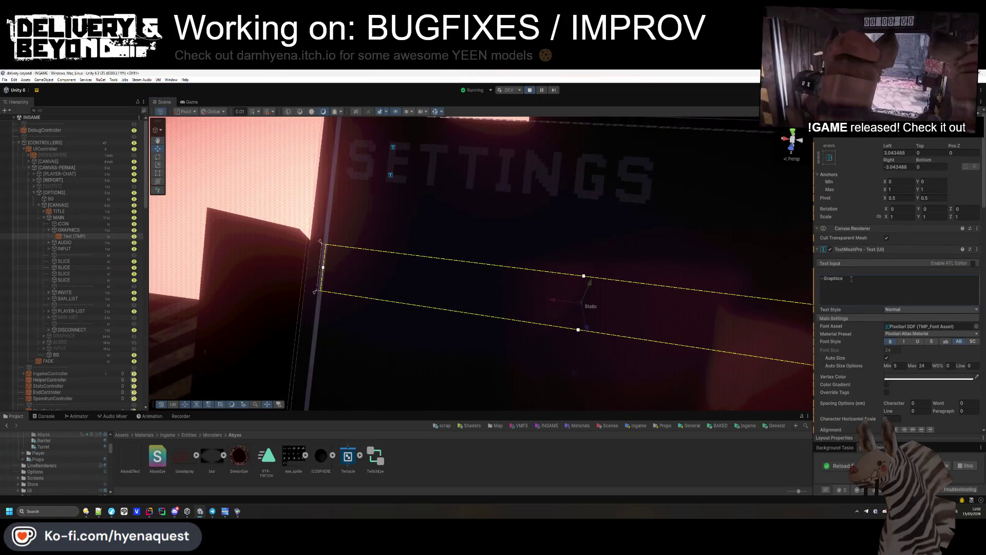
{"action": "mouse_move", "coordinate": [446, 319]}
{"action": "left_mouse_down"}
{"action": "mouse_move", "coordinate": [458, 315]}
{"action": "mouse_move", "coordinate": [423, 326]}
{"action": "mouse_move", "coordinate": [502, 312]}
{"action": "mouse_move", "coordinate": [774, 224]}
{"action": "mouse_move", "coordinate": [801, 226]}
{"action": "left_mouse_up"}
- Set the label's Geometry Sorting to Reverse in Extra Settings
{"action": "scroll", "coordinate": [875, 317], "scroll_direction": "down", "scroll_amount": 10}
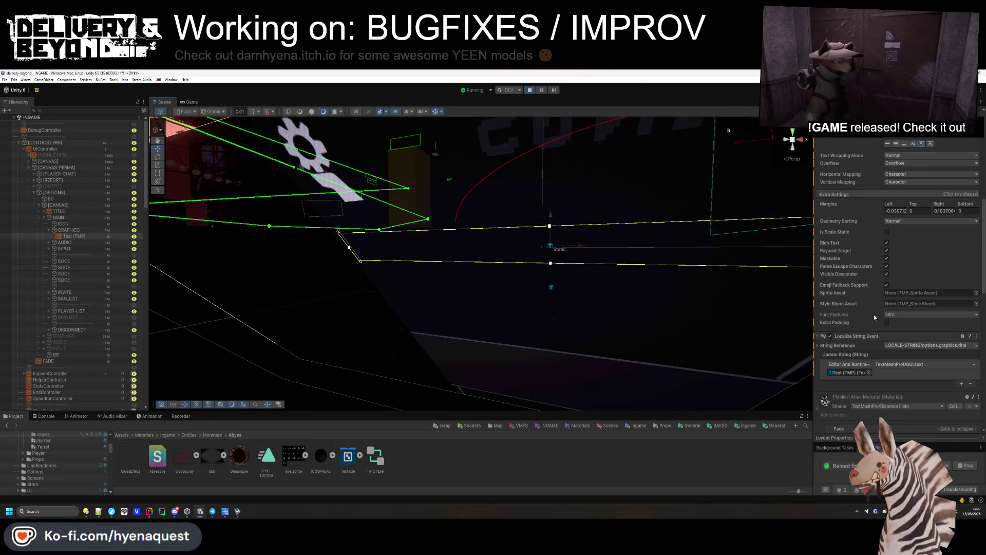
{"action": "left_click", "coordinate": [894, 225]}
{"action": "left_click", "coordinate": [896, 234]}
{"action": "mouse_move", "coordinate": [606, 239]}
{"action": "left_mouse_down"}
{"action": "mouse_move", "coordinate": [645, 237]}
{"action": "mouse_move", "coordinate": [392, 341]}
{"action": "mouse_move", "coordinate": [375, 242]}
{"action": "left_mouse_up"}
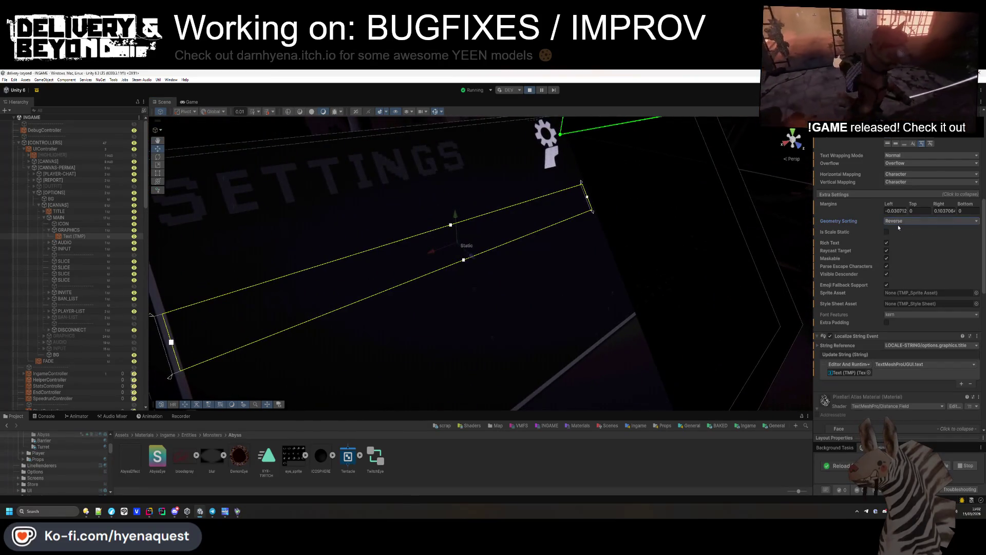
{"action": "left_click", "coordinate": [893, 194]}
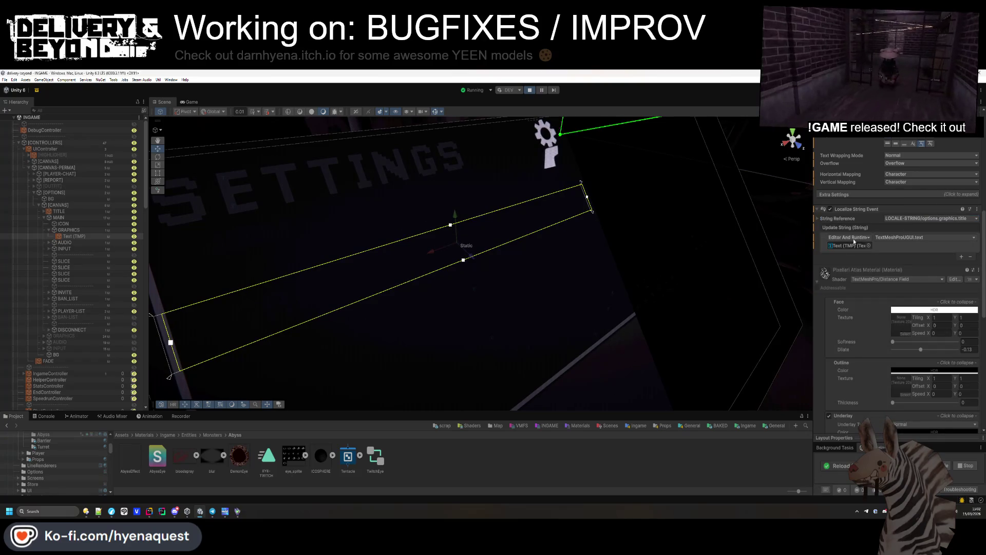
- Review the material's Cull Mode (left Off), Environment Map and Bevel settings, then locate the label's font asset
{"action": "scroll", "coordinate": [890, 286], "scroll_direction": "down", "scroll_amount": 10}
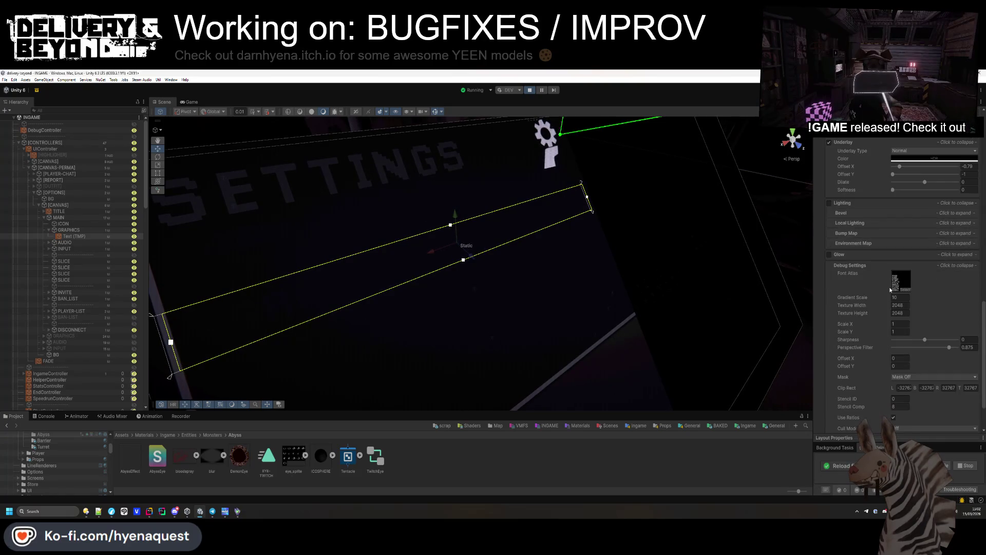
{"action": "scroll", "coordinate": [889, 286], "scroll_direction": "down", "scroll_amount": 3}
{"action": "left_click", "coordinate": [897, 373]}
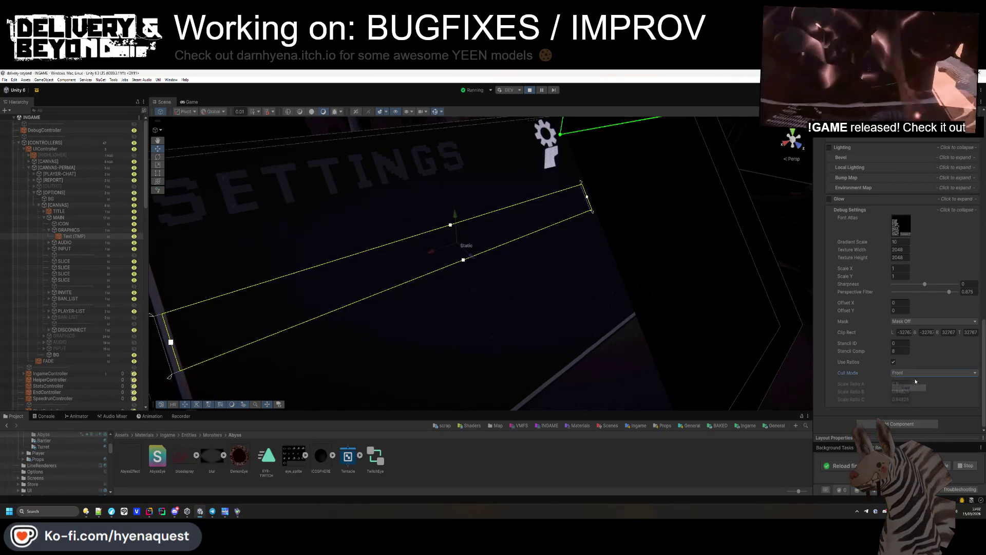
{"action": "left_click", "coordinate": [905, 381]}
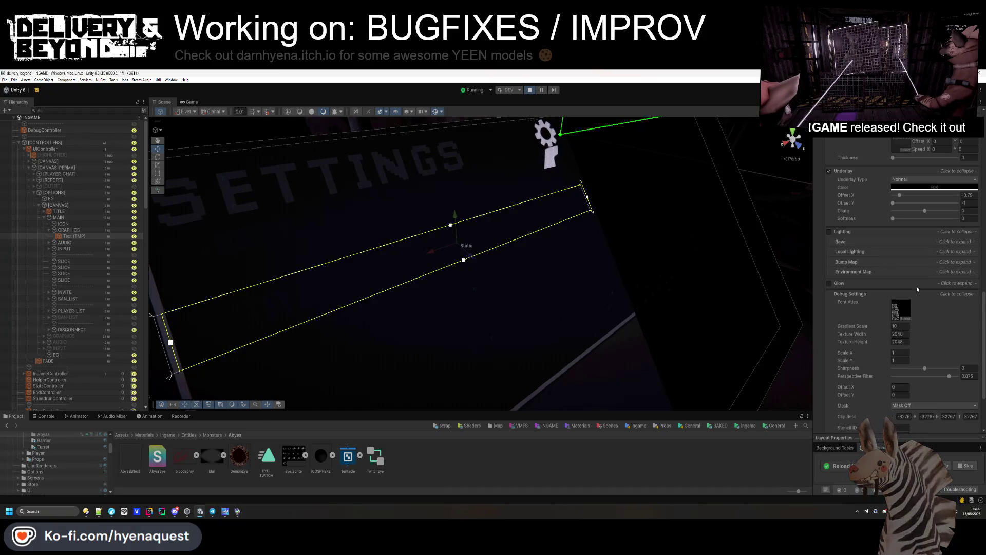
{"action": "scroll", "coordinate": [956, 272], "scroll_direction": "up", "scroll_amount": 5}
{"action": "left_click", "coordinate": [956, 272]}
{"action": "left_click", "coordinate": [956, 273]}
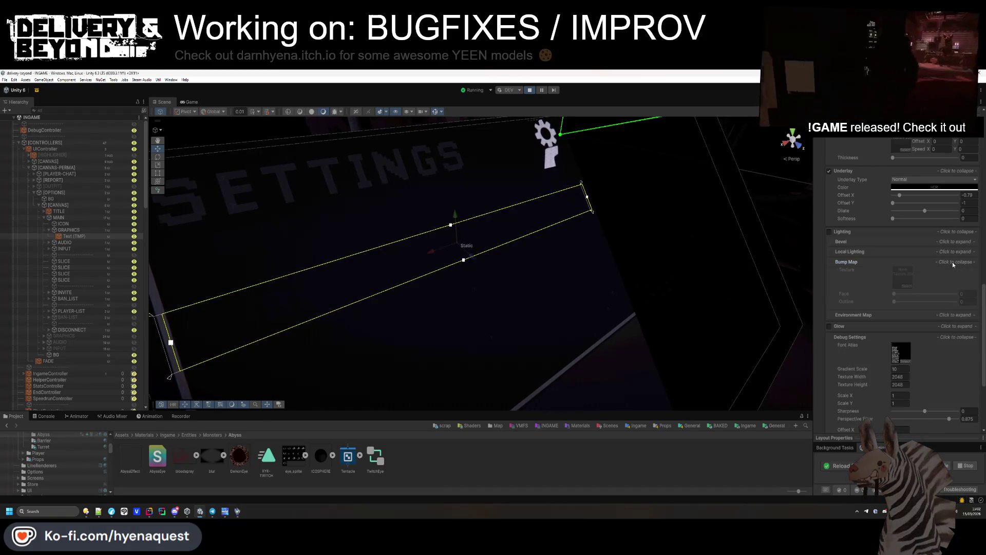
{"action": "left_click", "coordinate": [950, 244]}
{"action": "left_click", "coordinate": [950, 244]}
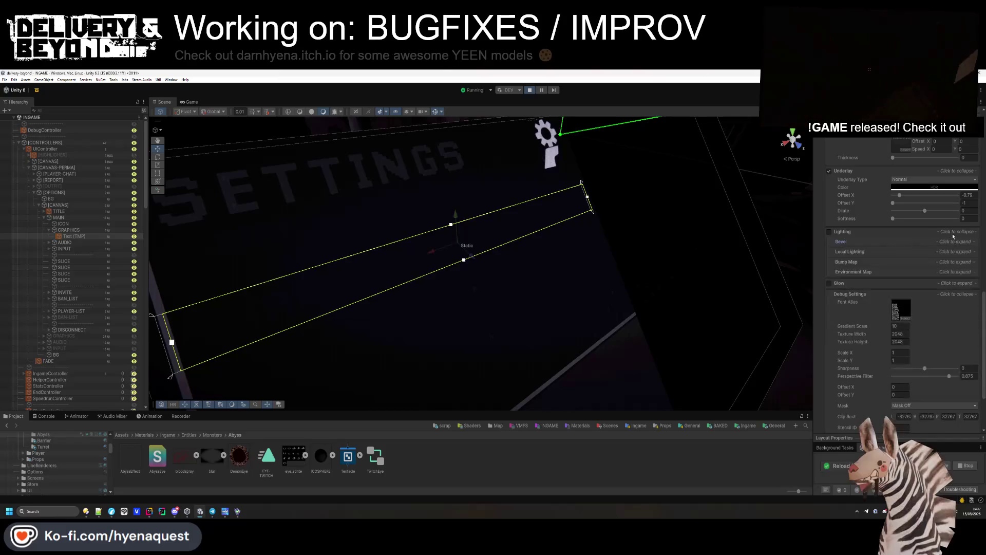
{"action": "scroll", "coordinate": [947, 257], "scroll_direction": "up", "scroll_amount": 8}
{"action": "scroll", "coordinate": [942, 273], "scroll_direction": "up", "scroll_amount": 15}
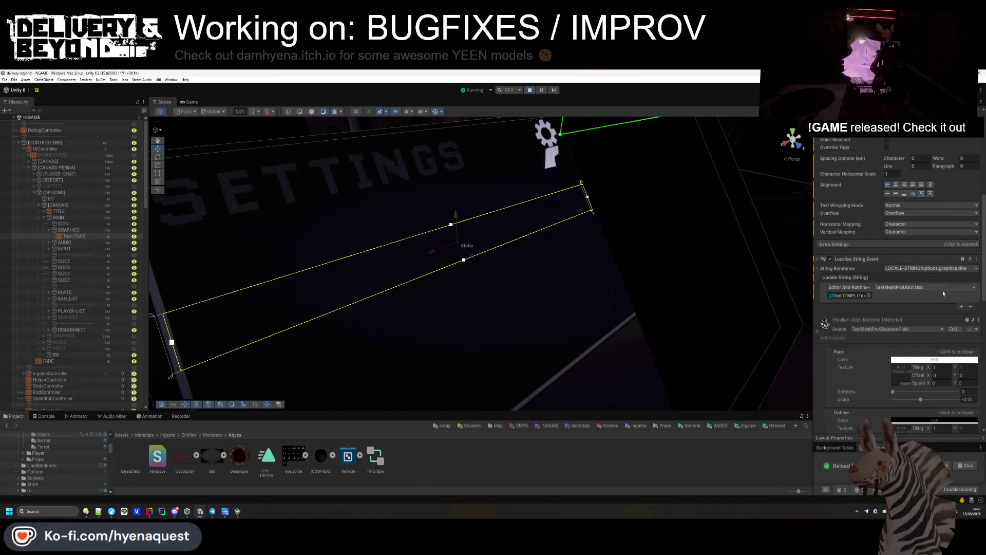
{"action": "left_click", "coordinate": [924, 326]}
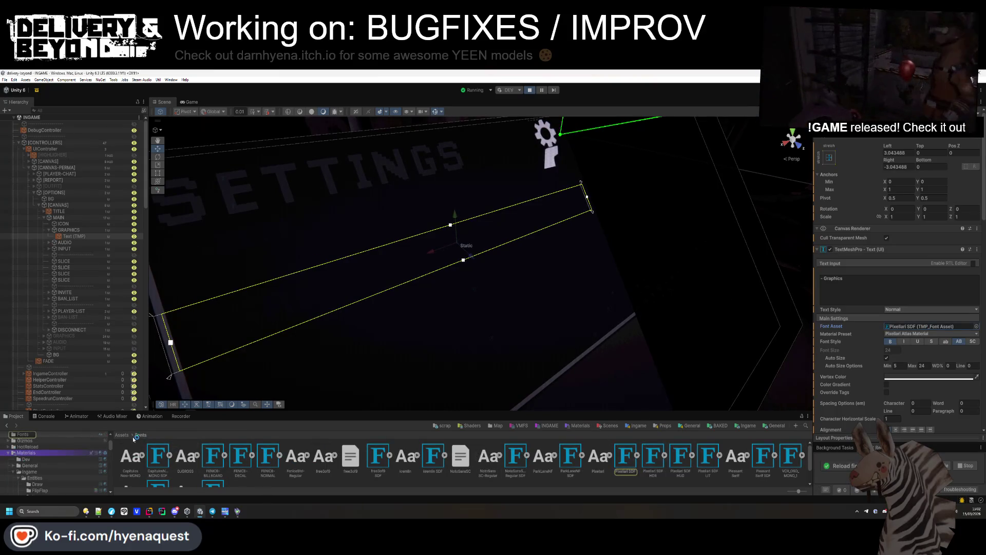
- Reimport the Assets/Fonts folder and inspect the Pixellari SDF font asset
{"action": "left_click", "coordinate": [128, 435]}
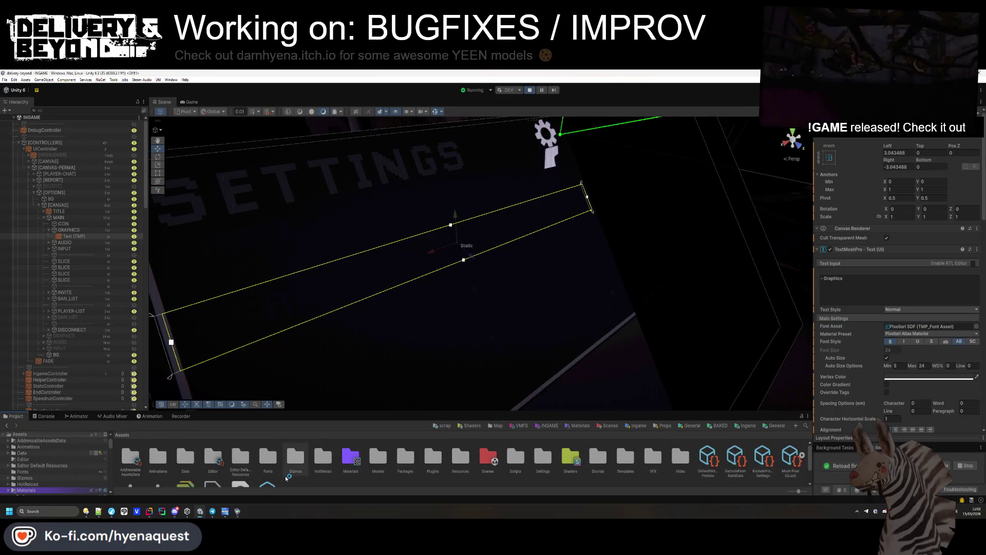
{"action": "right_click", "coordinate": [269, 458]}
{"action": "left_click", "coordinate": [308, 375]}
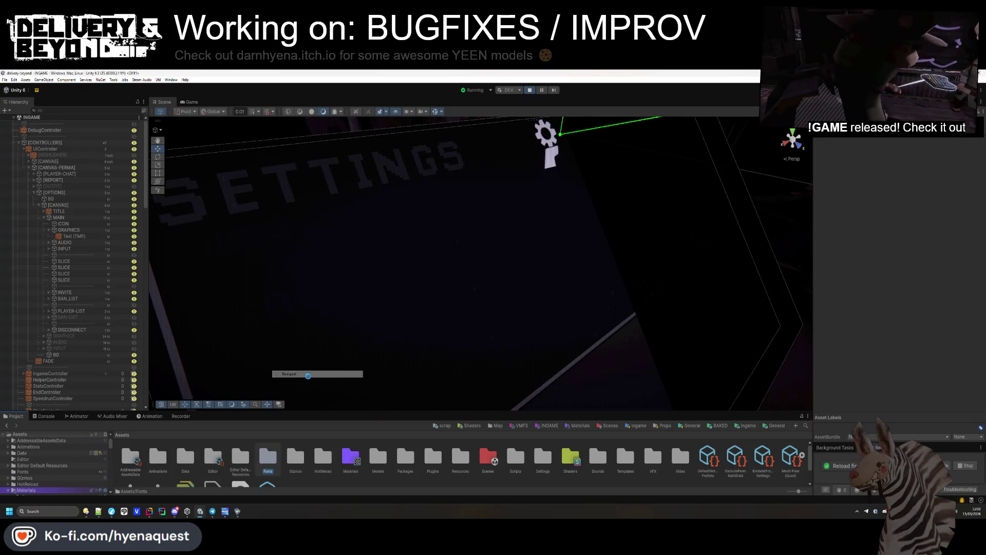
{"action": "double_click", "coordinate": [276, 459]}
{"action": "left_click", "coordinate": [621, 465]}
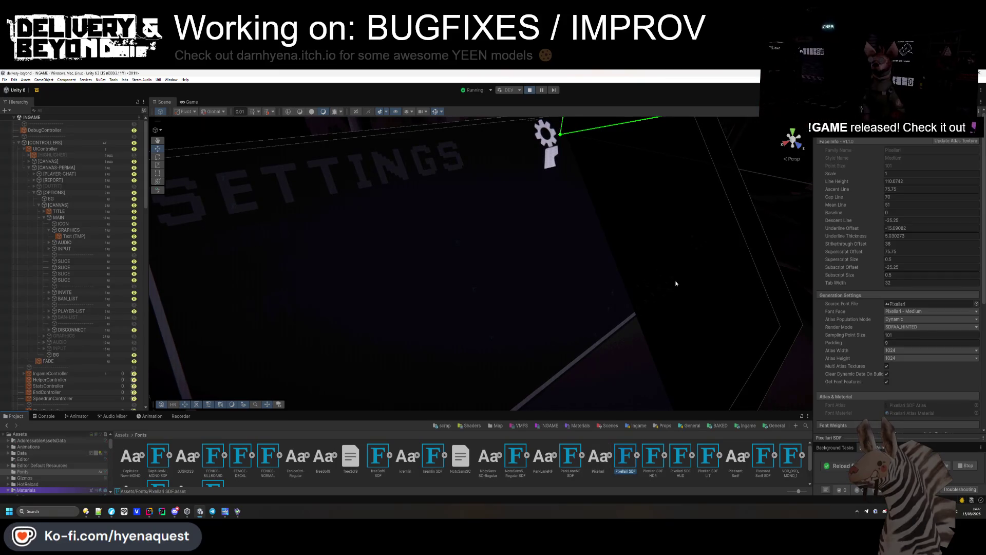
{"action": "left_click", "coordinate": [605, 477]}
- Orbit the scene and select the FADE overlay object
{"action": "mouse_move", "coordinate": [360, 174]}
{"action": "left_mouse_down"}
{"action": "mouse_move", "coordinate": [311, 145]}
{"action": "mouse_move", "coordinate": [363, 231]}
{"action": "mouse_move", "coordinate": [382, 294]}
{"action": "mouse_move", "coordinate": [431, 308]}
{"action": "left_mouse_up"}
{"action": "left_click", "coordinate": [430, 309]}
{"action": "left_click", "coordinate": [424, 292]}
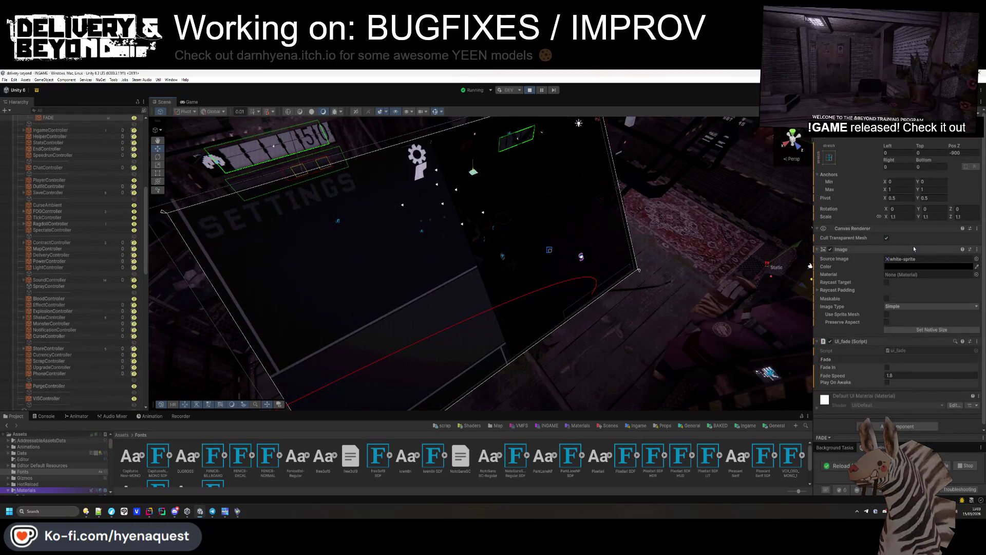
{"action": "scroll", "coordinate": [83, 231], "scroll_direction": "up", "scroll_amount": 10}
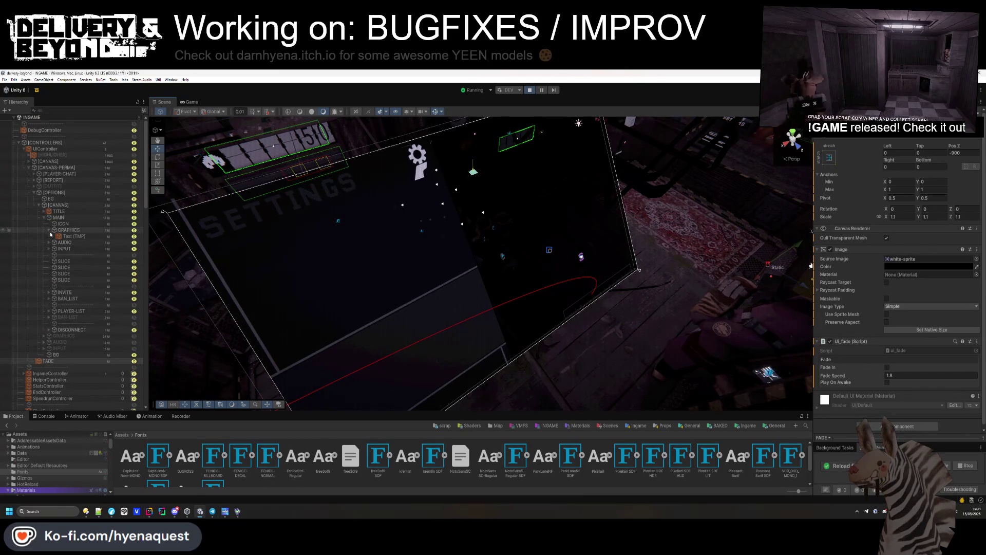
{"action": "left_click", "coordinate": [49, 230]}
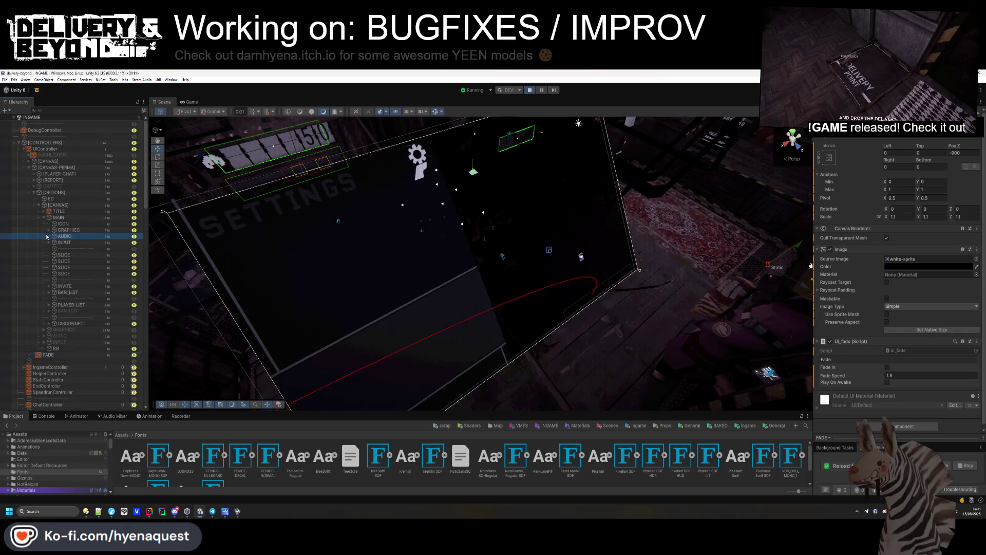
{"action": "left_click", "coordinate": [52, 239]}
{"action": "left_click", "coordinate": [49, 236]}
{"action": "left_click", "coordinate": [55, 243]}
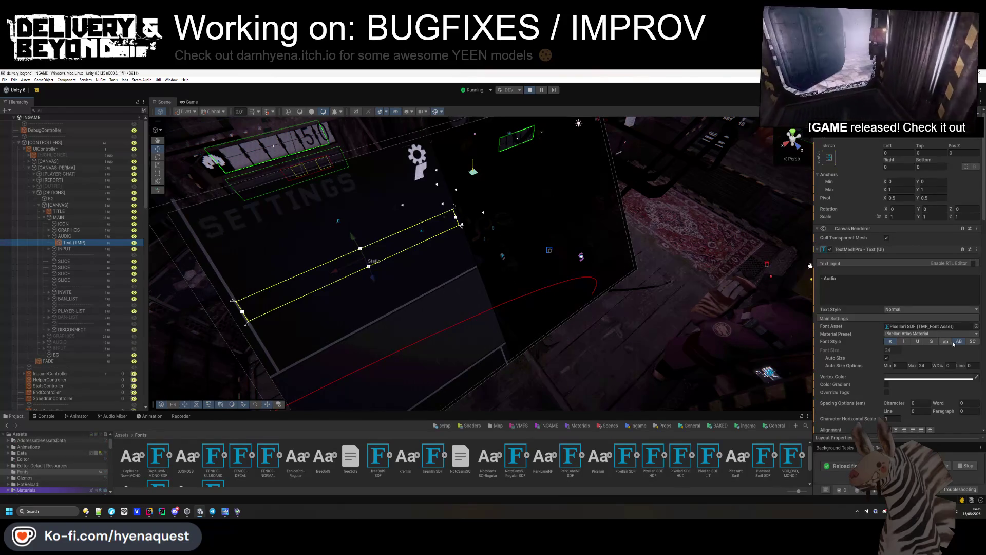
{"action": "left_click", "coordinate": [977, 327]}
{"action": "key", "text": "Down"}
{"action": "key", "text": "Down"}
{"action": "key", "text": "Down"}
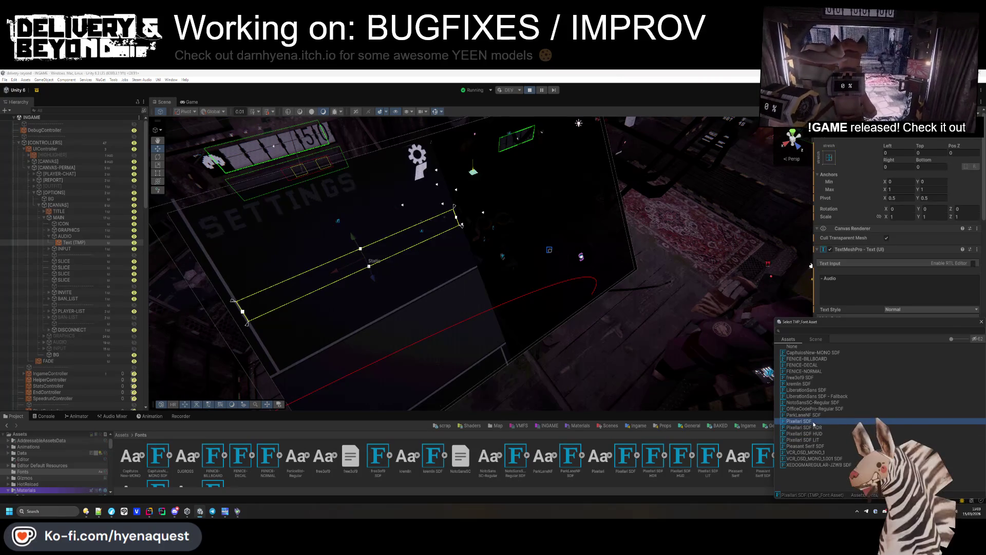
{"action": "key", "text": "Escape"}
{"action": "scroll", "coordinate": [907, 374], "scroll_direction": "down", "scroll_amount": 5}
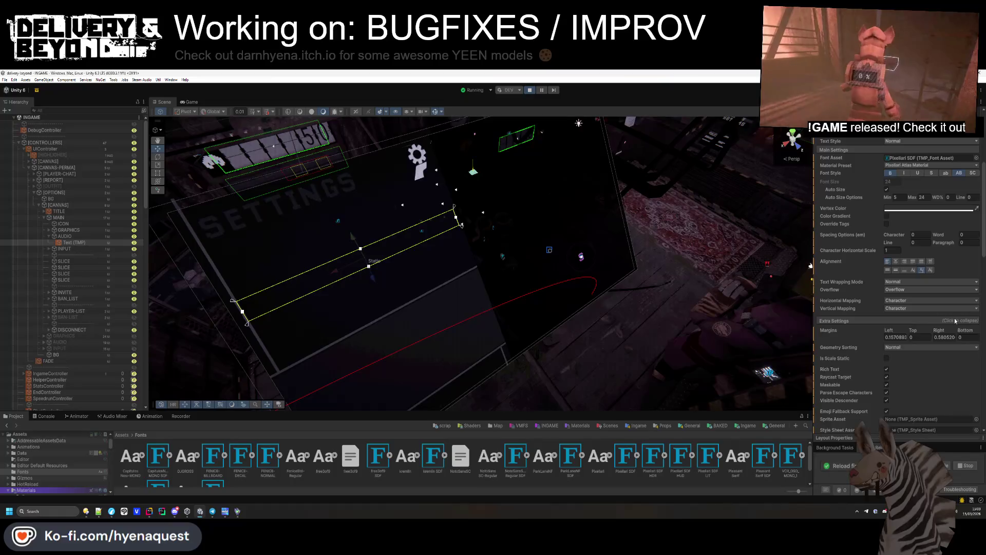
{"action": "mouse_move", "coordinate": [84, 514]}
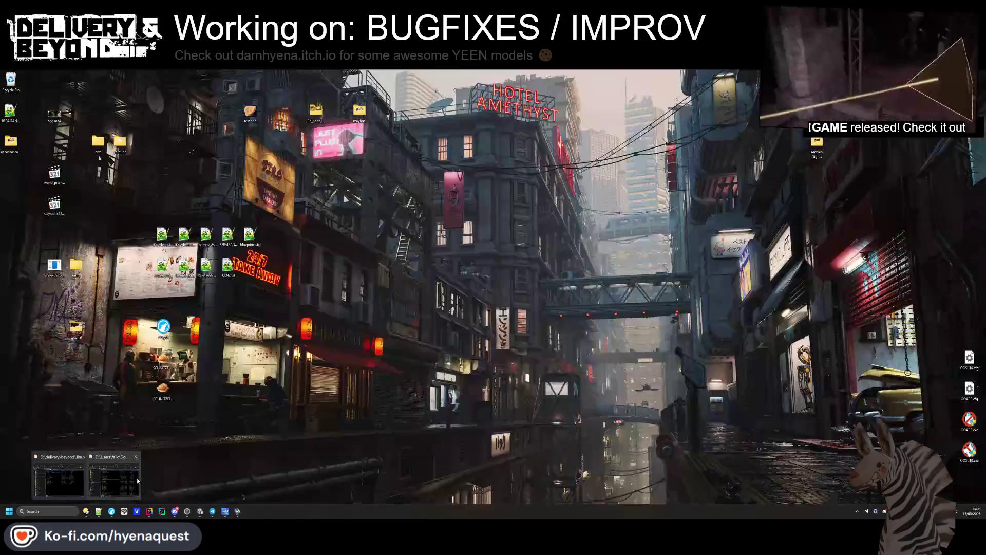
- Browse Directory Opus to D:\delivery-beyond\.windows and launch delivery-beyond.exe
{"action": "left_click", "coordinate": [113, 478]}
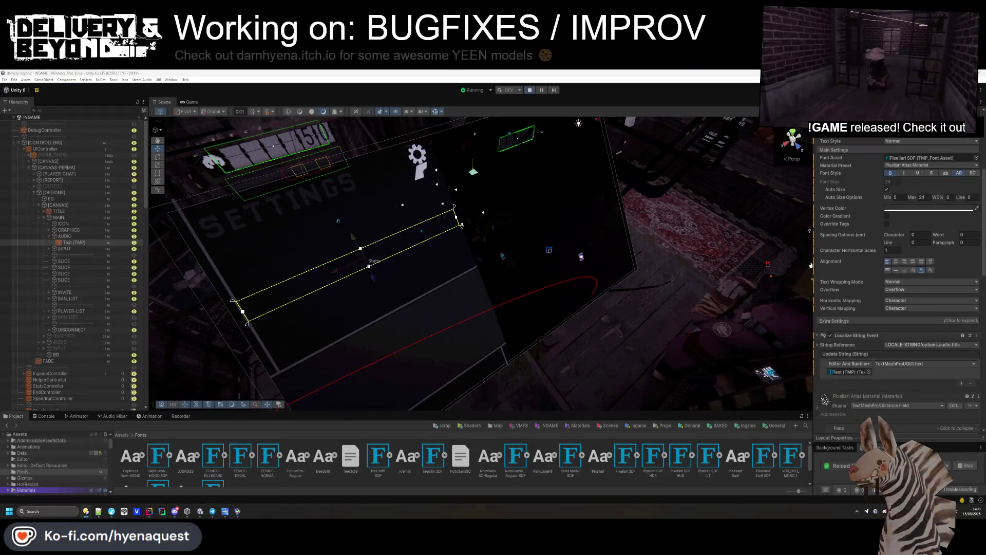
{"action": "left_click", "coordinate": [427, 213]}
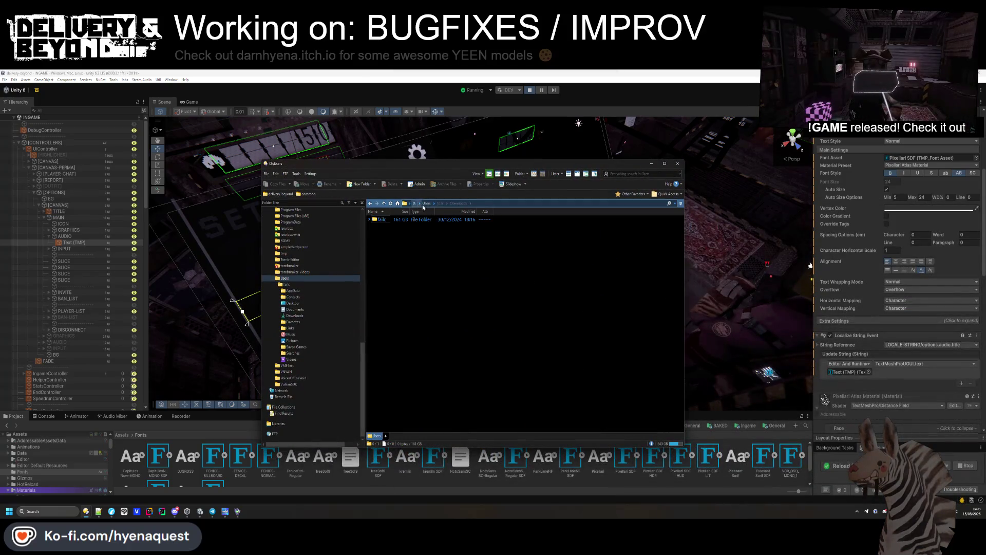
{"action": "scroll", "coordinate": [306, 308], "scroll_direction": "up", "scroll_amount": 10}
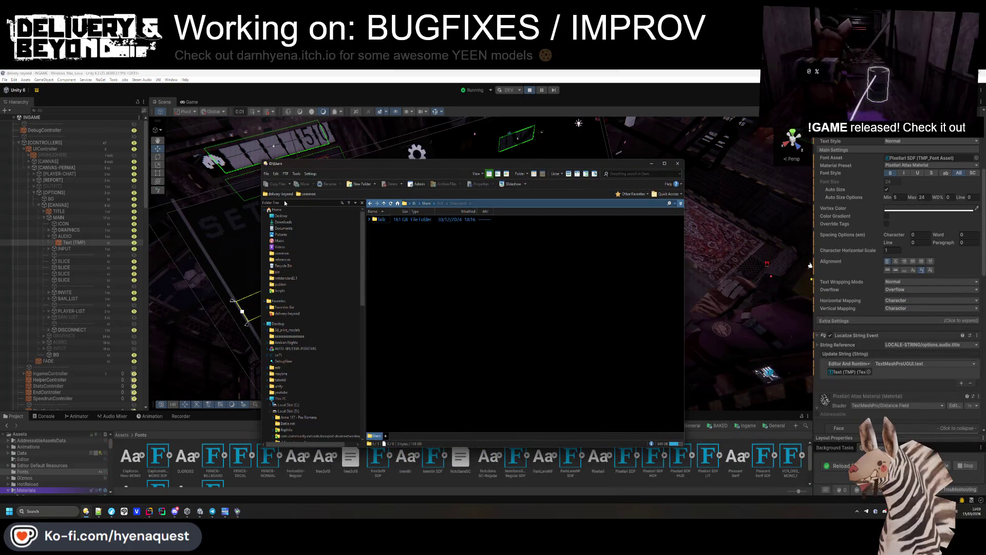
{"action": "left_click", "coordinate": [286, 290]}
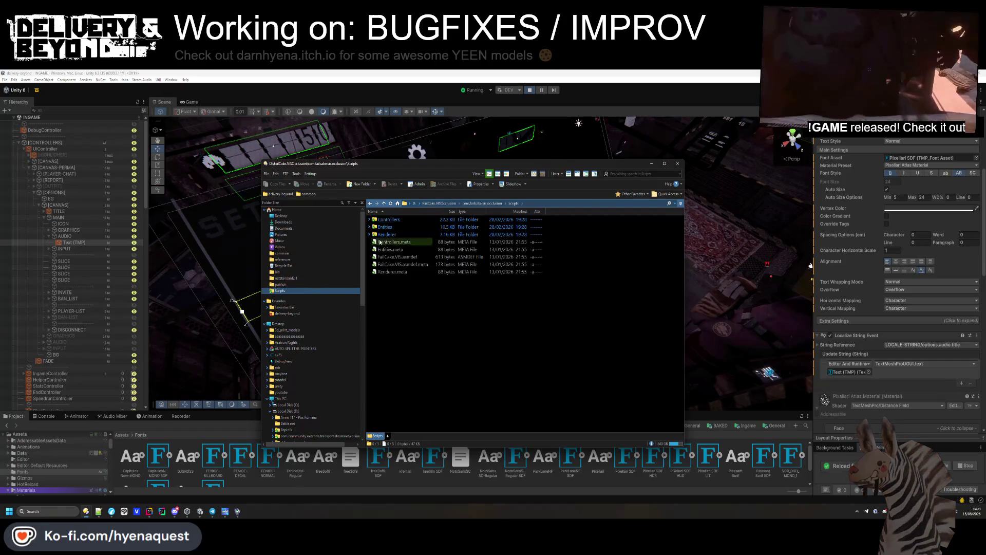
{"action": "left_click", "coordinate": [442, 203]}
{"action": "left_click", "coordinate": [414, 203]}
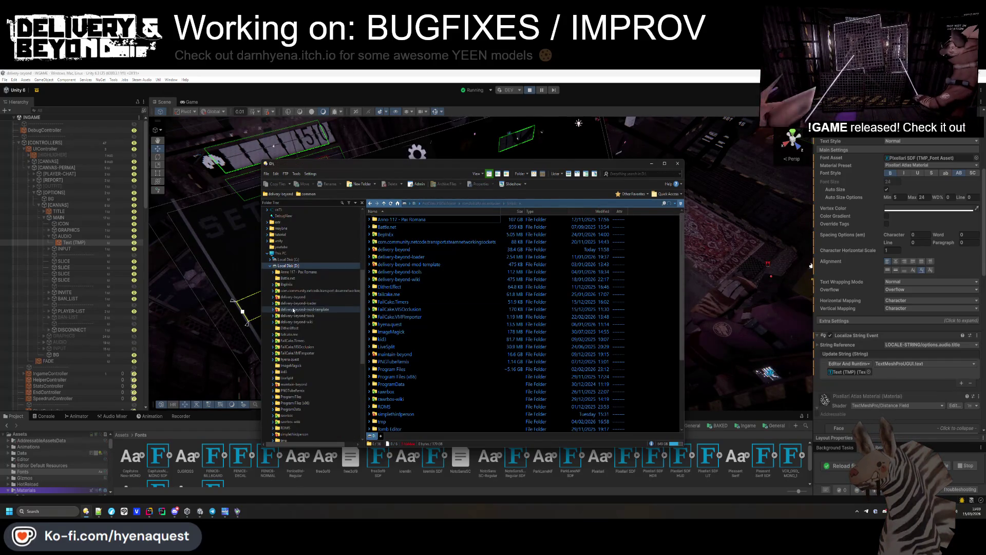
{"action": "left_click", "coordinate": [295, 297]}
{"action": "double_click", "coordinate": [387, 241]}
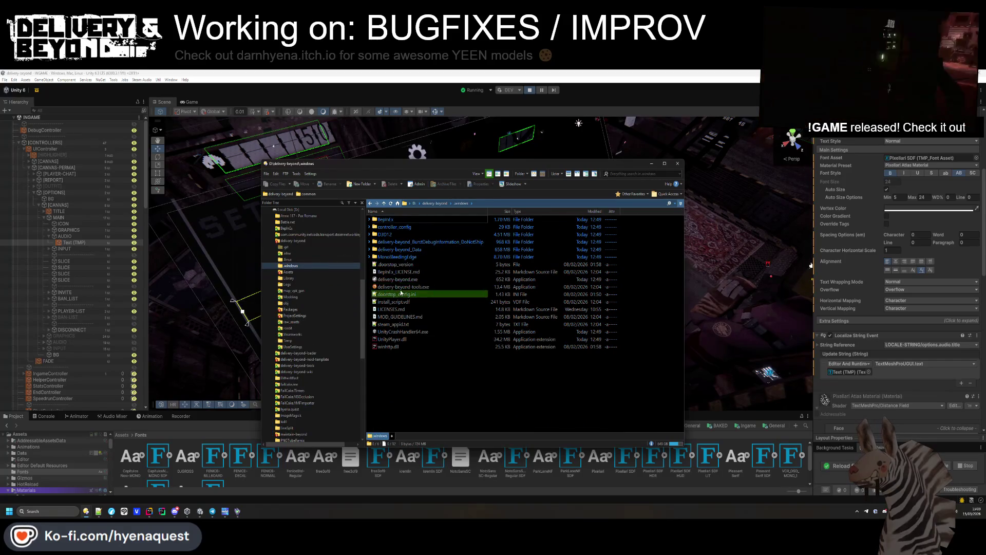
{"action": "left_click", "coordinate": [404, 280]}
{"action": "double_click", "coordinate": [404, 280]}
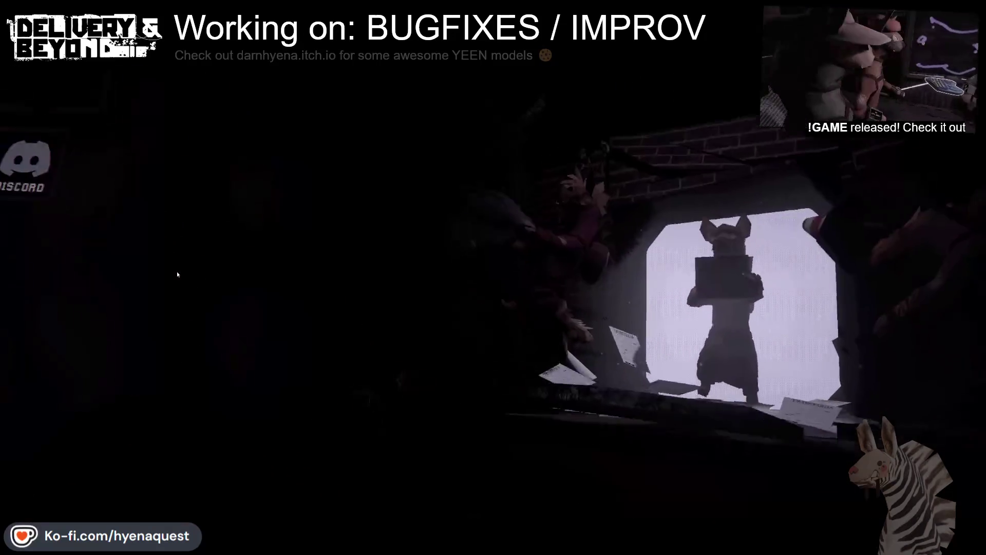
- Host a public game and review the Audio and Input key-binding settings pages
{"action": "left_click", "coordinate": [514, 328]}
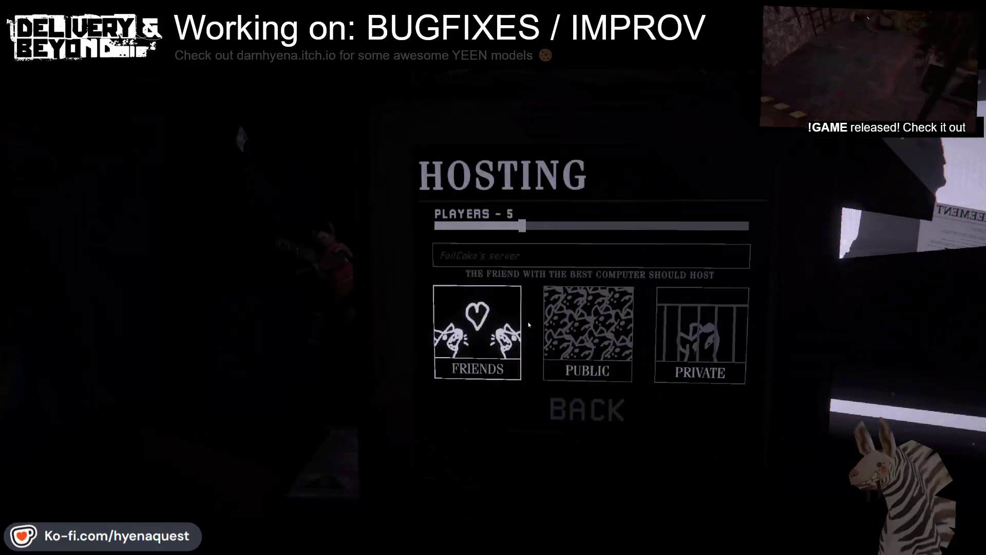
{"action": "left_click", "coordinate": [586, 329]}
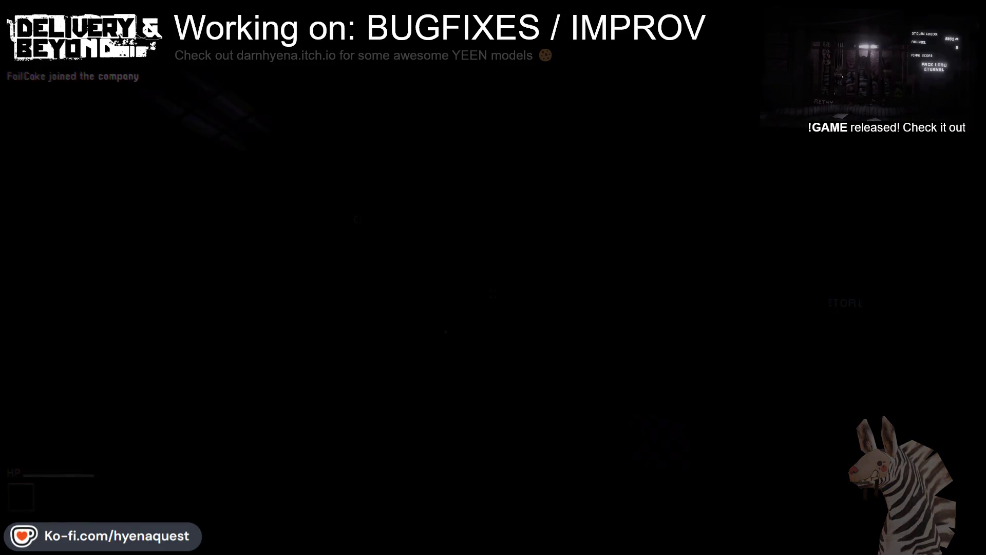
{"action": "key", "text": "Escape"}
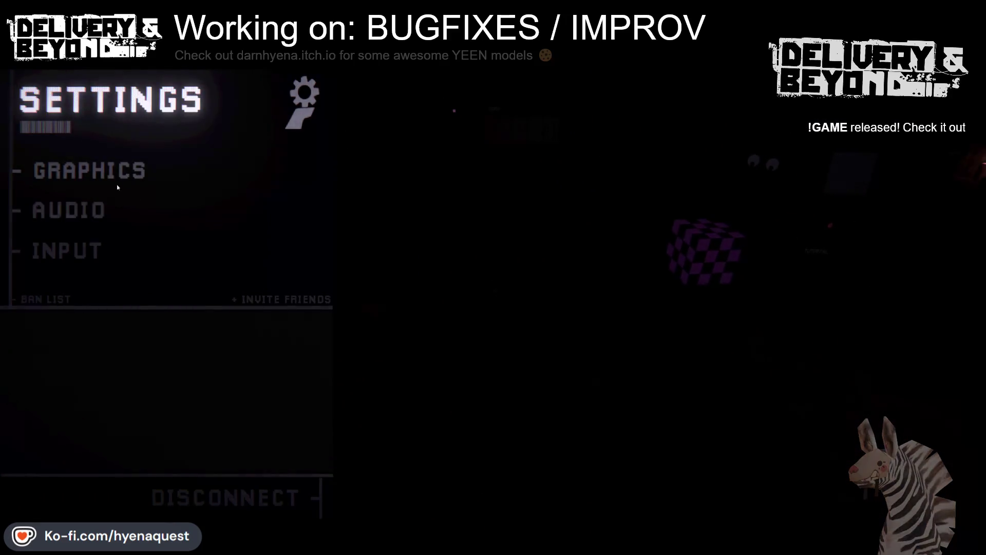
{"action": "left_click", "coordinate": [61, 213]}
{"action": "left_click", "coordinate": [56, 498]}
{"action": "left_click", "coordinate": [77, 250]}
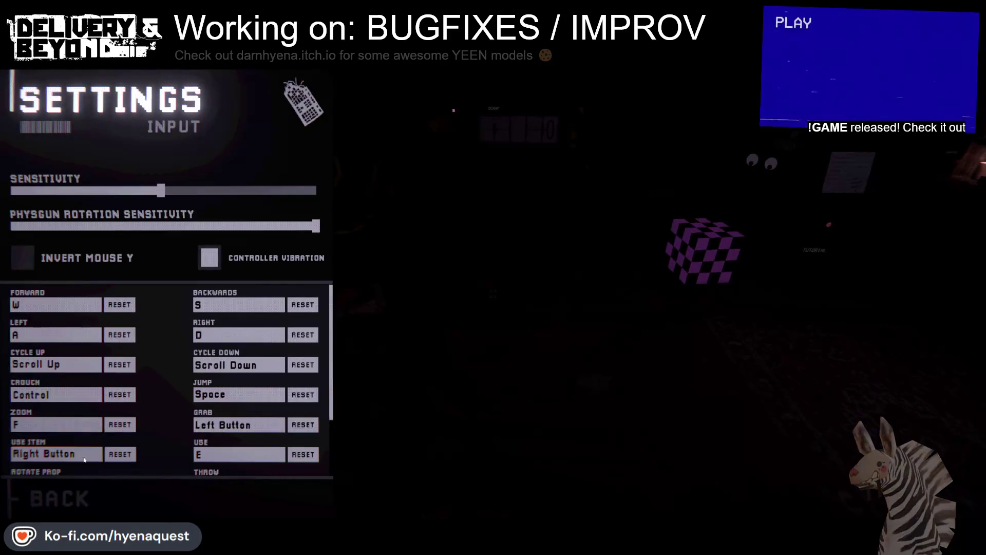
{"action": "scroll", "coordinate": [149, 399], "scroll_direction": "down", "scroll_amount": 2}
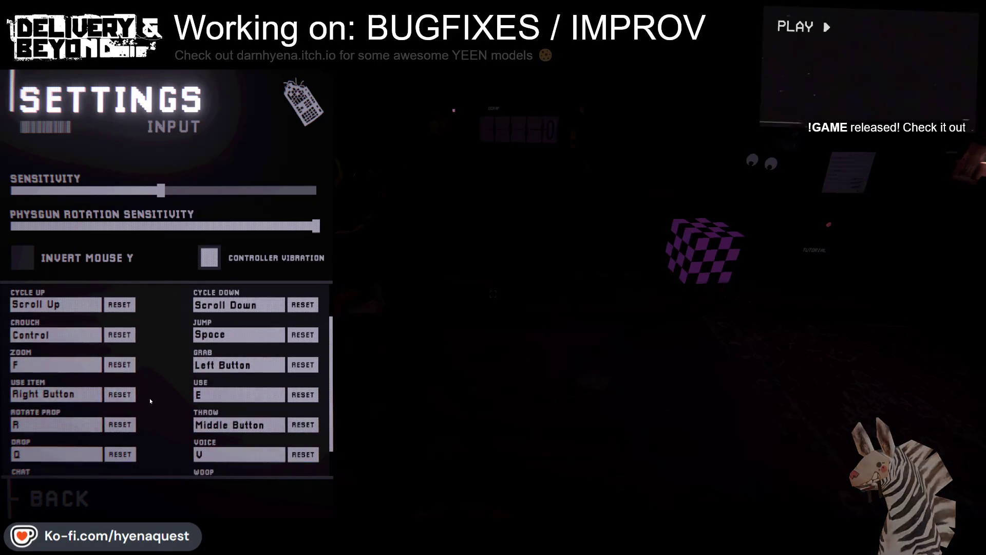
{"action": "scroll", "coordinate": [148, 398], "scroll_direction": "up", "scroll_amount": 2}
{"action": "scroll", "coordinate": [148, 399], "scroll_direction": "down", "scroll_amount": 4}
- Resume play with the checkered cube, then disconnect to the main menu and return to Unity
{"action": "key", "text": "Escape"}
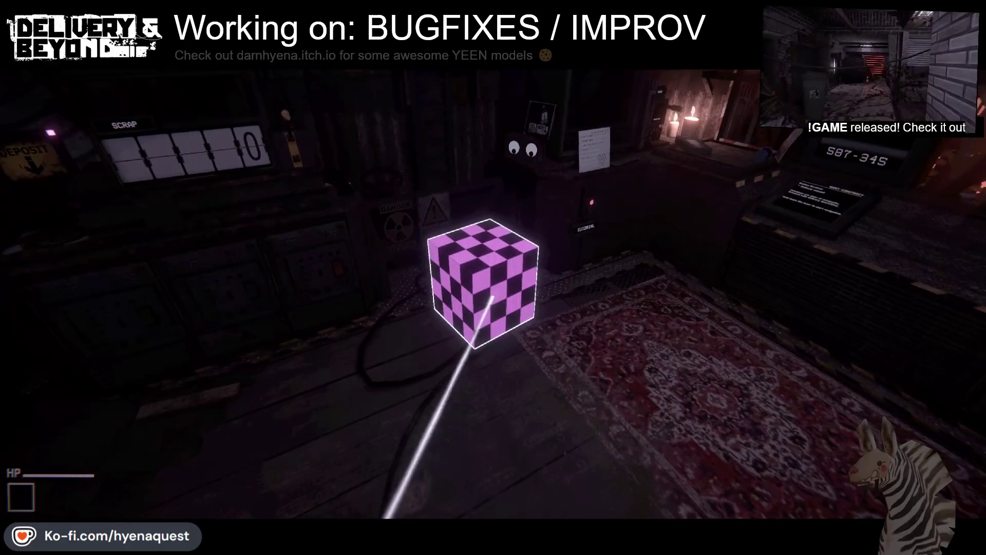
{"action": "scroll", "coordinate": [484, 268], "scroll_direction": "down", "scroll_amount": 2}
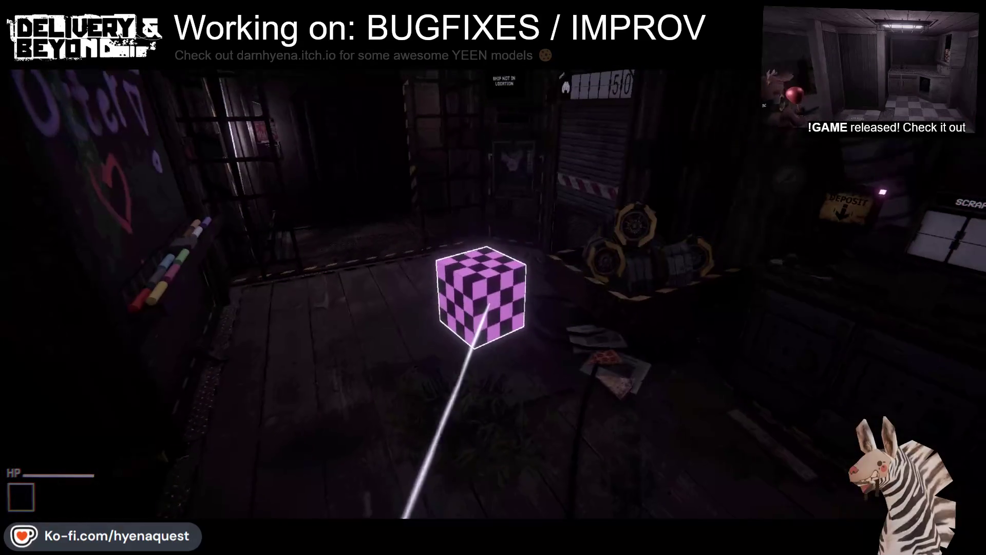
{"action": "scroll", "coordinate": [494, 277], "scroll_direction": "down", "scroll_amount": 3}
{"action": "scroll", "coordinate": [493, 278], "scroll_direction": "up", "scroll_amount": 3}
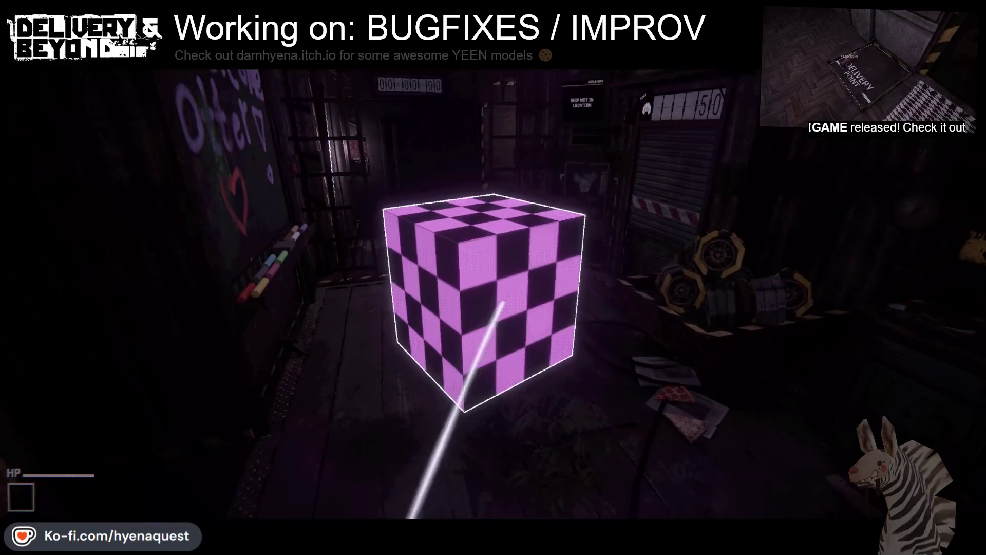
{"action": "key", "text": "alt+Tab"}
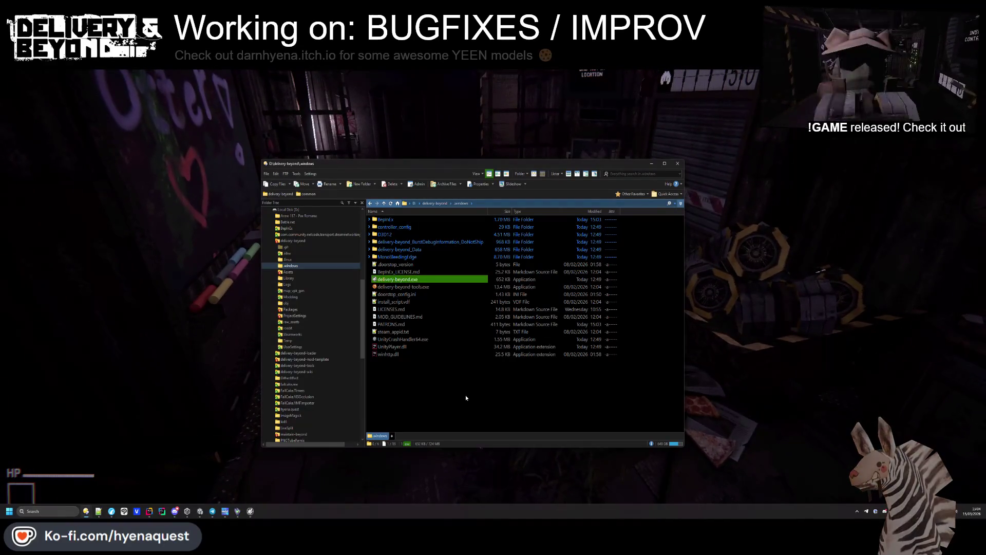
{"action": "key", "text": "alt+Tab"}
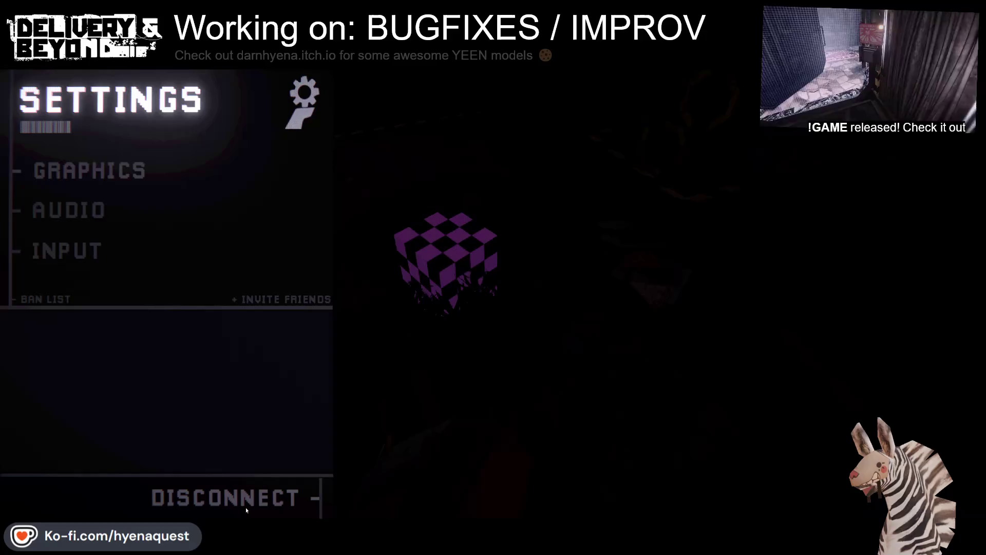
{"action": "left_click", "coordinate": [246, 504]}
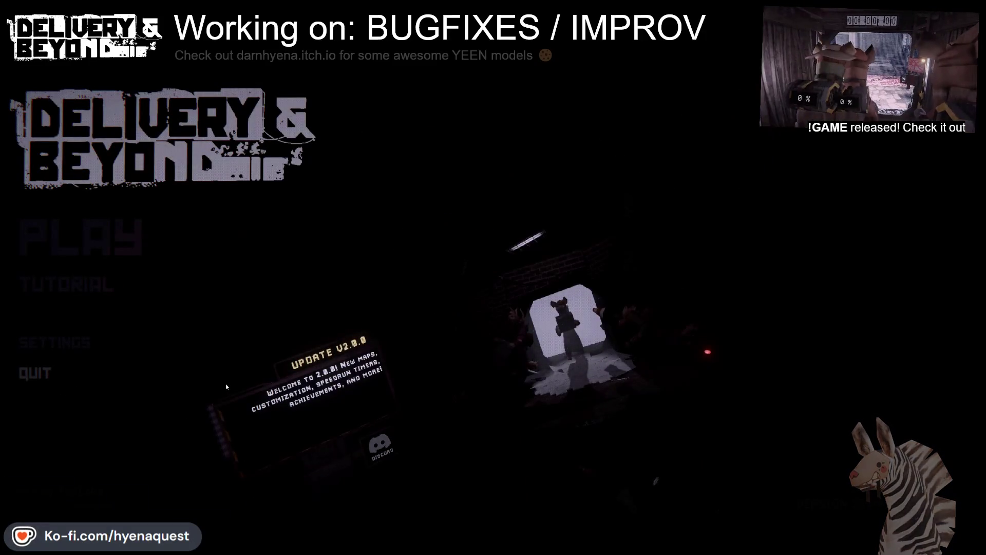
{"action": "key", "text": "alt+Tab"}
{"action": "left_click", "coordinate": [705, 189]}
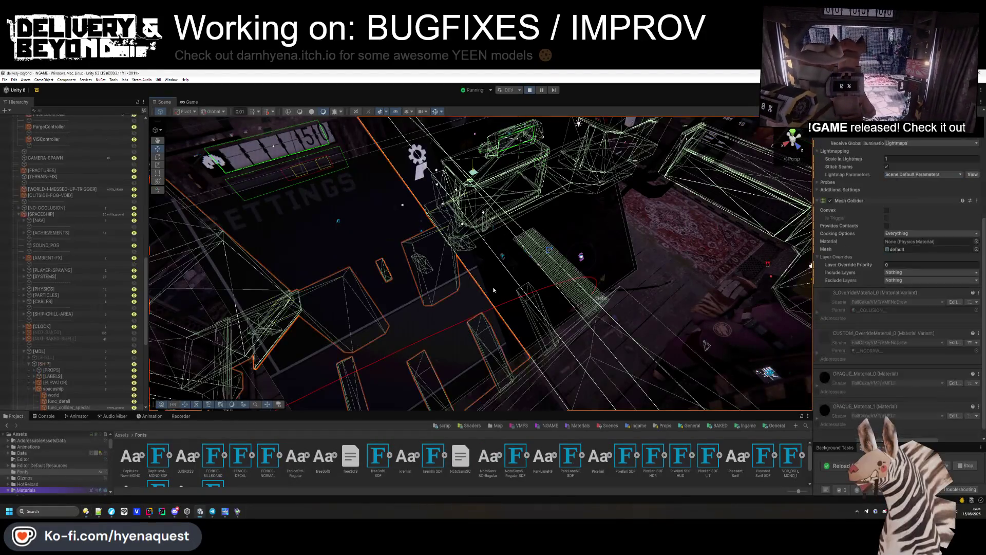
- Frame the DemonEye icosphere, check the Game view, and reimport the Materials folder
{"action": "left_click", "coordinate": [552, 247]}
{"action": "key", "text": "f"}
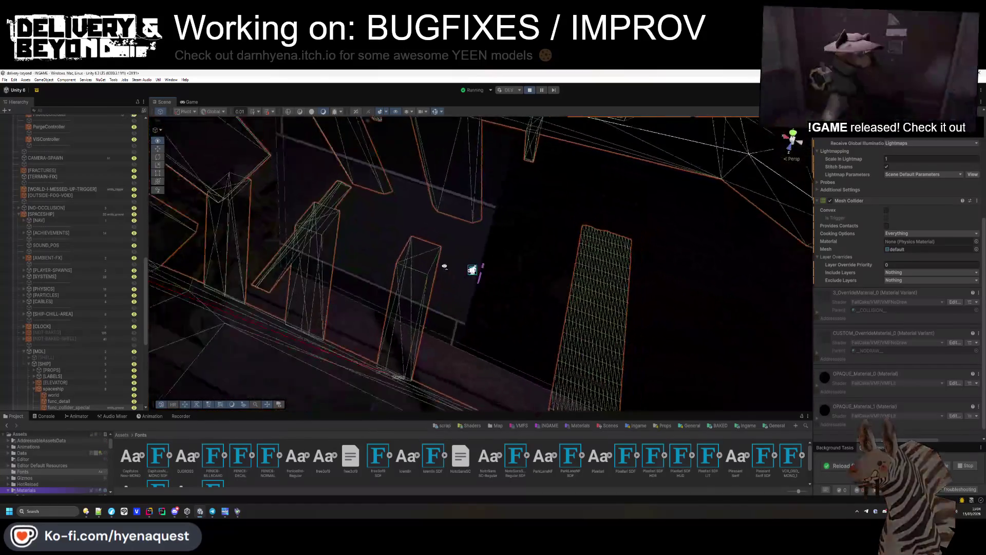
{"action": "mouse_move", "coordinate": [501, 287]}
{"action": "left_mouse_down"}
{"action": "mouse_move", "coordinate": [513, 264]}
{"action": "mouse_move", "coordinate": [492, 268]}
{"action": "left_mouse_up"}
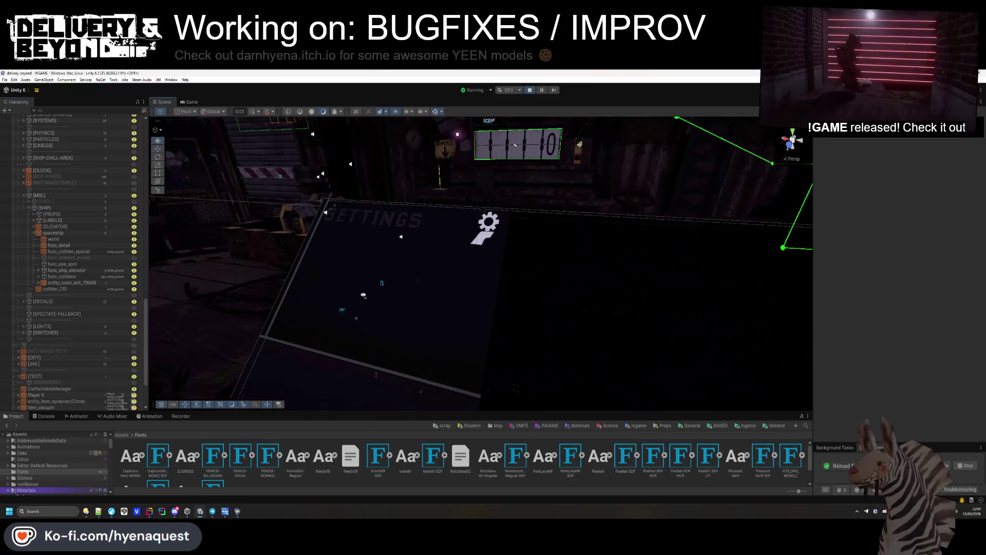
{"action": "left_click", "coordinate": [182, 103]}
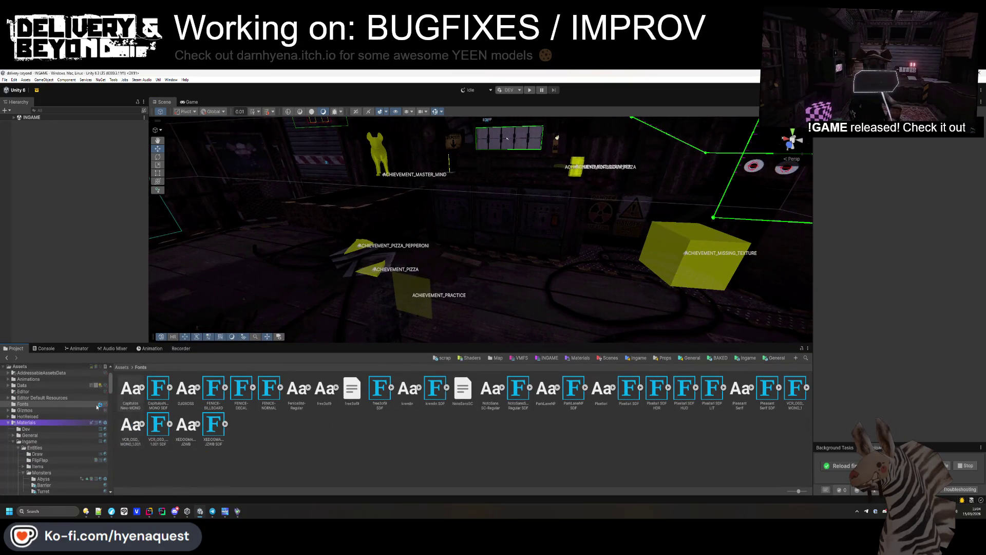
{"action": "right_click", "coordinate": [44, 422]}
{"action": "left_click", "coordinate": [72, 339]}
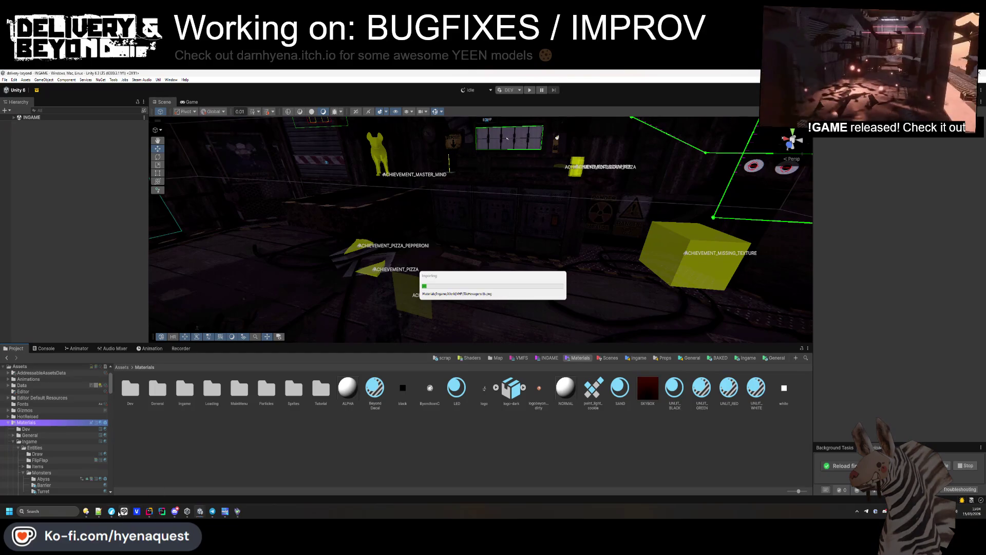
- In Rider's commit window, review the DemonEye.mat and AbyssEye.shader diffs
{"action": "left_click", "coordinate": [150, 511]}
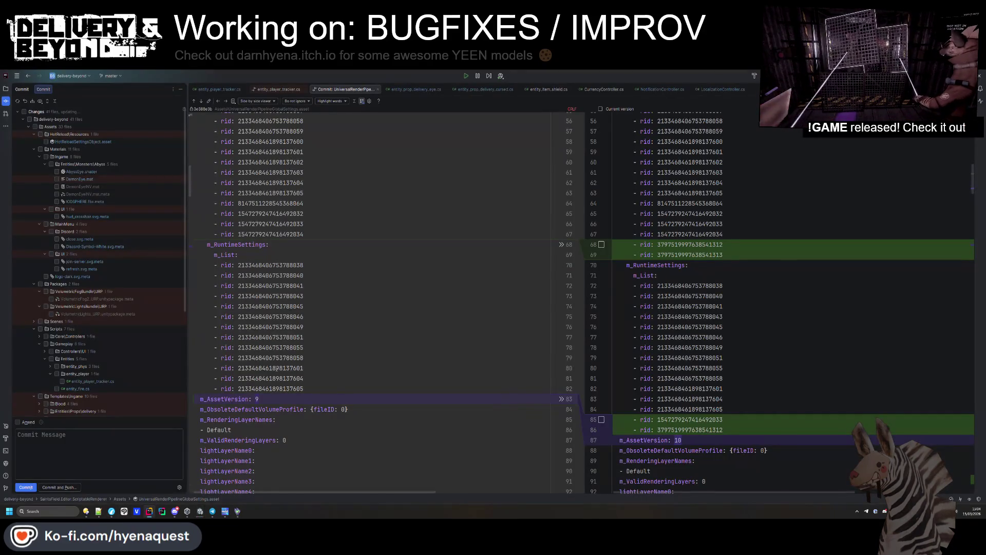
{"action": "left_click", "coordinate": [81, 179]}
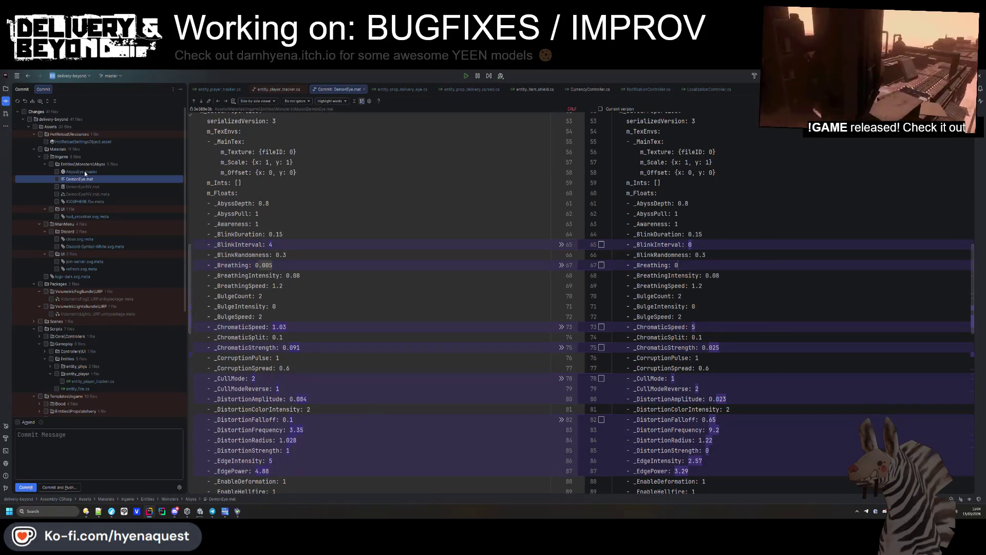
{"action": "left_click", "coordinate": [85, 173]}
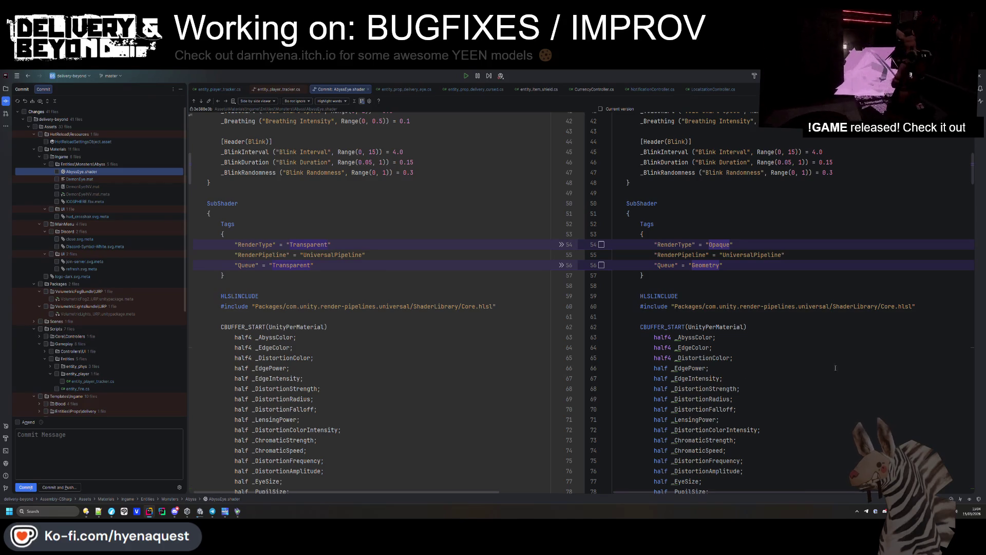
{"action": "mouse_move", "coordinate": [969, 176]}
{"action": "left_mouse_down"}
{"action": "mouse_move", "coordinate": [976, 460]}
{"action": "mouse_move", "coordinate": [973, 143]}
{"action": "left_mouse_up"}
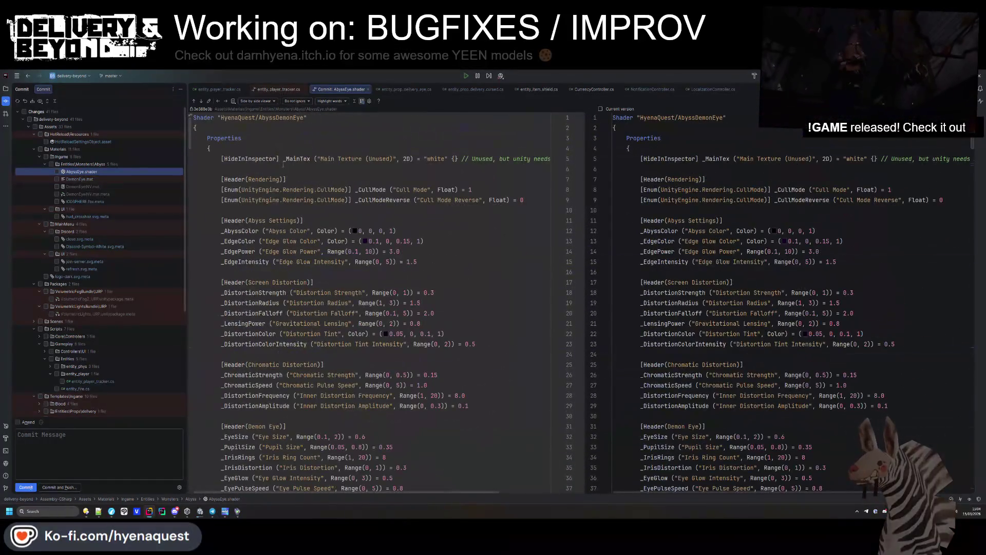
{"action": "left_click", "coordinate": [77, 179]}
- Step through the ICOSPHERE.fbx.meta, svg meta files and INGAME.unity scene diffs
{"action": "left_click", "coordinate": [84, 202]}
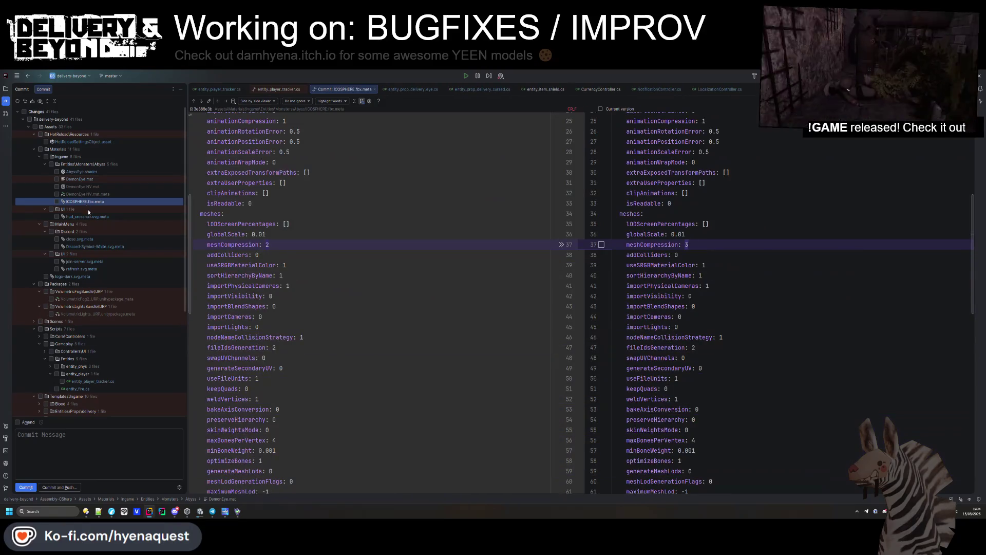
{"action": "left_click", "coordinate": [86, 216]}
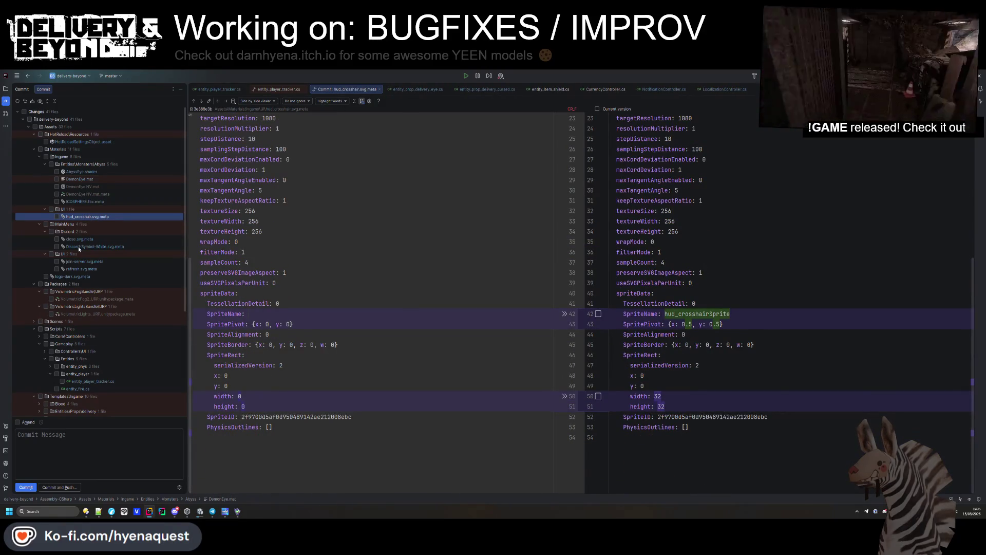
{"action": "left_click", "coordinate": [89, 240]}
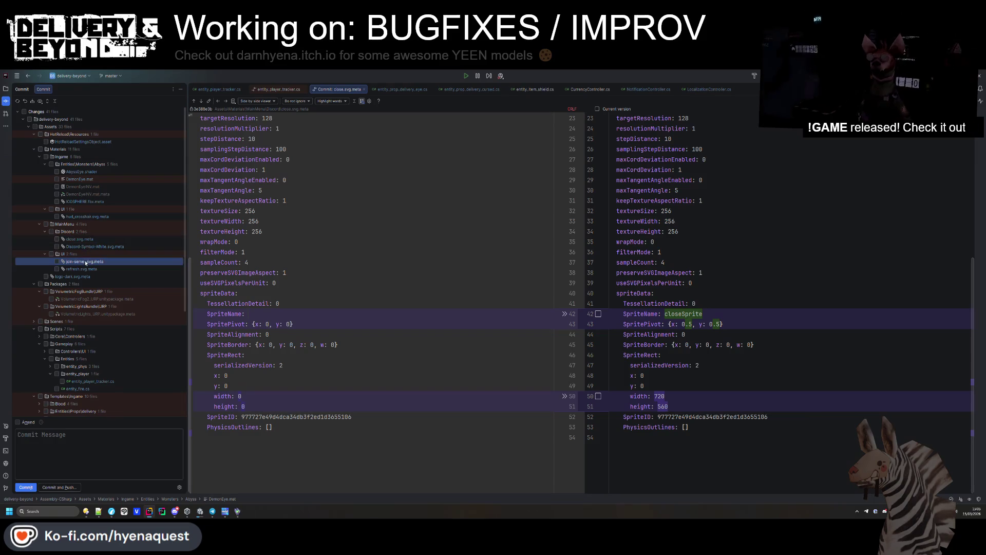
{"action": "left_click", "coordinate": [81, 269]}
{"action": "left_click", "coordinate": [74, 277]}
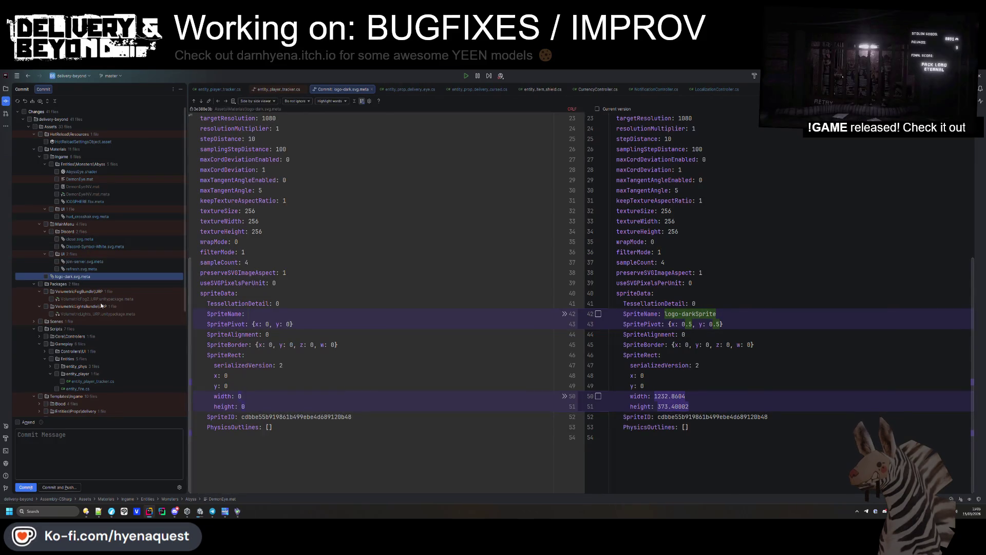
{"action": "left_click", "coordinate": [66, 329]}
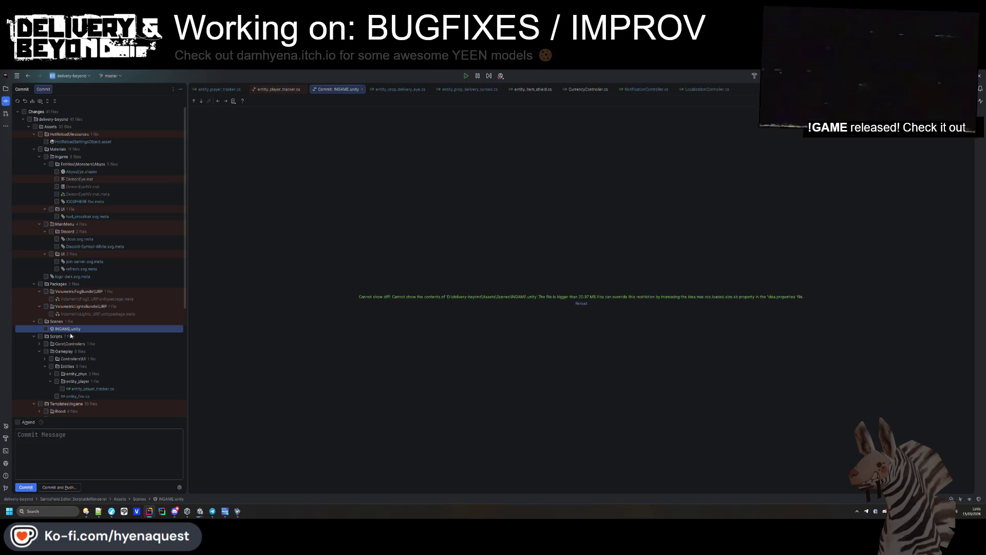
- Expand Core Controllers and read through the LocalizationController.cs diff
{"action": "left_click", "coordinate": [40, 344]}
{"action": "scroll", "coordinate": [39, 343], "scroll_direction": "down", "scroll_amount": 2}
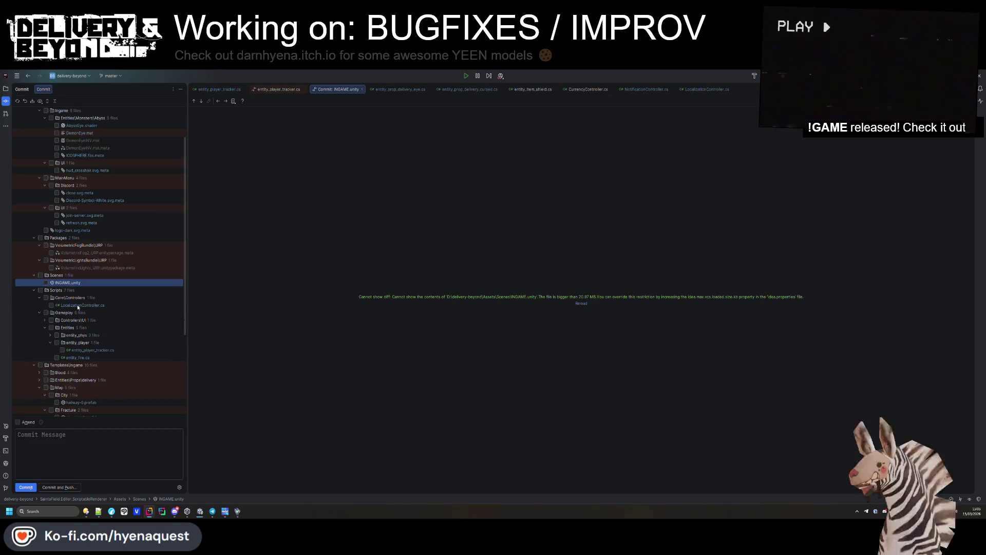
{"action": "left_click", "coordinate": [78, 305]}
{"action": "scroll", "coordinate": [891, 345], "scroll_direction": "down", "scroll_amount": 20}
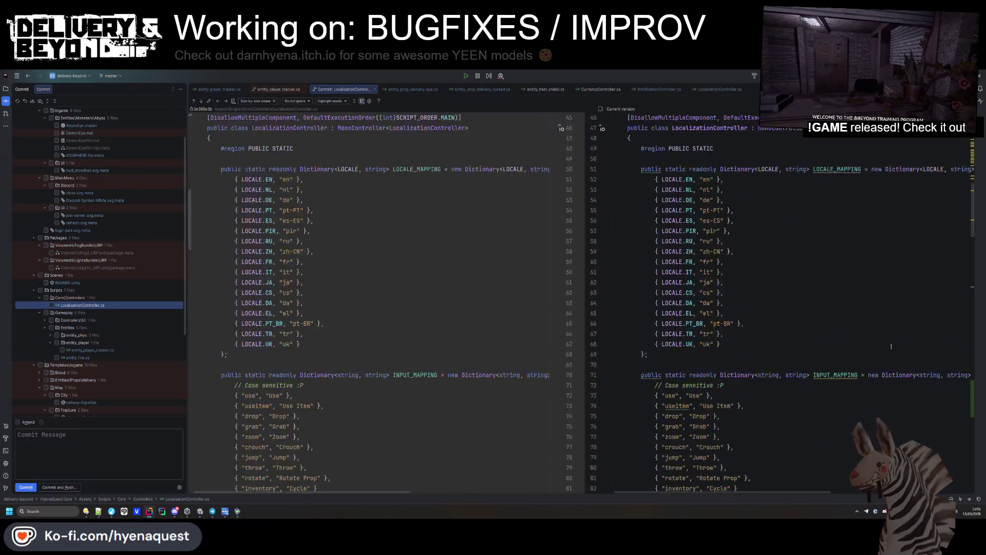
{"action": "scroll", "coordinate": [891, 345], "scroll_direction": "down", "scroll_amount": 20}
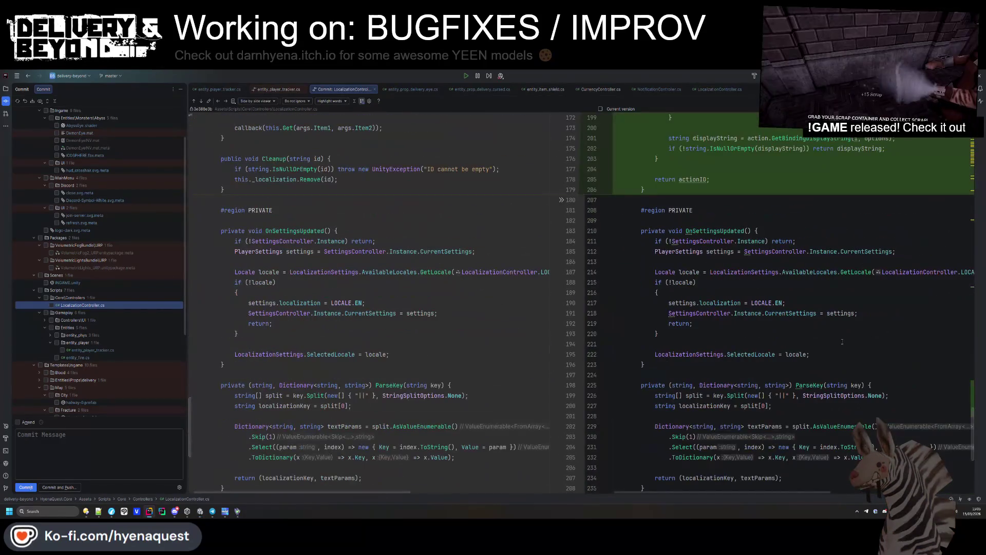
{"action": "scroll", "coordinate": [124, 384], "scroll_direction": "down", "scroll_amount": 3}
- Scroll through the UniversalRenderPipelineGlobalSettings.asset diff, then return to Unity
{"action": "left_click", "coordinate": [73, 388]}
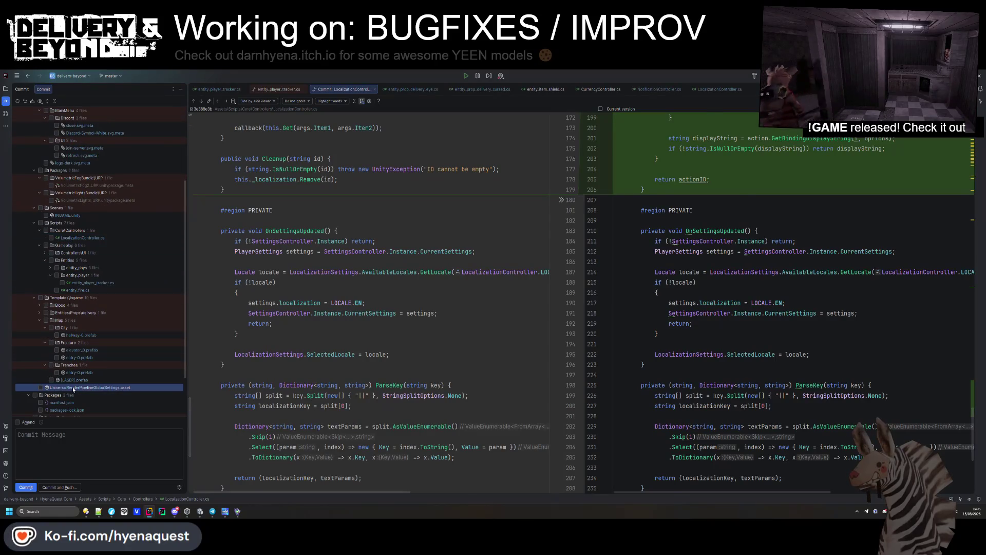
{"action": "scroll", "coordinate": [351, 382], "scroll_direction": "down", "scroll_amount": 5}
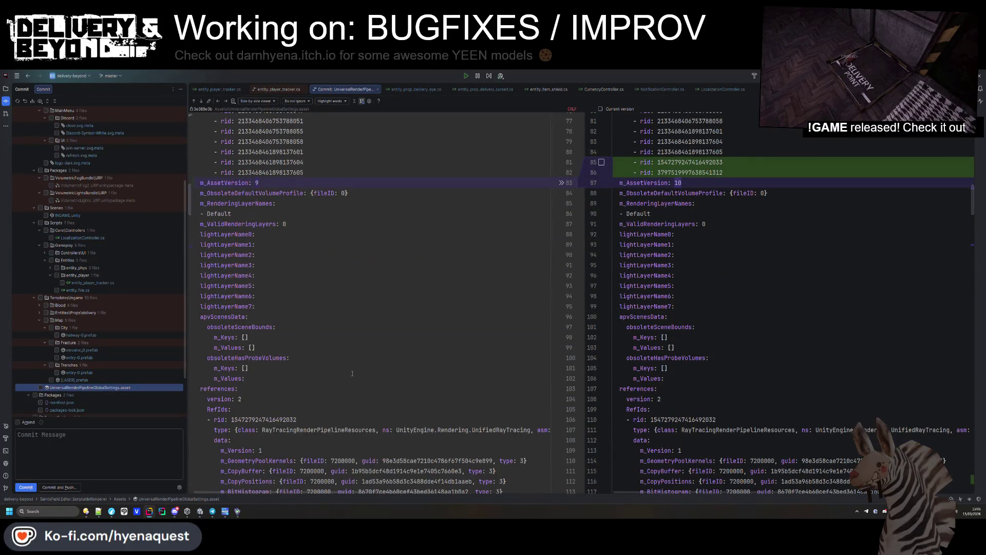
{"action": "scroll", "coordinate": [352, 373], "scroll_direction": "down", "scroll_amount": 10}
{"action": "scroll", "coordinate": [78, 380], "scroll_direction": "down", "scroll_amount": 3}
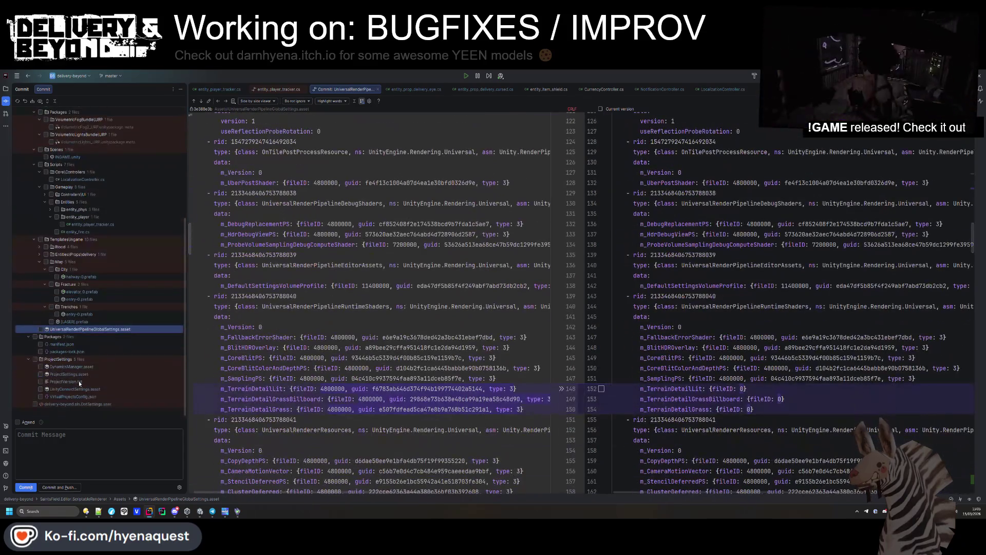
{"action": "scroll", "coordinate": [72, 397], "scroll_direction": "up", "scroll_amount": 8}
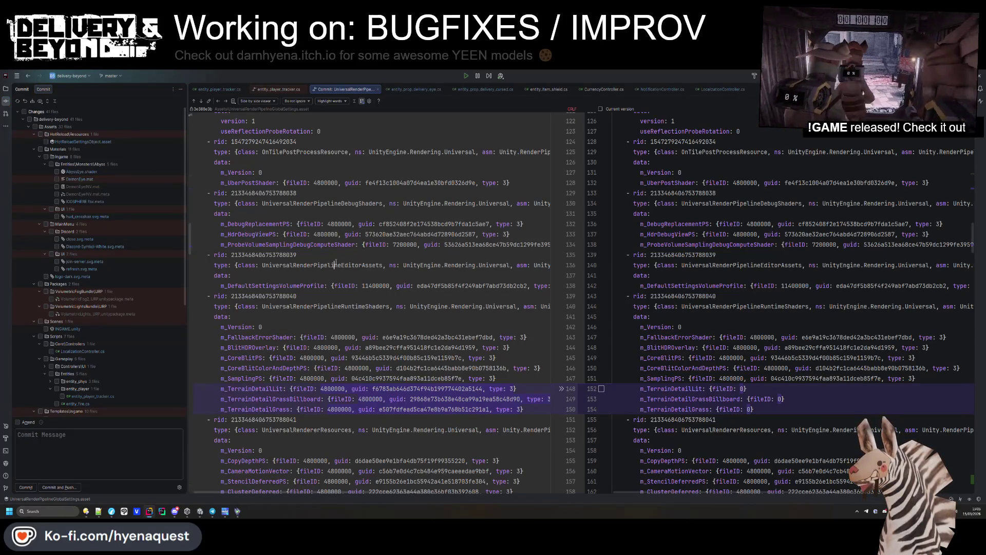
{"action": "left_click", "coordinate": [204, 512]}
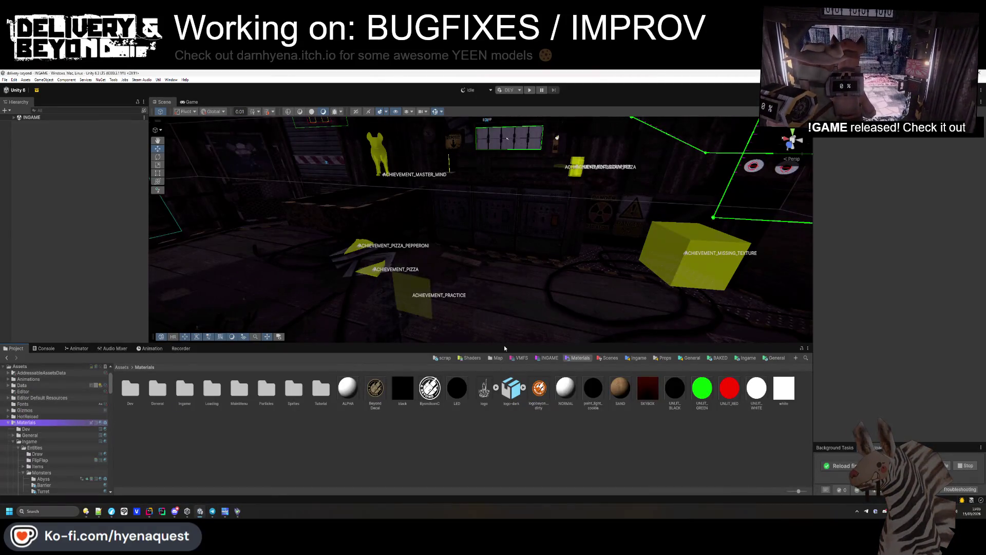
- Enlarge the Scene view, expand INGAME in the Hierarchy, and reopen INGAME from the Scenes folder
{"action": "left_click_drag", "start_coordinate": [506, 345], "coordinate": [504, 382]}
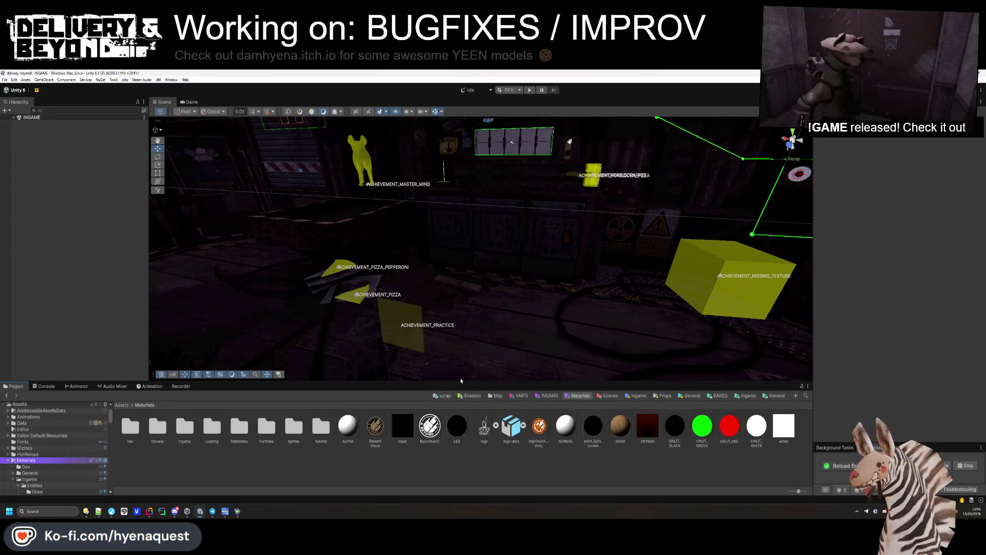
{"action": "mouse_move", "coordinate": [536, 278]}
{"action": "left_mouse_down"}
{"action": "mouse_move", "coordinate": [587, 226]}
{"action": "mouse_move", "coordinate": [670, 213]}
{"action": "mouse_move", "coordinate": [575, 298]}
{"action": "left_mouse_up"}
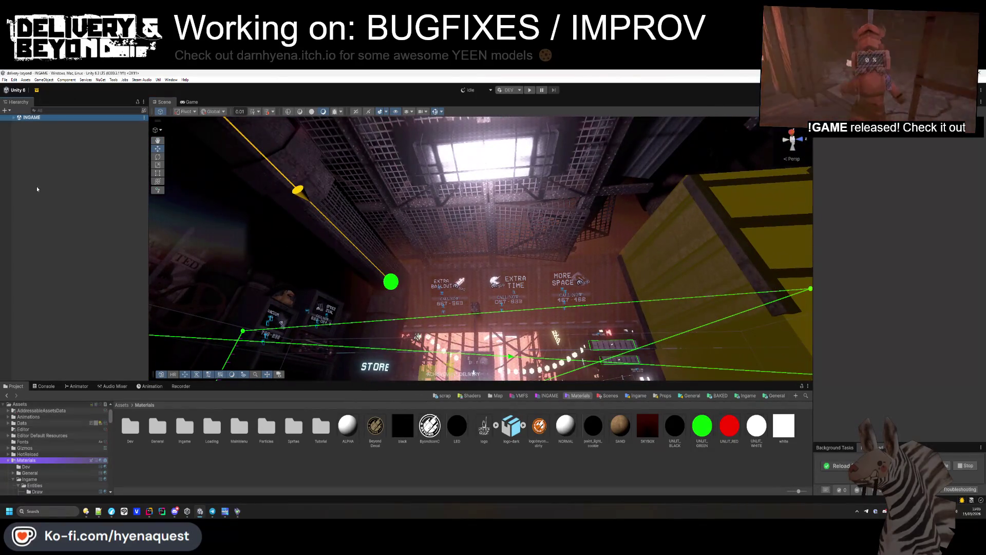
{"action": "left_click", "coordinate": [14, 118]}
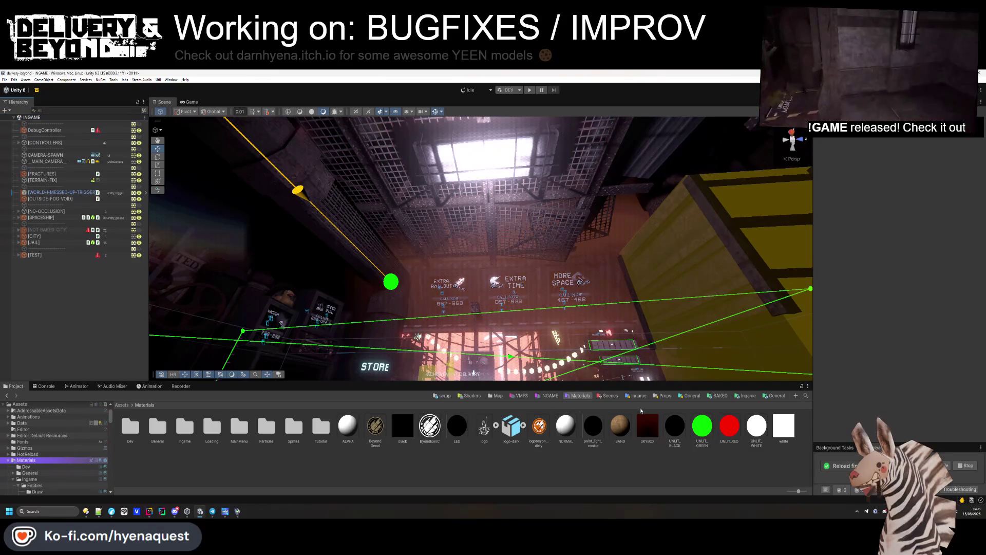
{"action": "left_click", "coordinate": [609, 396]}
{"action": "left_click", "coordinate": [130, 428]}
{"action": "double_click", "coordinate": [185, 426]}
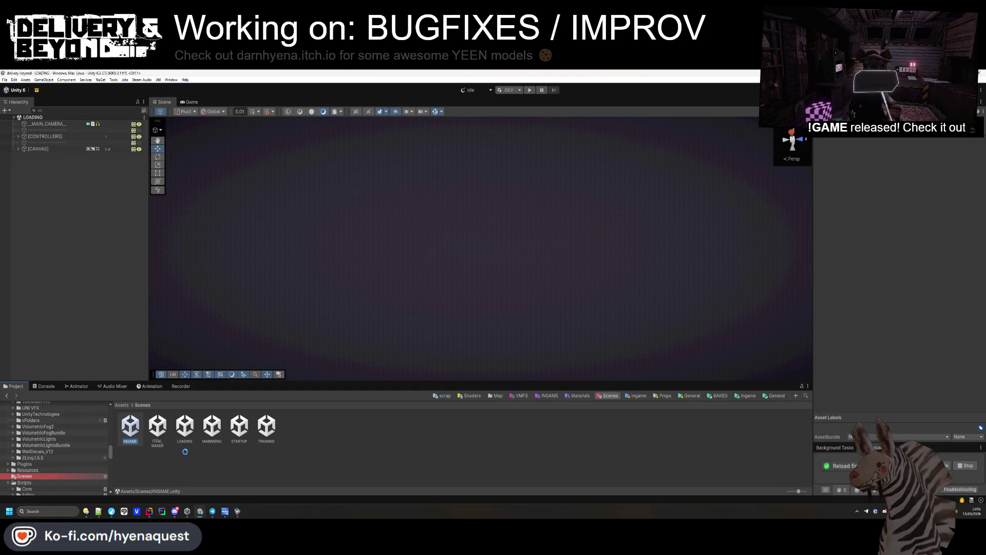
{"action": "mouse_move", "coordinate": [391, 360]}
{"action": "left_mouse_down"}
{"action": "mouse_move", "coordinate": [421, 368]}
{"action": "mouse_move", "coordinate": [395, 362]}
{"action": "left_mouse_up"}
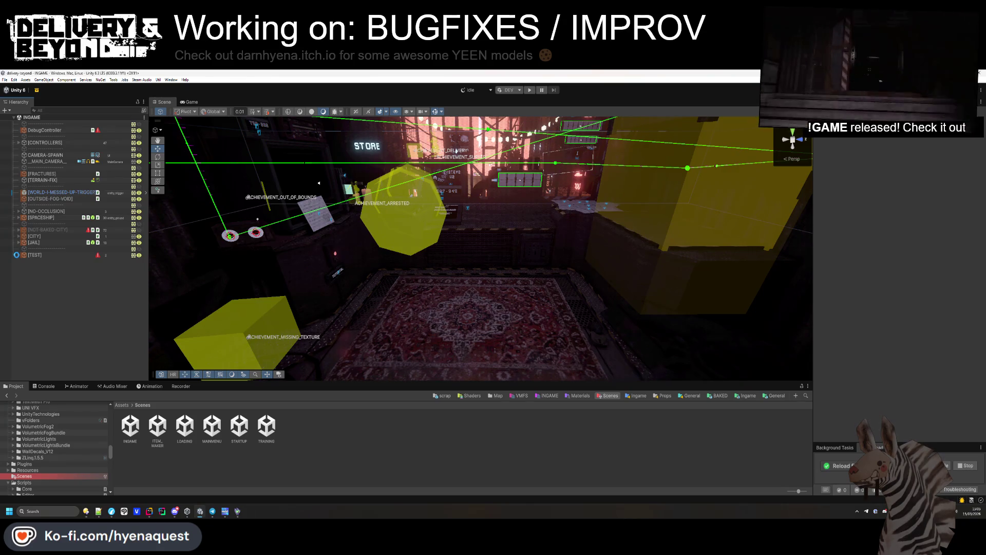
- Select UIController in the CONTROLLERS group and list its prefab overrides
{"action": "left_click", "coordinate": [19, 255]}
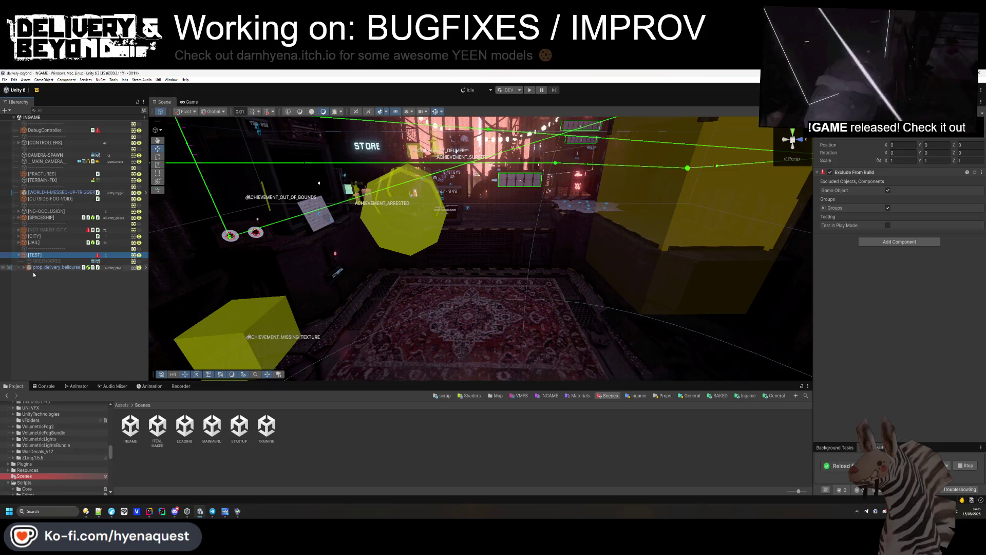
{"action": "left_click", "coordinate": [32, 272]}
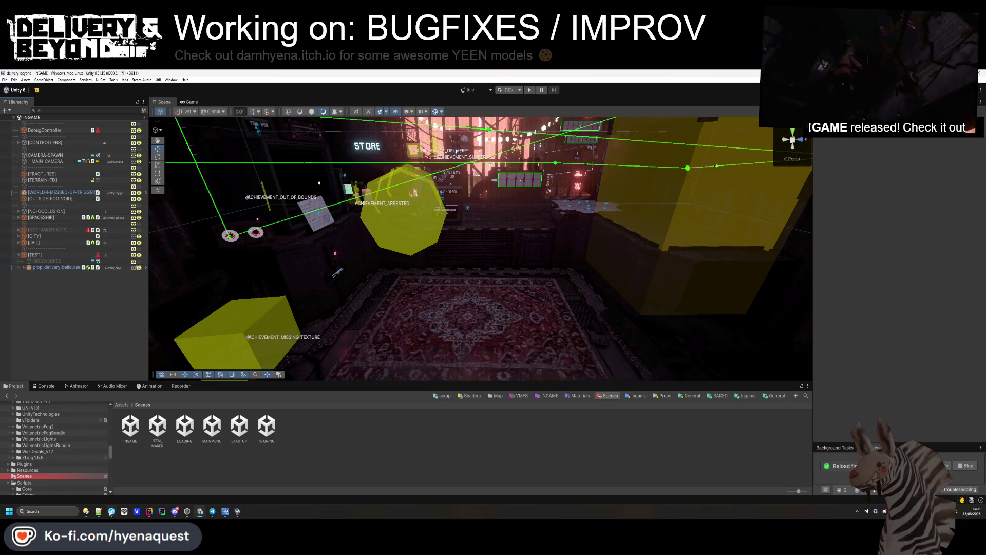
{"action": "left_click", "coordinate": [18, 142]}
{"action": "left_click", "coordinate": [45, 148]}
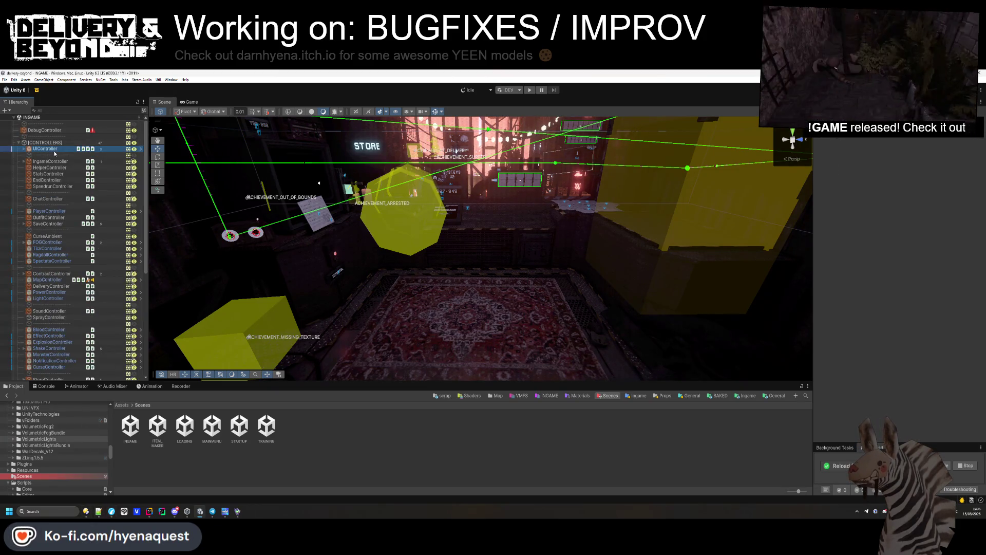
{"action": "left_click", "coordinate": [884, 147]}
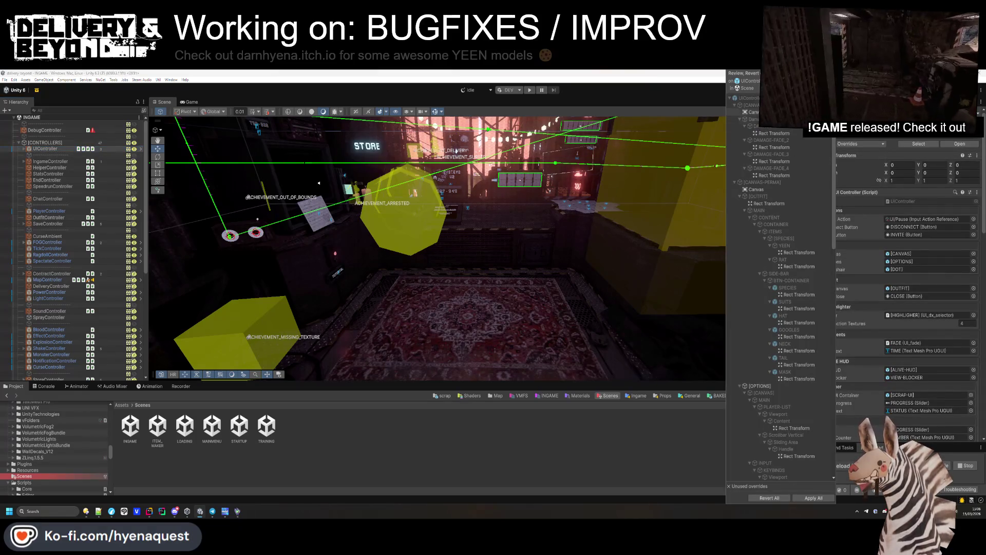
- Compare both Canvas overrides, including CANVAS-PERMA's plane distance and sort order, with their sources
{"action": "left_click", "coordinate": [753, 112]}
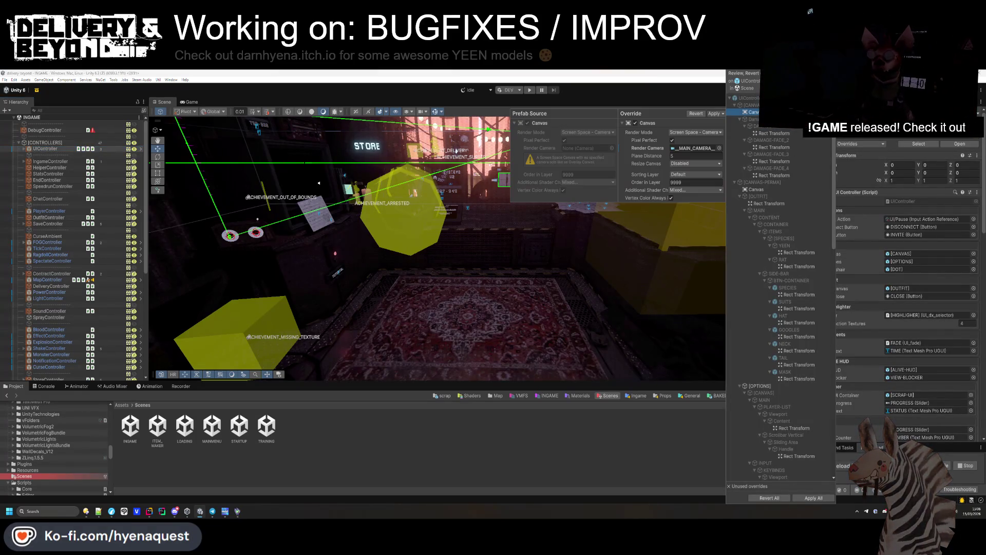
{"action": "scroll", "coordinate": [834, 173], "scroll_direction": "down", "scroll_amount": 5}
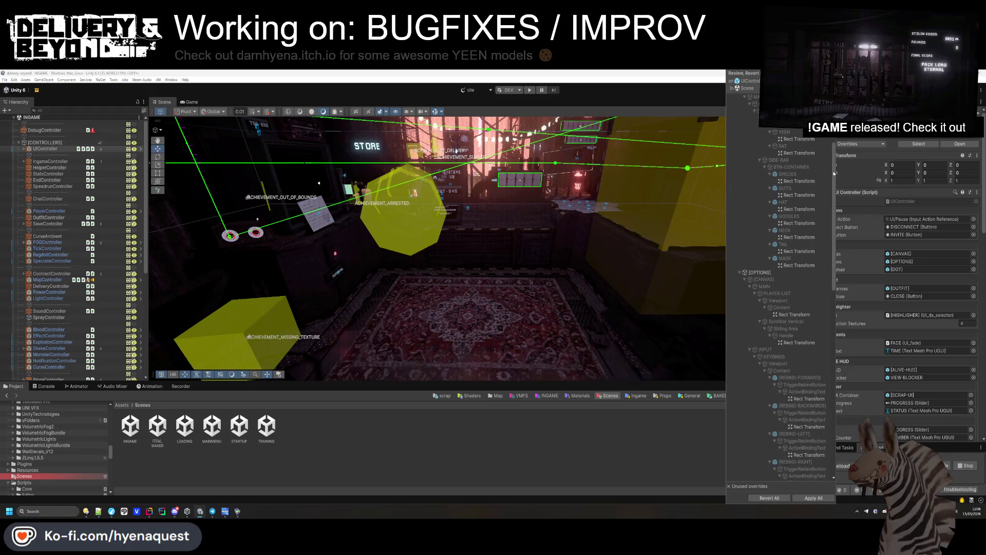
{"action": "left_click_drag", "start_coordinate": [834, 173], "coordinate": [850, 361]}
{"action": "scroll", "coordinate": [791, 308], "scroll_direction": "up", "scroll_amount": 10}
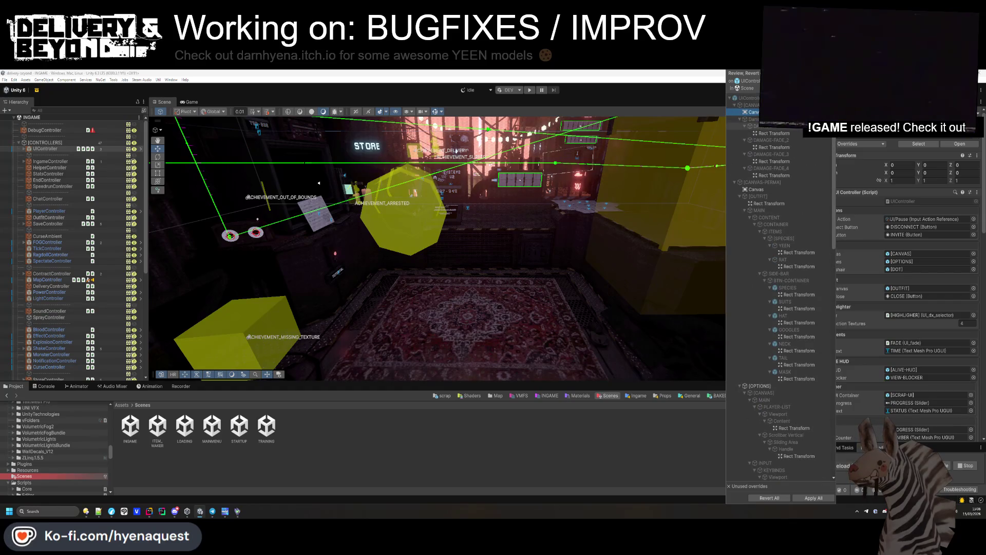
{"action": "left_click", "coordinate": [773, 190]}
{"action": "left_click", "coordinate": [753, 112]}
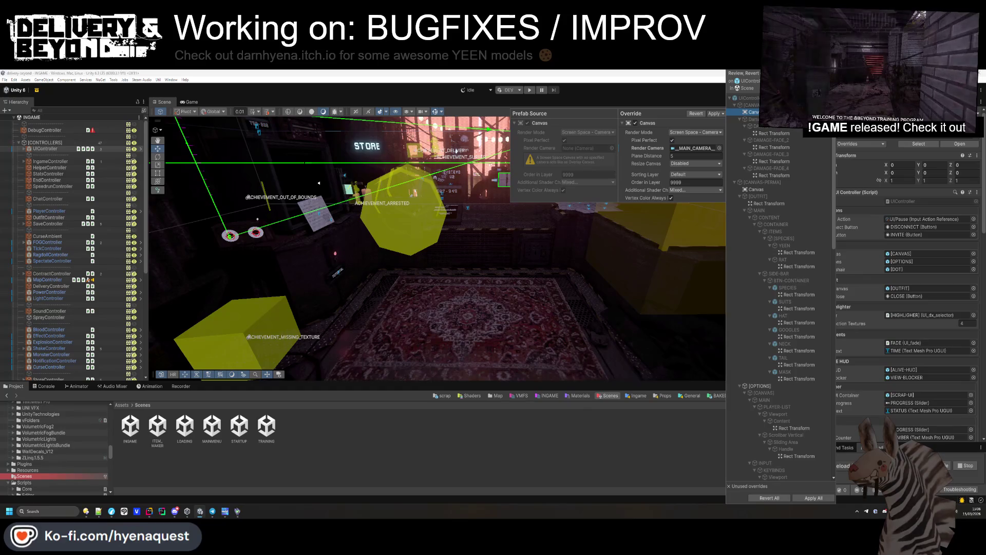
{"action": "key", "text": "Escape"}
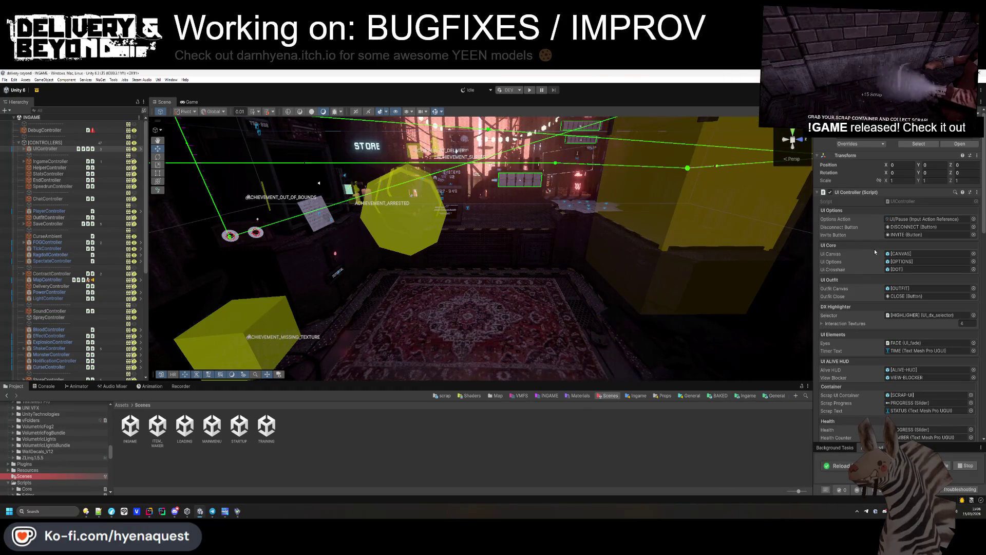
{"action": "scroll", "coordinate": [875, 252], "scroll_direction": "down", "scroll_amount": 10}
{"action": "left_click", "coordinate": [789, 372]}
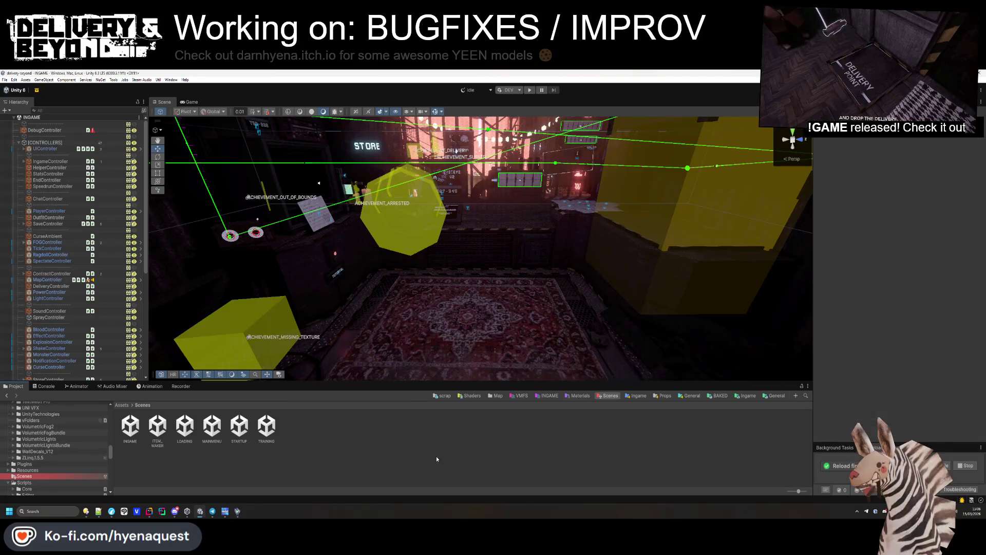
- Inspect MapController's RVO Simulator component and scroll through its AstarPath settings
{"action": "left_click", "coordinate": [51, 279]}
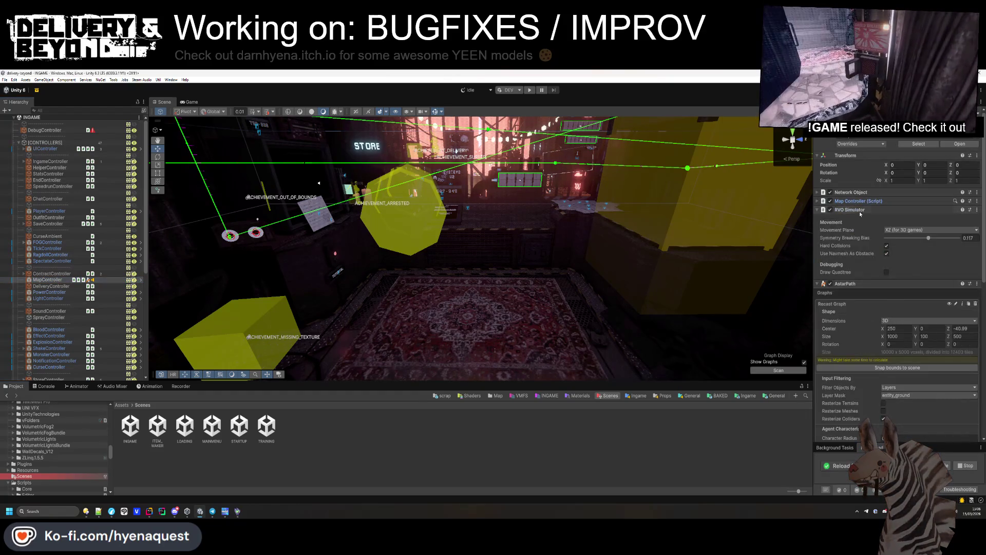
{"action": "left_click", "coordinate": [860, 210]}
{"action": "left_click", "coordinate": [860, 211]}
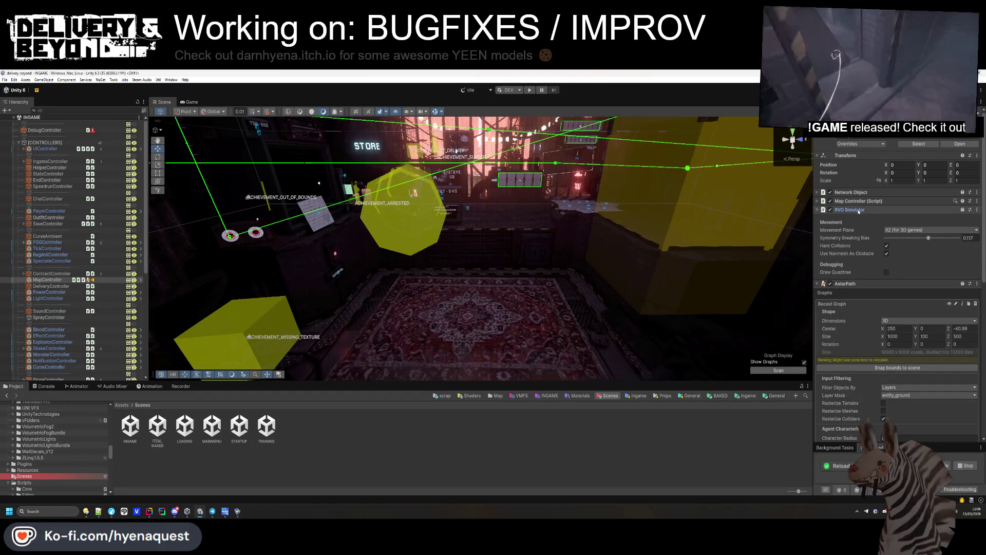
{"action": "left_click", "coordinate": [859, 211]}
{"action": "left_click", "coordinate": [857, 211]}
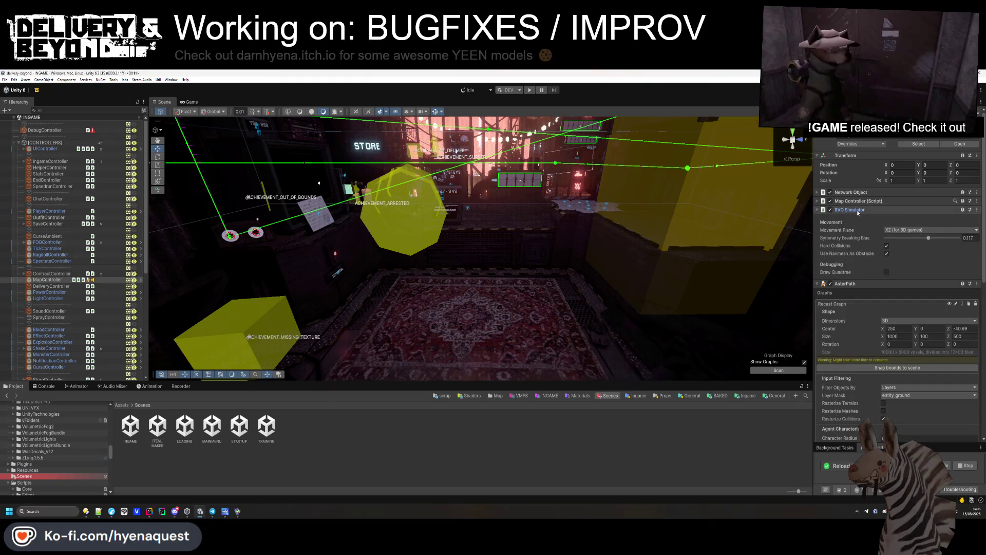
{"action": "scroll", "coordinate": [868, 257], "scroll_direction": "down", "scroll_amount": 5}
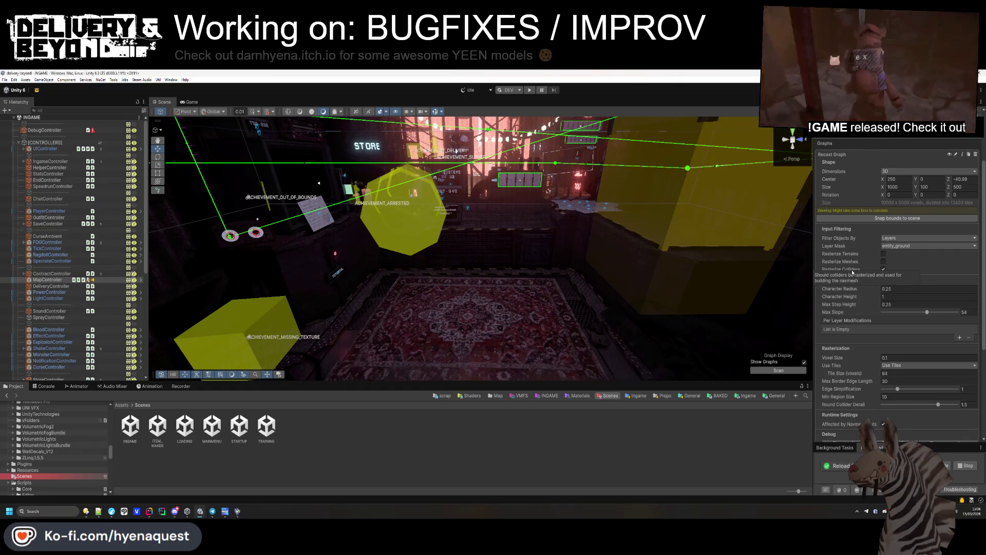
{"action": "scroll", "coordinate": [852, 272], "scroll_direction": "down", "scroll_amount": 1}
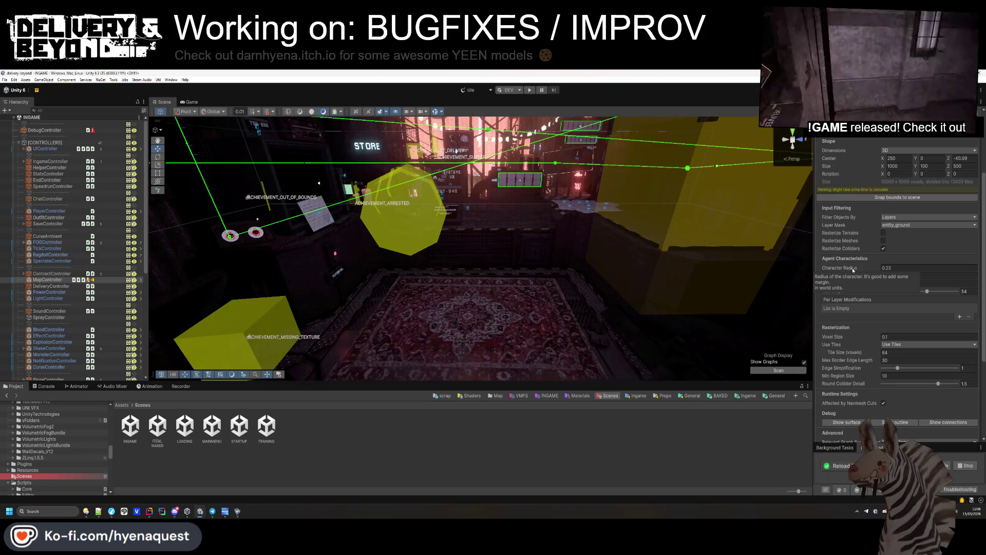
{"action": "scroll", "coordinate": [858, 334], "scroll_direction": "down", "scroll_amount": 2}
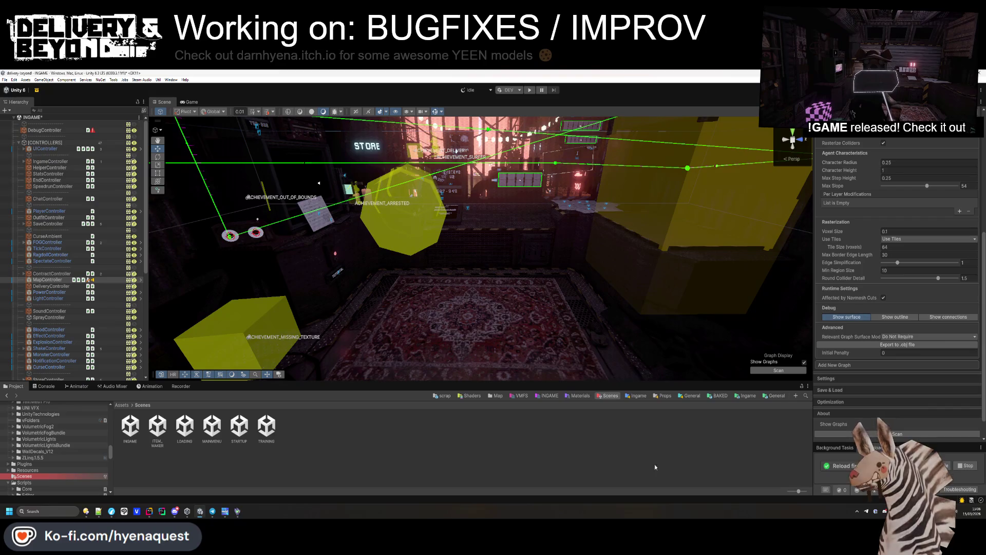
- Save the INGAME scene and select the delivery eye ball prop in the Scene view
{"action": "key", "text": "ctrl+s"}
{"action": "mouse_move", "coordinate": [462, 334]}
{"action": "left_mouse_down"}
{"action": "mouse_move", "coordinate": [508, 367]}
{"action": "mouse_move", "coordinate": [432, 298]}
{"action": "mouse_move", "coordinate": [157, 333]}
{"action": "left_mouse_up"}
{"action": "left_click", "coordinate": [443, 266]}
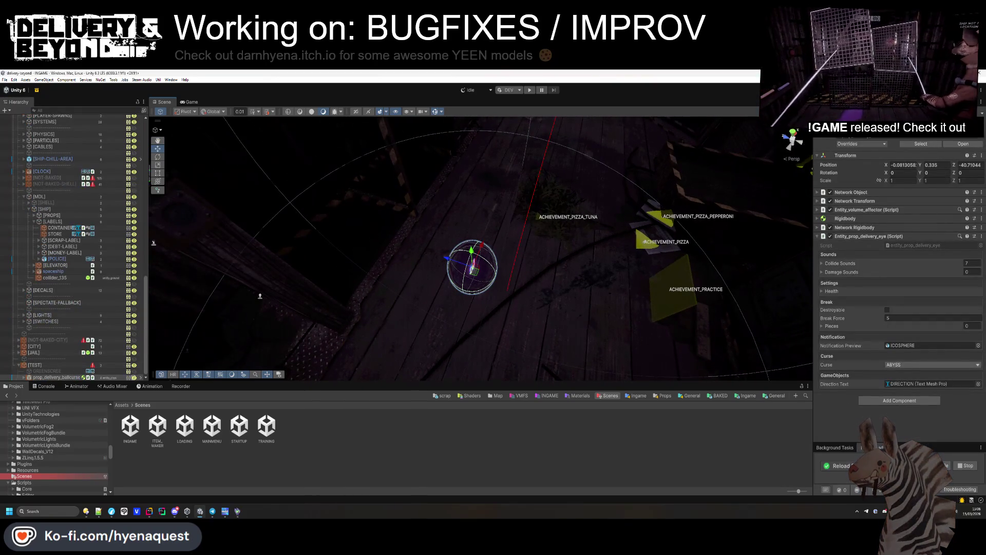
- Enter Play mode with Ctrl+P to test-run the INGAME scene
{"action": "key", "text": "ctrl+p"}
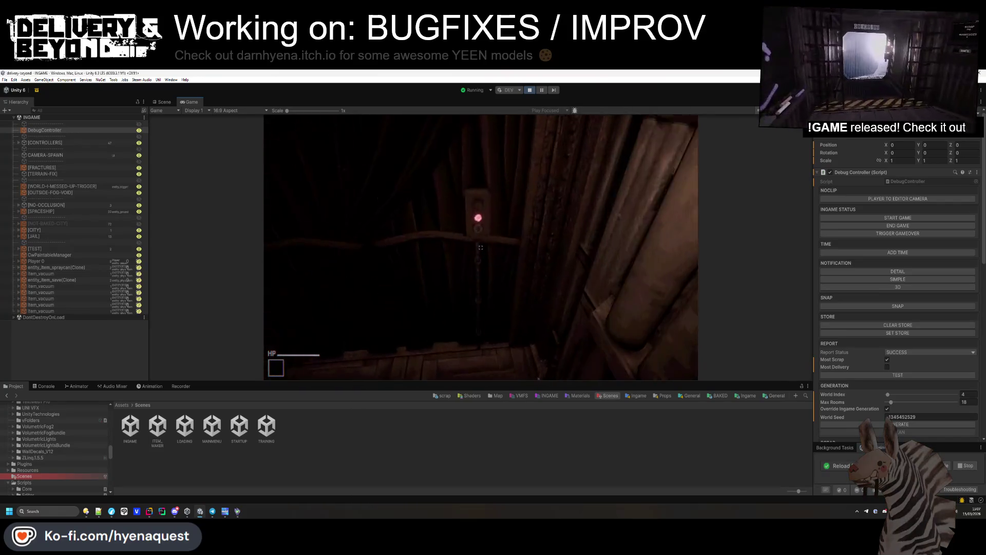
- Press E in the running game to open the cosmetics wardrobe
{"action": "key", "text": "e"}
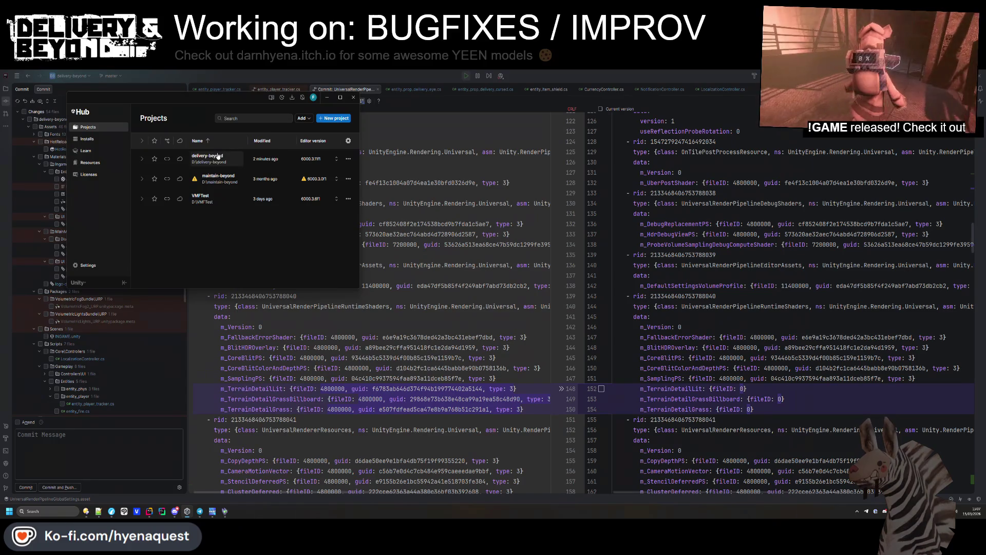
- Launch delivery-beyond from Unity Hub and Alt+Tab to the loading editor
{"action": "left_click", "coordinate": [218, 156]}
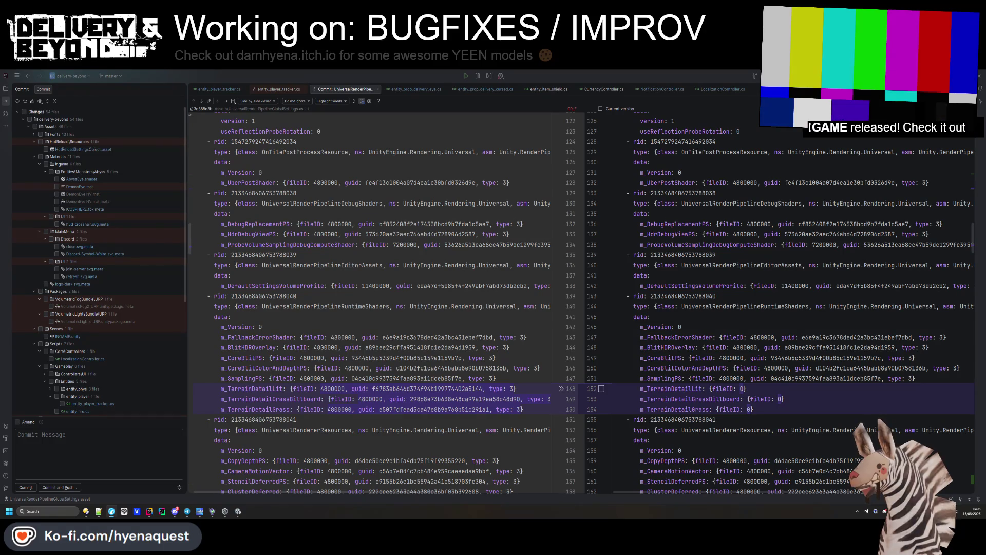
{"action": "key", "text": "alt+Tab"}
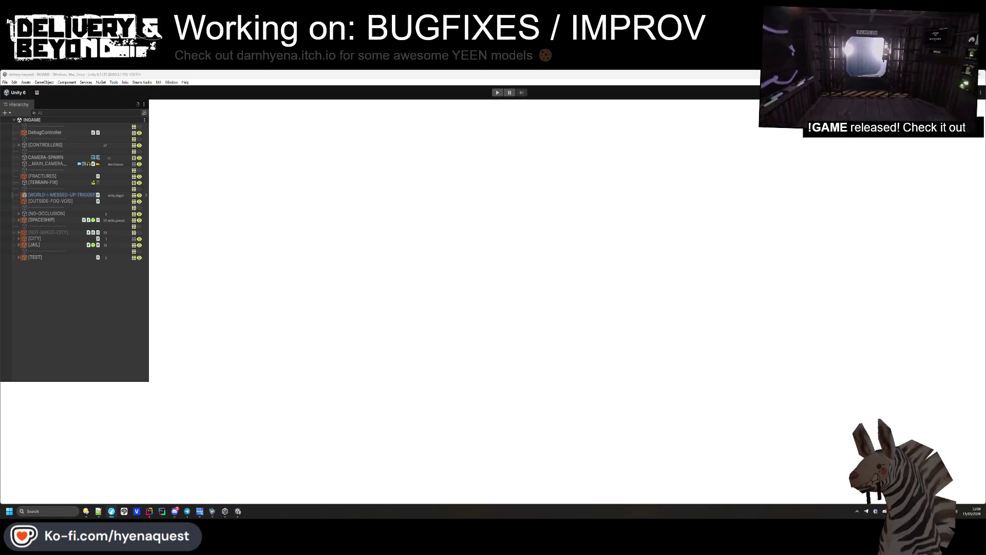